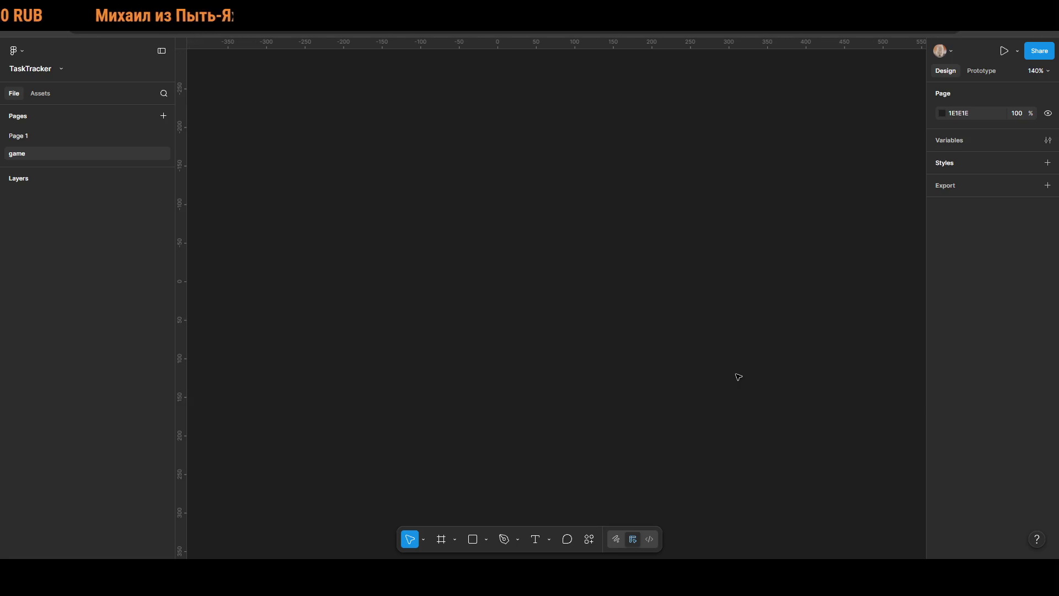
Step: Drag across the empty game canvas, then bring up and dismiss its context menu
mouse_move(279, 165)
left_mouse_down()
mouse_move(402, 275)
mouse_move(863, 488)
mouse_move(693, 422)
mouse_move(753, 404)
mouse_move(664, 347)
mouse_move(734, 413)
left_mouse_up()
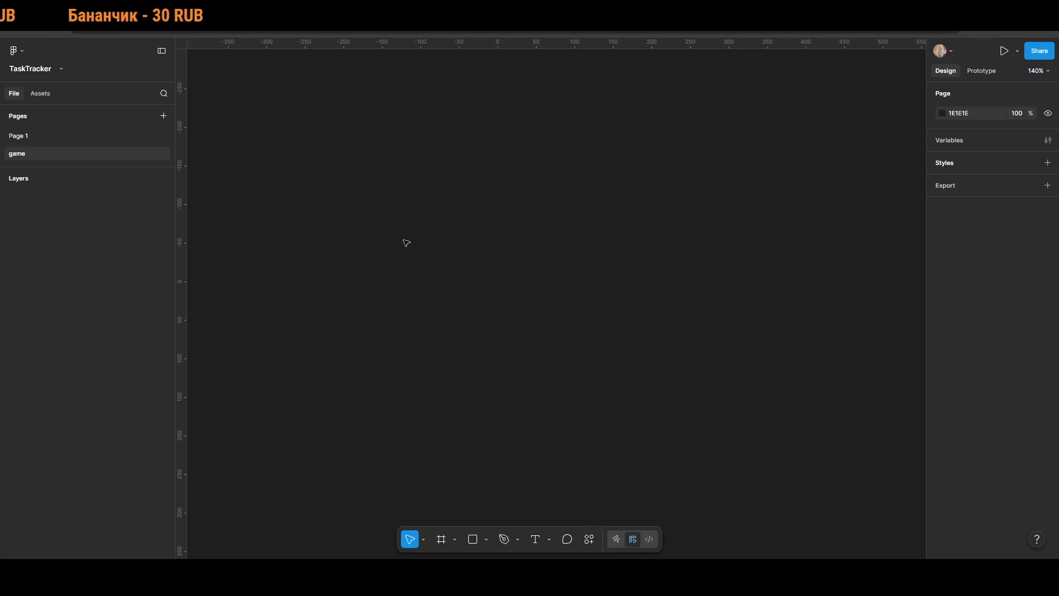
right_click(223, 146)
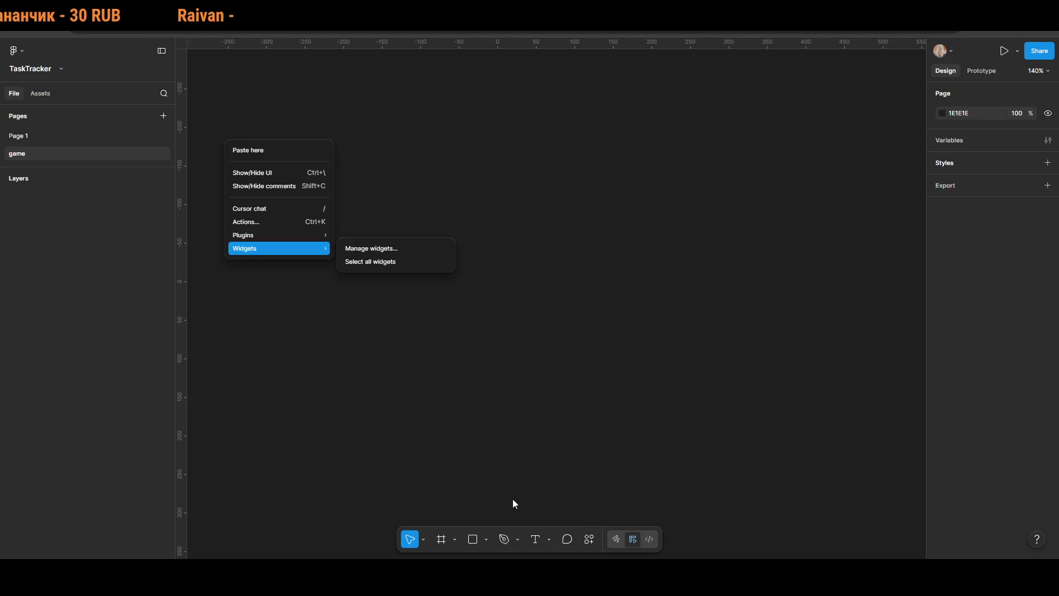
left_click(531, 516)
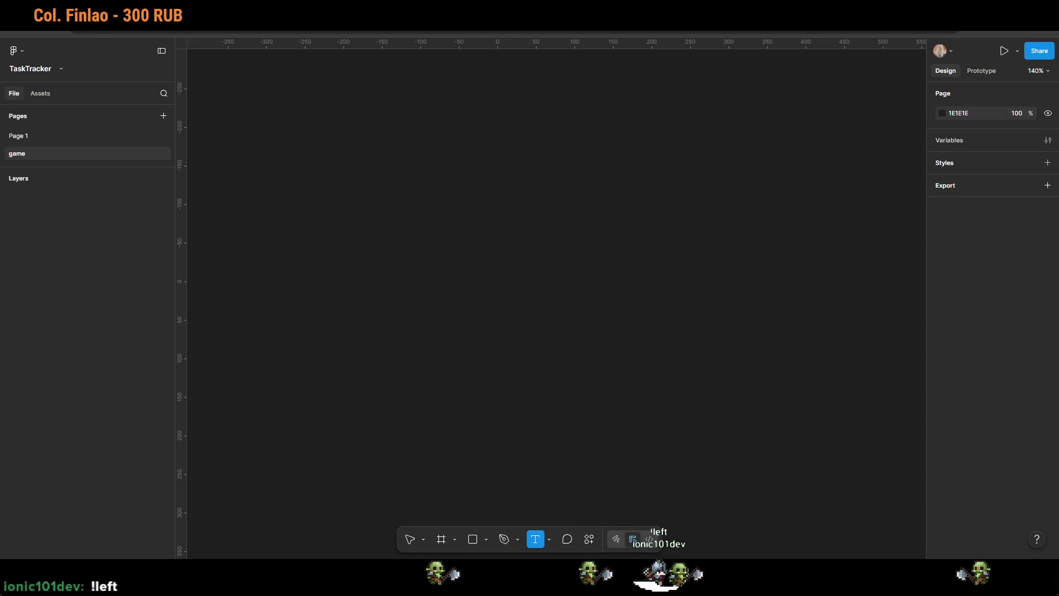
Step: Draw a tall 183×445 text box at the top-left containing the placeholder 12332121
left_click(767, 513)
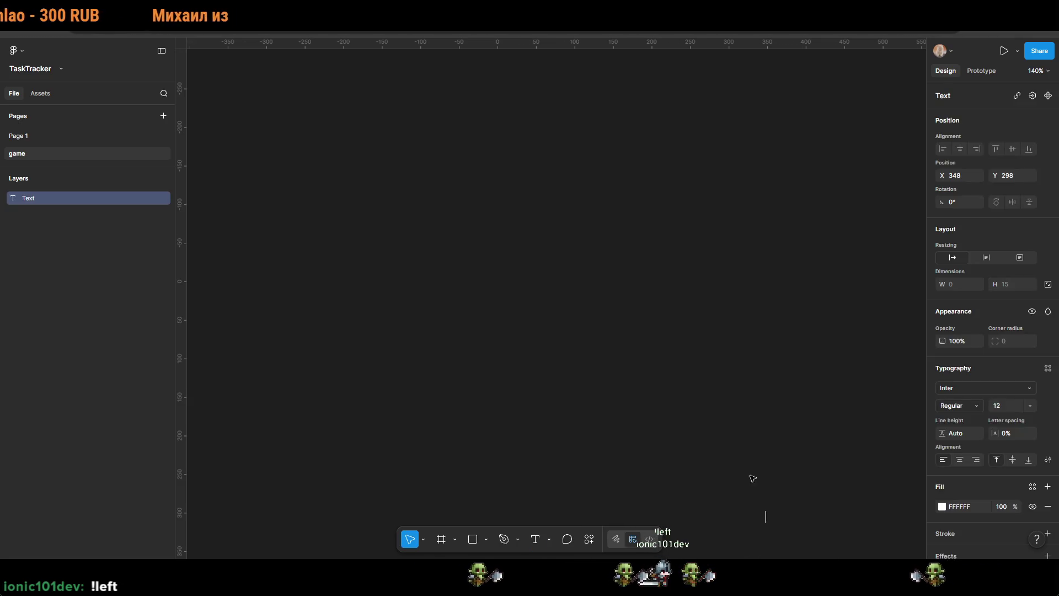
key("Escape")
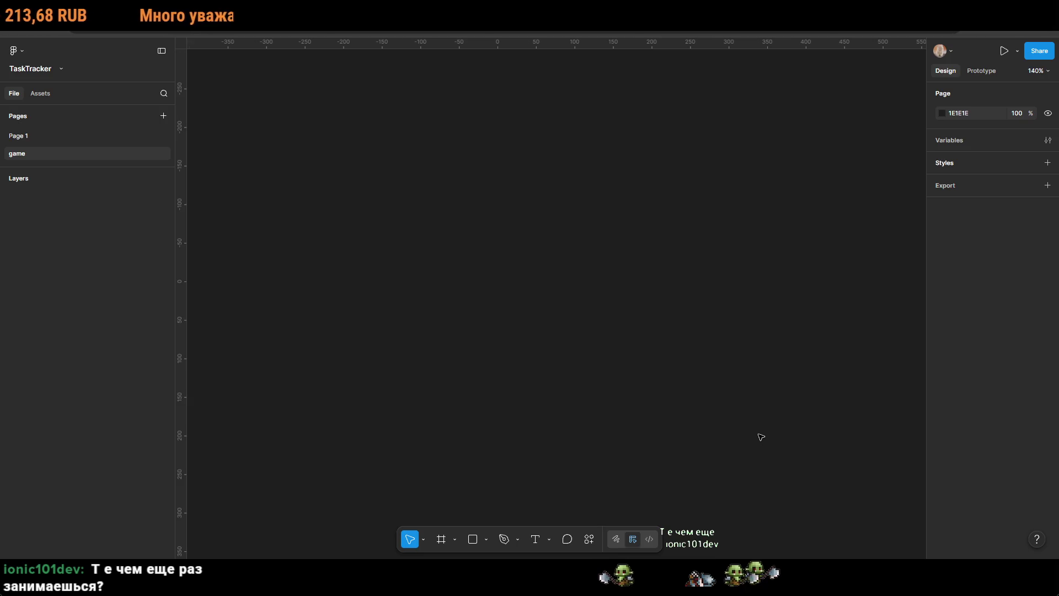
left_click(536, 541)
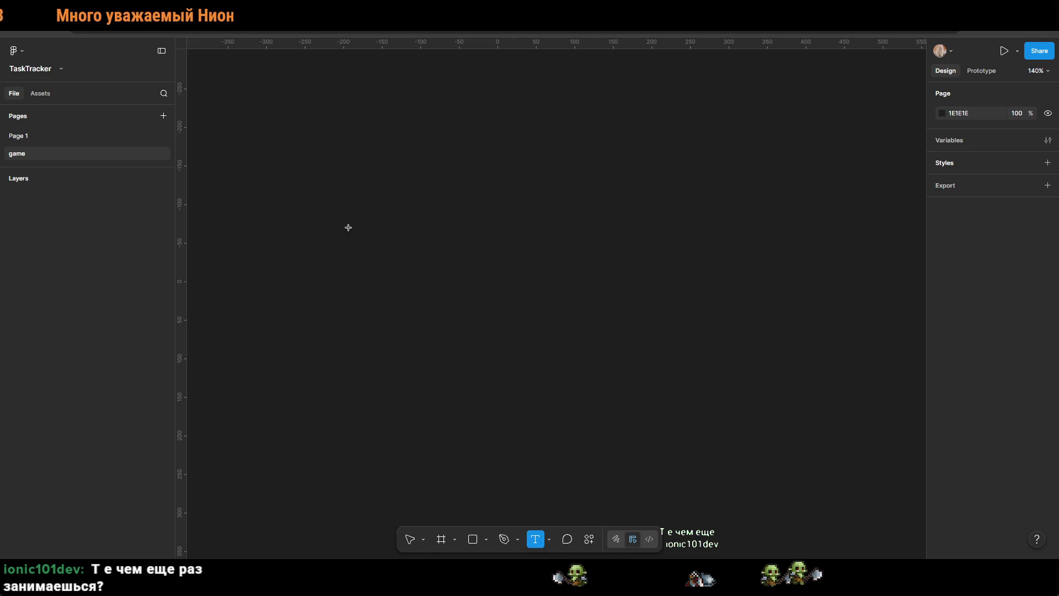
mouse_move(226, 111)
left_mouse_down()
mouse_move(312, 412)
mouse_move(369, 455)
left_mouse_up()
type("12332121")
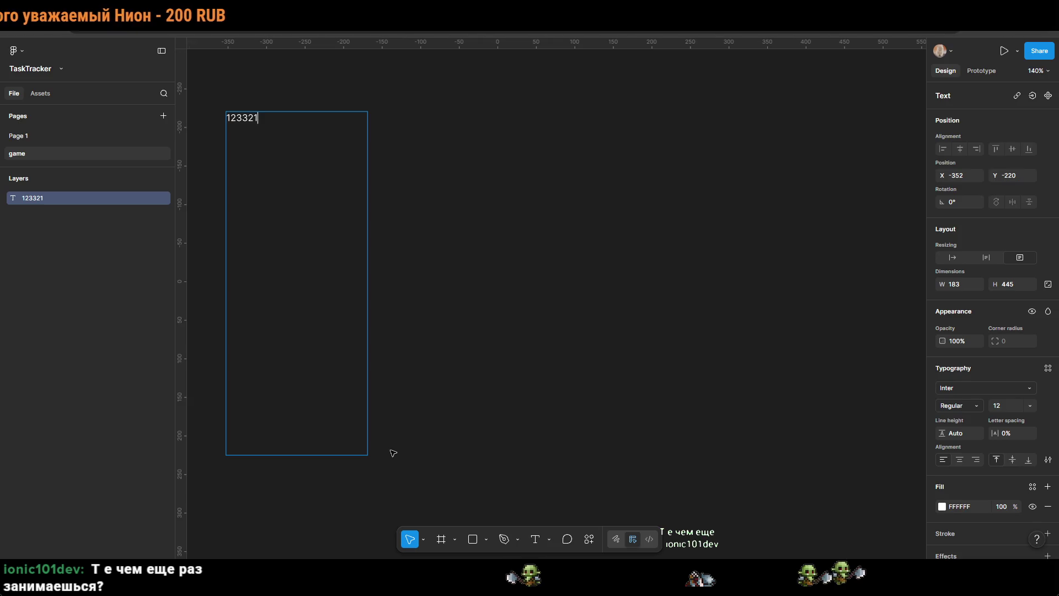
key("Escape")
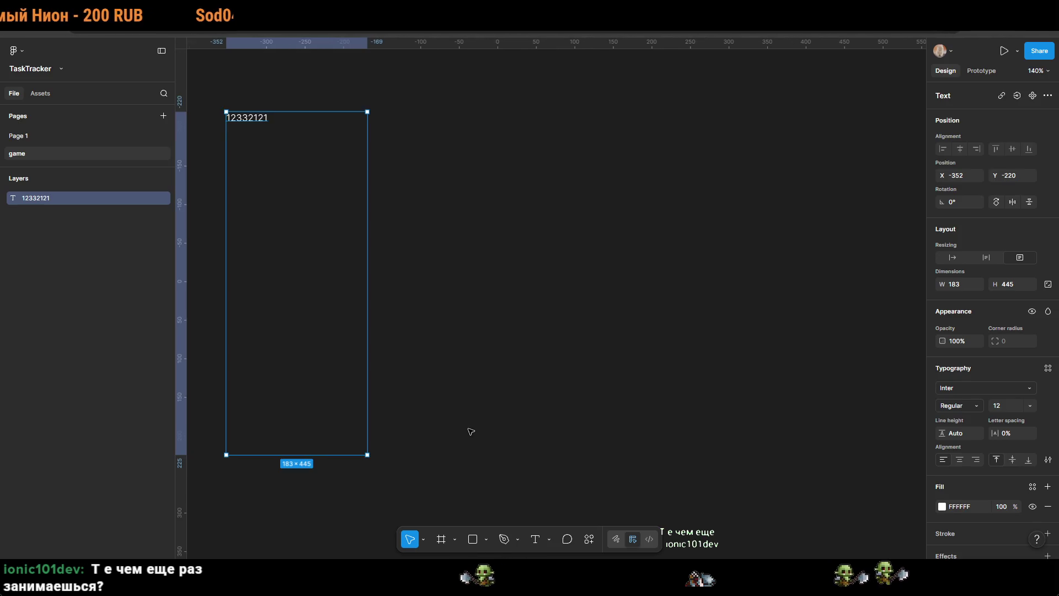
key("Escape")
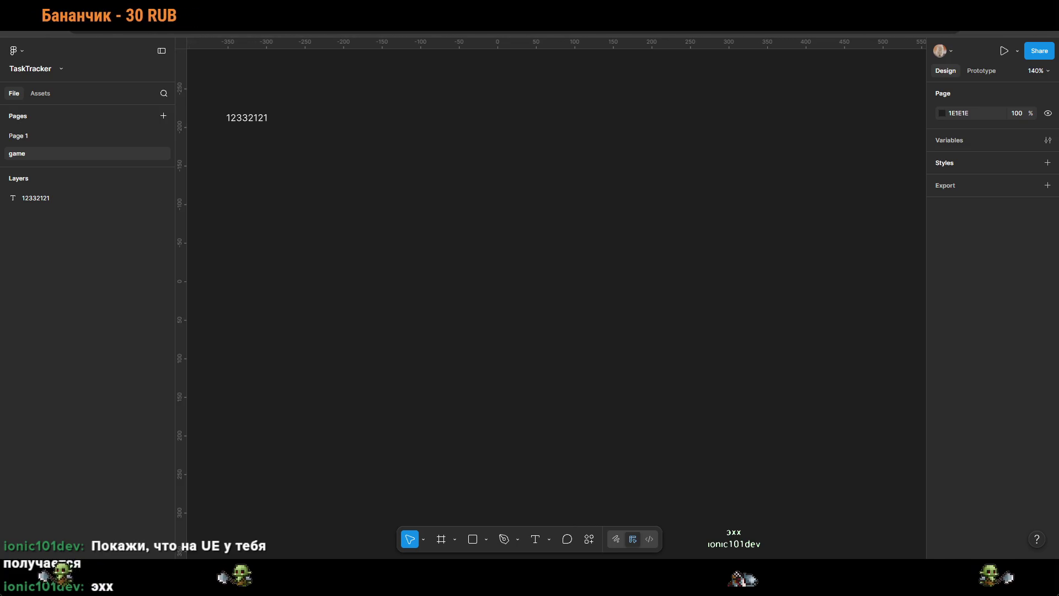
double_click(315, 136)
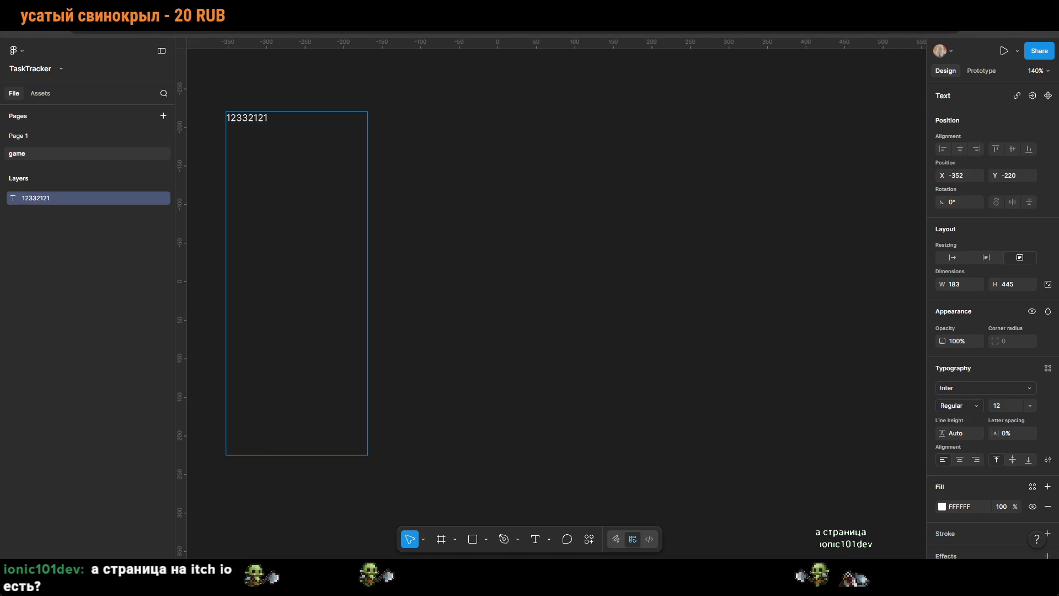
key("Escape")
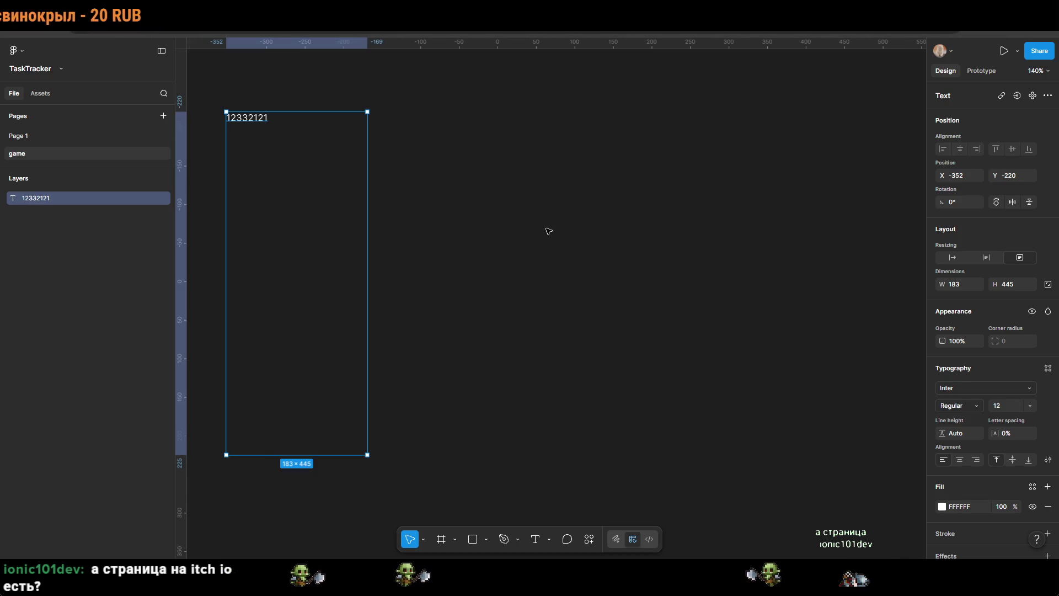
scroll(540, 439, "down", 3, "ctrl")
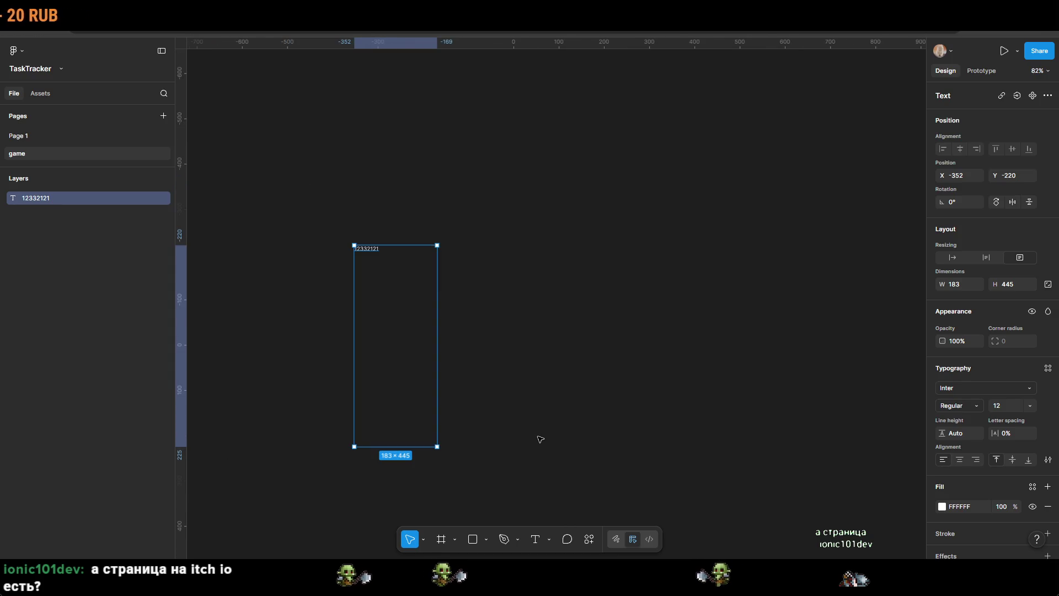
scroll(543, 431, "up", 2, "ctrl")
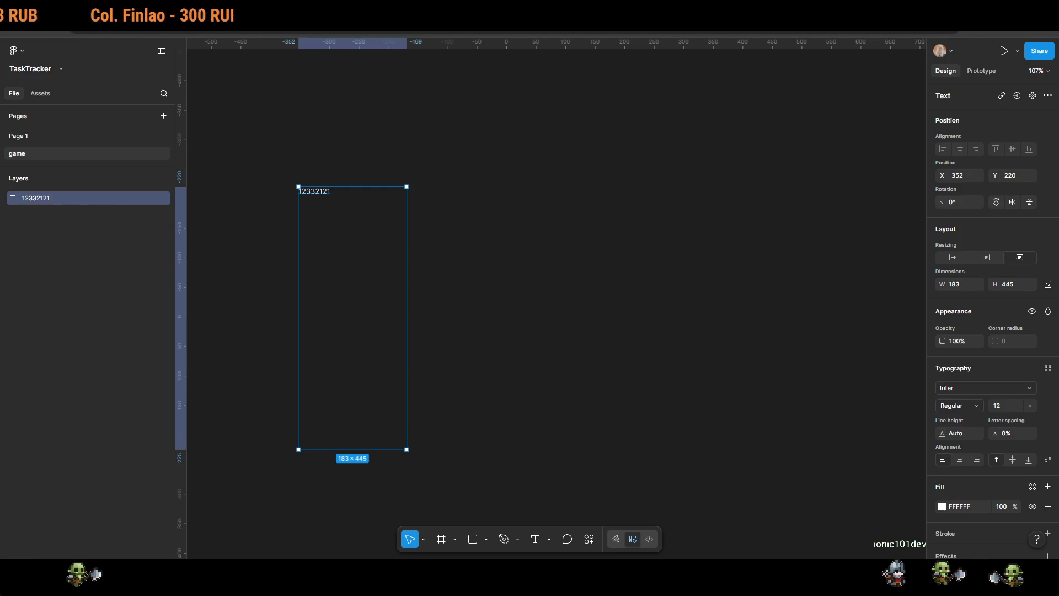
scroll(569, 334, "right", 3)
scroll(444, 333, "left", 2)
scroll(408, 308, "up", 2)
scroll(359, 227, "left", 2)
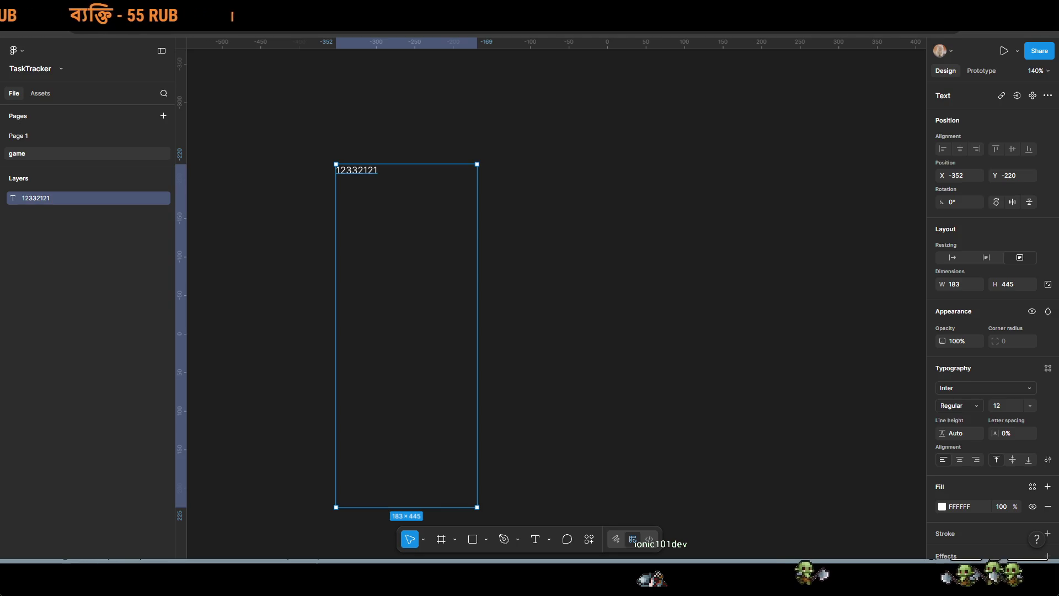
Step: Switch to Aseprite and pan the pixel-art level's lower rows and character into view
key("alt+Tab")
mouse_move(522, 363)
left_mouse_down()
mouse_move(657, 498)
mouse_move(697, 502)
mouse_move(614, 119)
left_mouse_up()
scroll(725, 263, "down", 1)
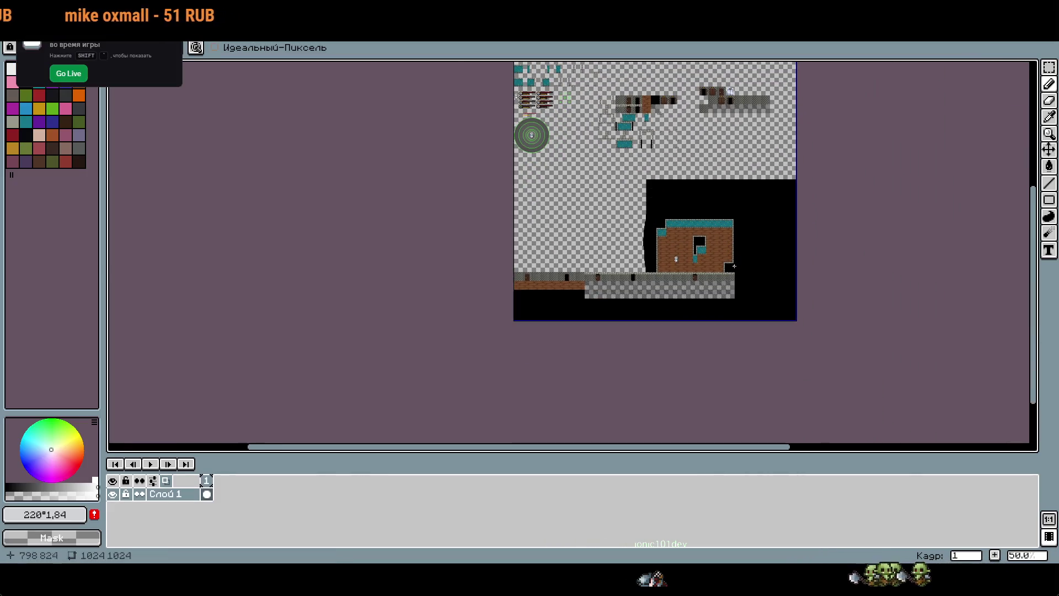
scroll(731, 295, "up", 3)
left_click_drag(731, 295, 821, 357)
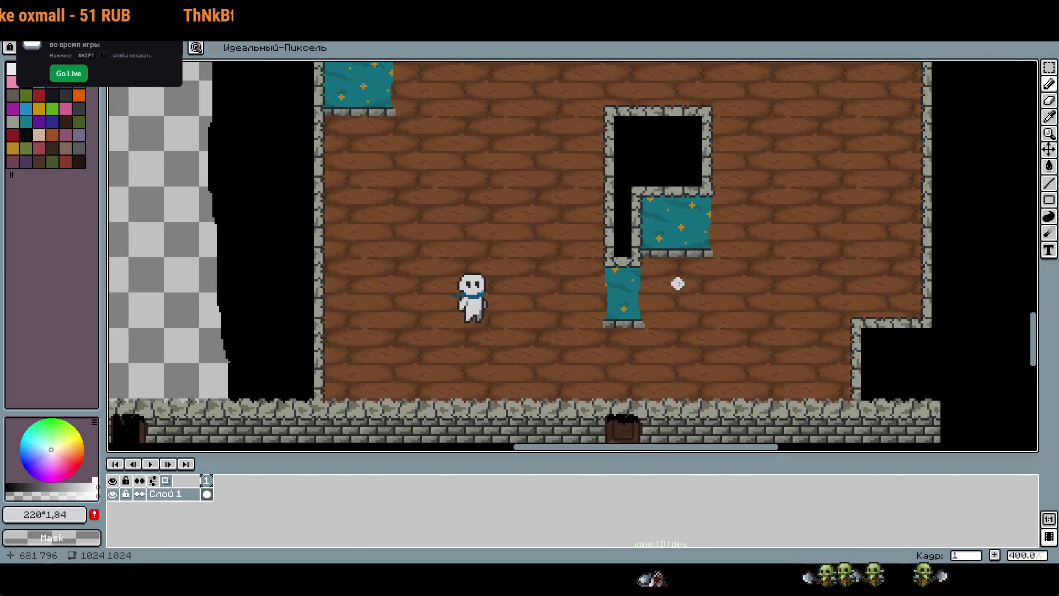
left_click_drag(522, 308, 611, 256)
scroll(610, 255, "up", 3)
scroll(611, 255, "down", 2)
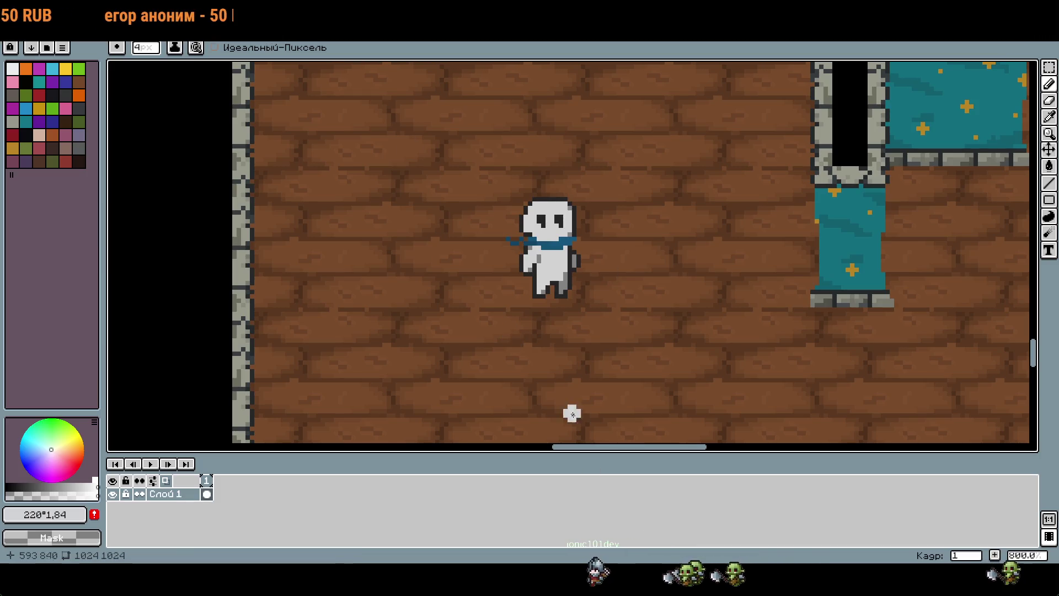
Step: Undo a grey loop drawn around the character, set the brush to 1px, and pan across the room
mouse_move(521, 330)
left_mouse_down()
mouse_move(480, 267)
mouse_move(490, 303)
left_mouse_up()
key("ctrl+z")
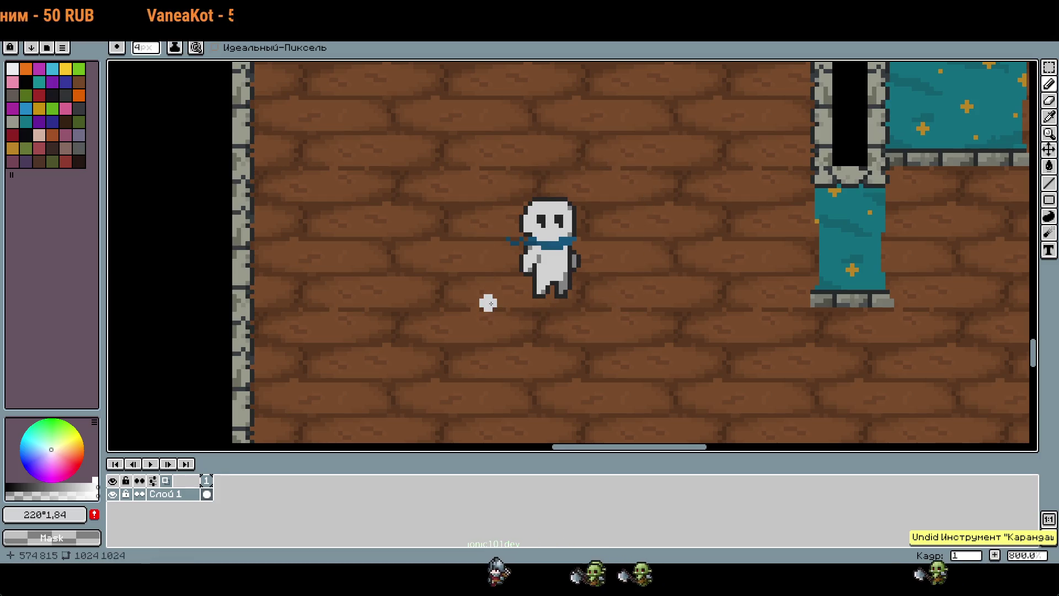
key("minus")
key("minus")
key("minus")
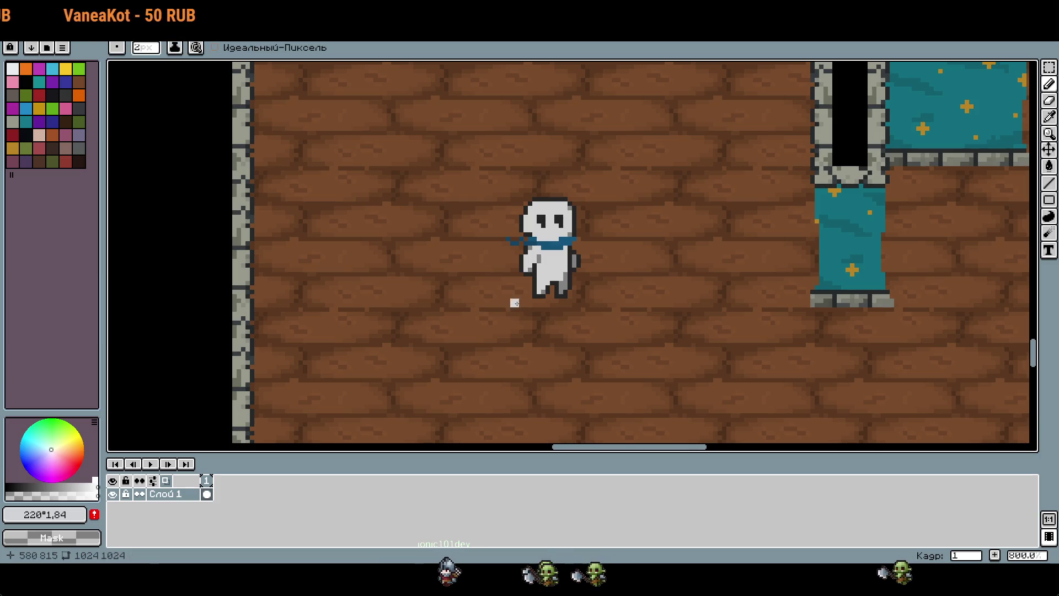
scroll(514, 300, "down", 2)
scroll(635, 326, "down", 3)
left_click_drag(715, 330, 893, 330)
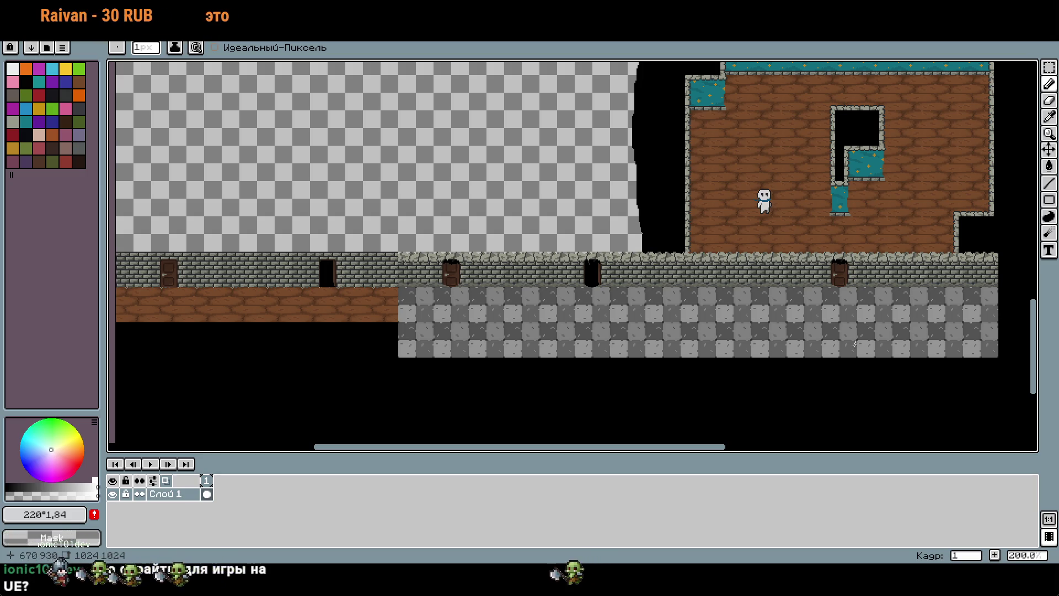
Step: Pan across the level and undo the stray thin white pencil stroke
mouse_move(698, 395)
left_mouse_down()
mouse_move(610, 402)
mouse_move(447, 440)
mouse_move(435, 459)
left_mouse_up()
left_click_drag(530, 346, 480, 341)
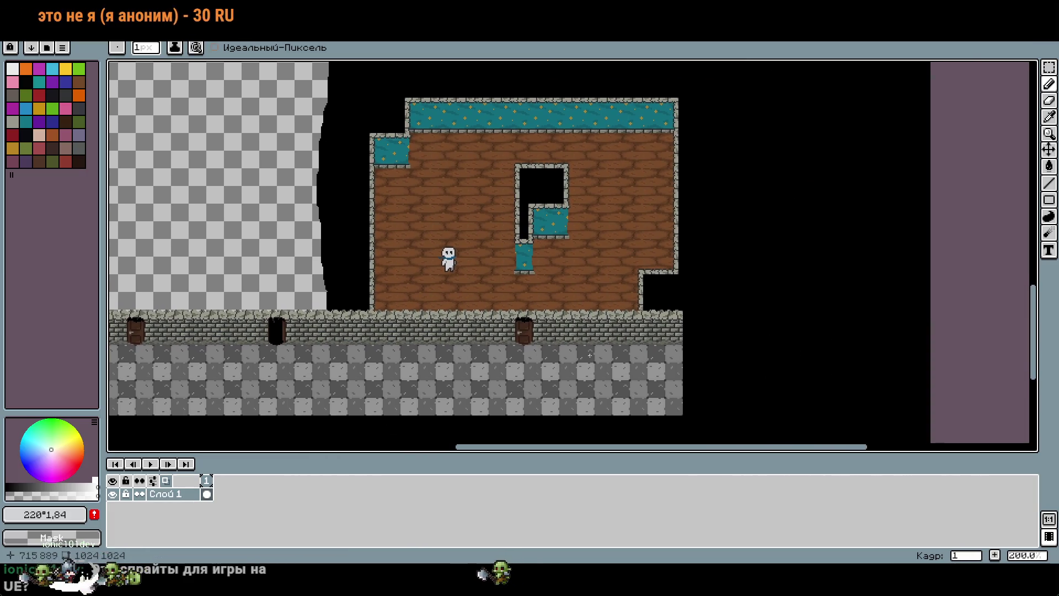
scroll(561, 312, "left", 3)
scroll(404, 263, "up", 1)
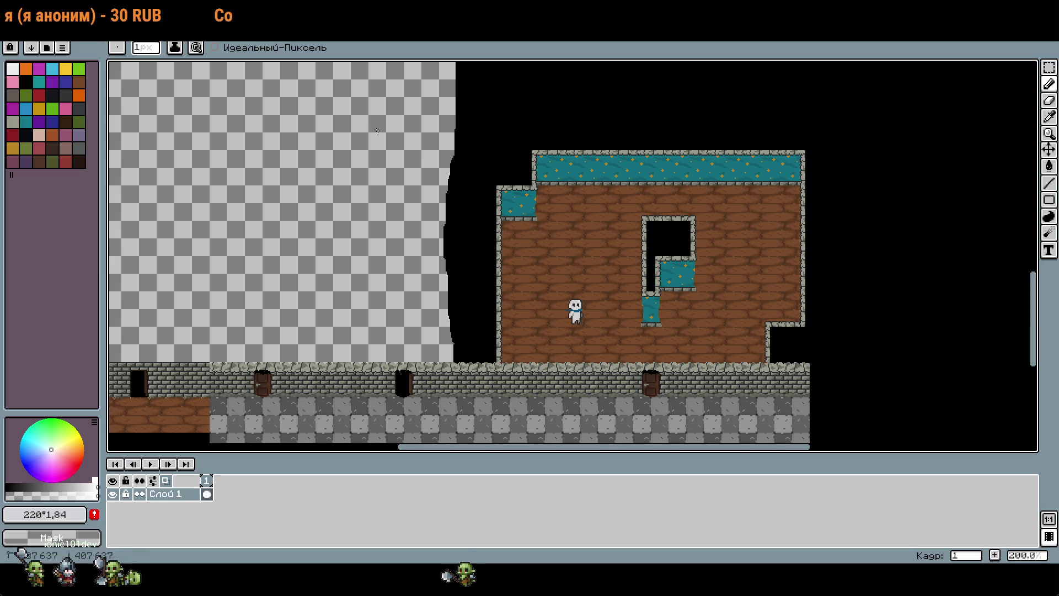
key("ctrl+z")
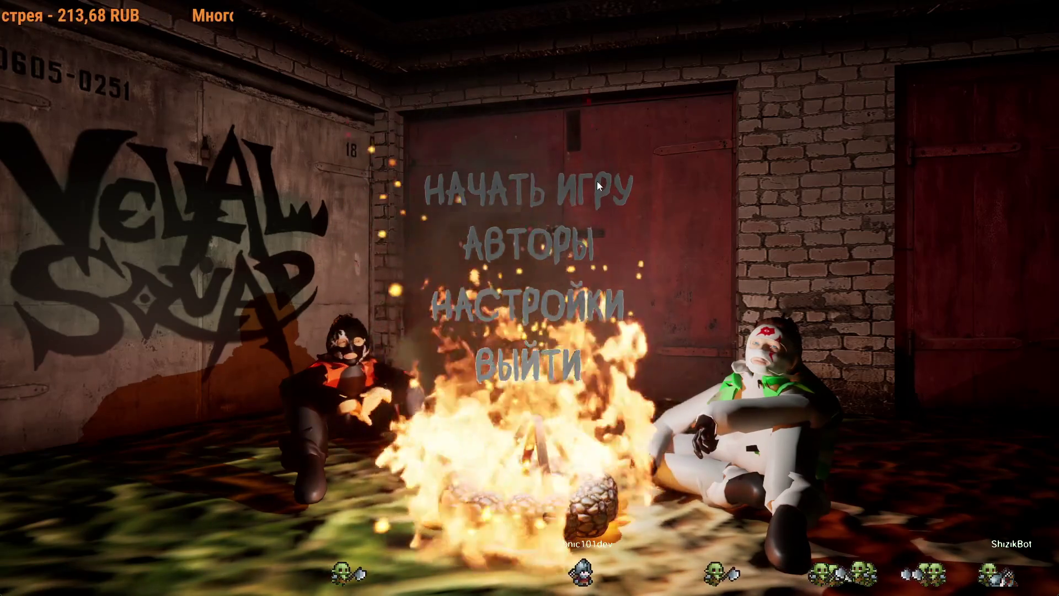
Step: Choose НАЧАТЬ ИГРУ from the Velial Squad main menu to begin a new game
key("Return")
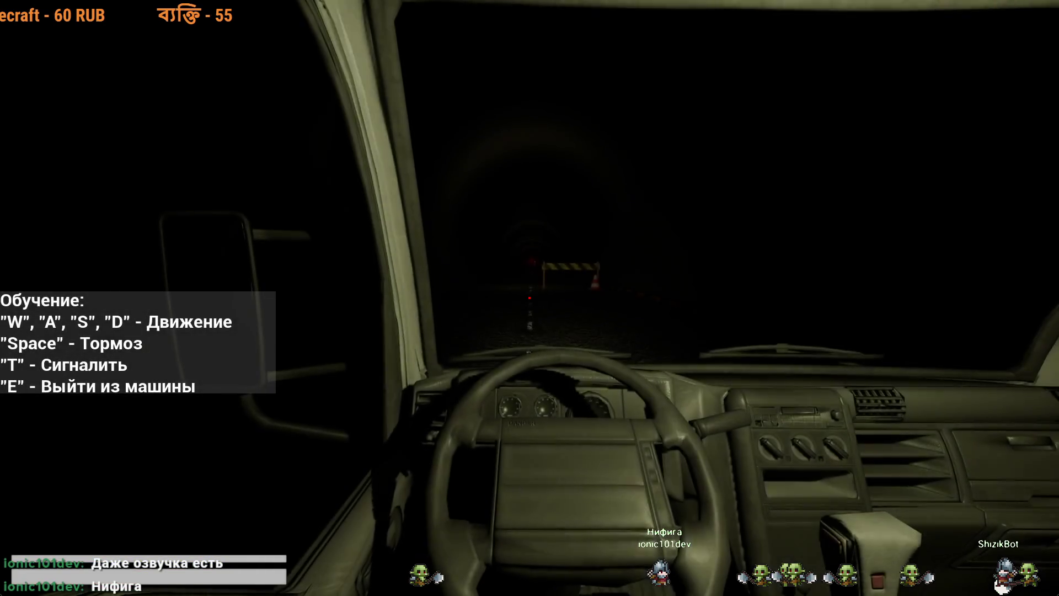
Step: Drive the van forward, get out, and climb back into the driver seat
key("w")
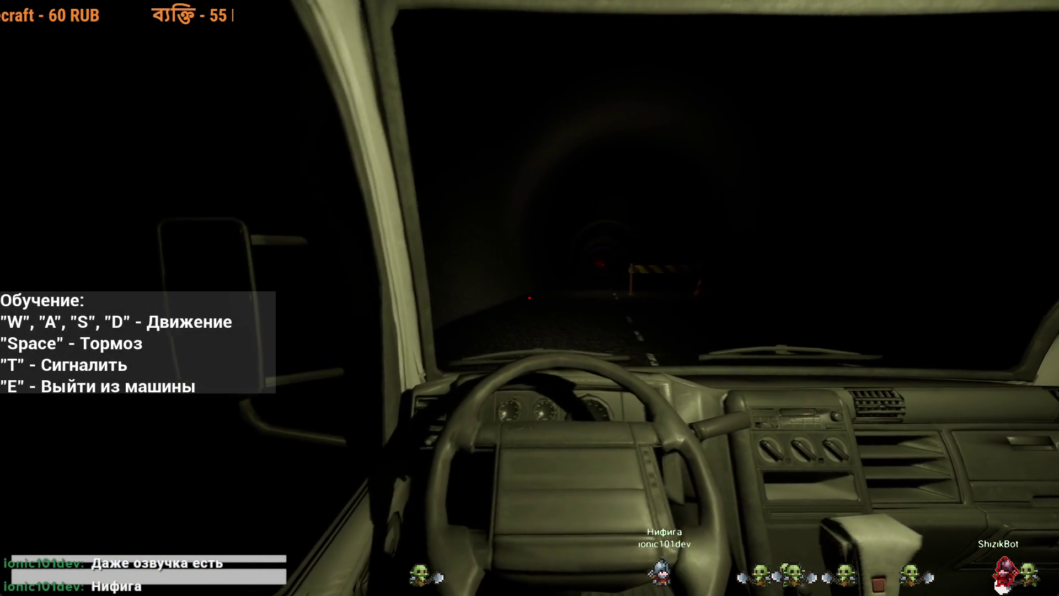
key("e")
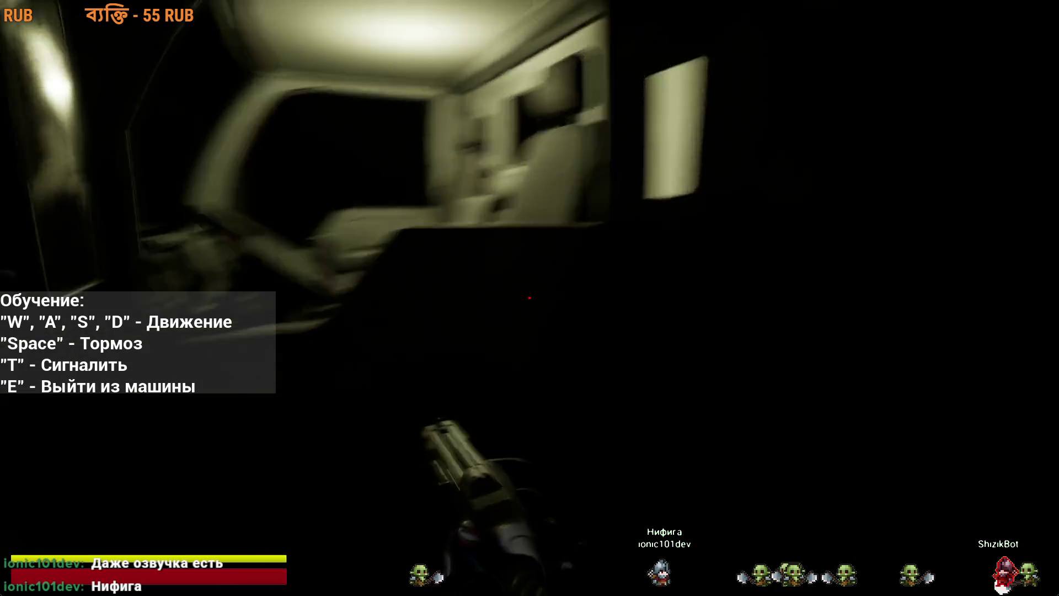
key("s")
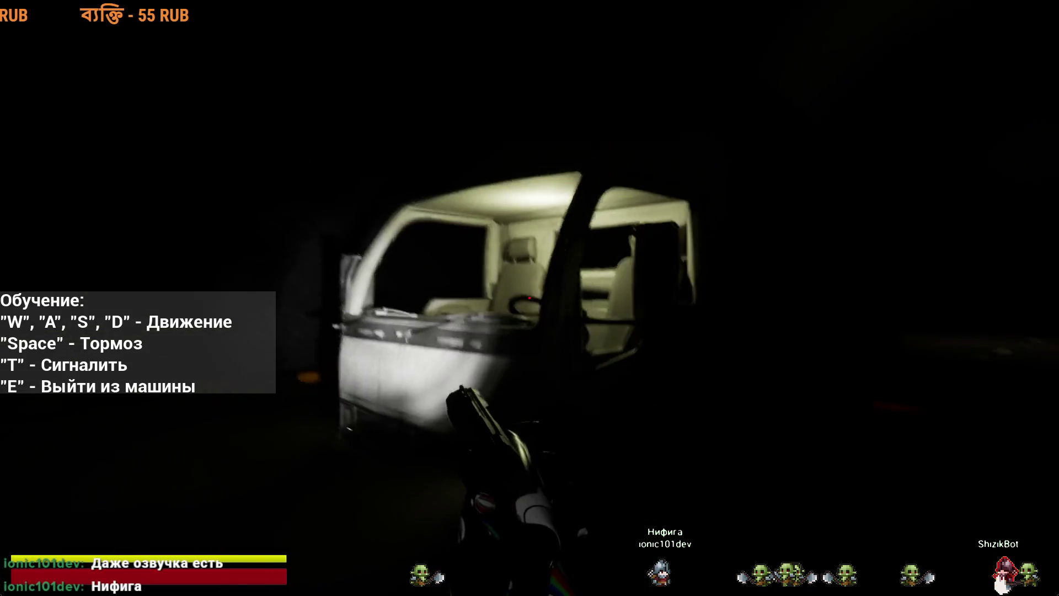
key("w")
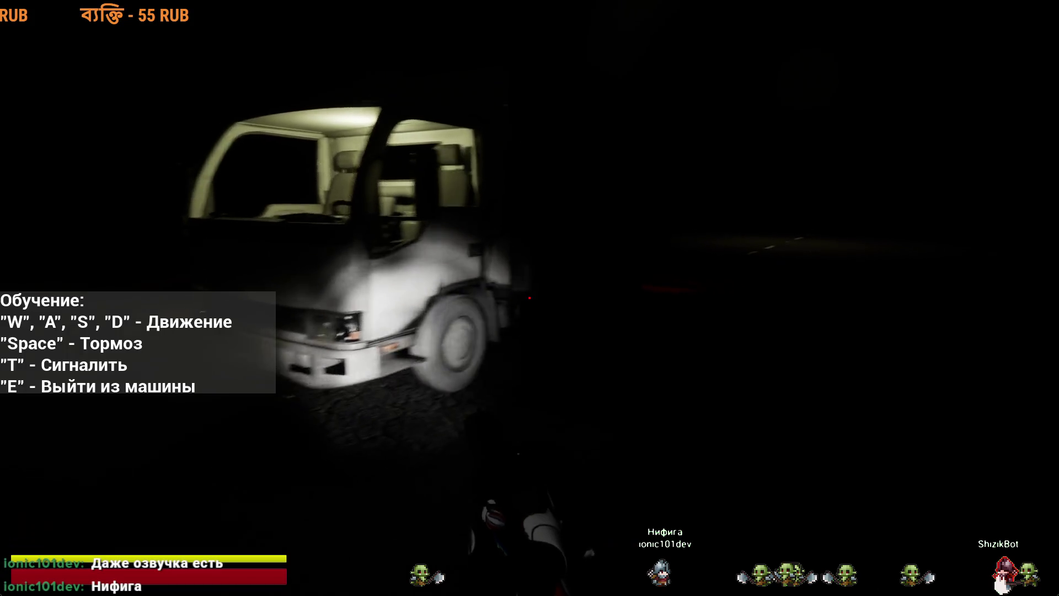
key("e")
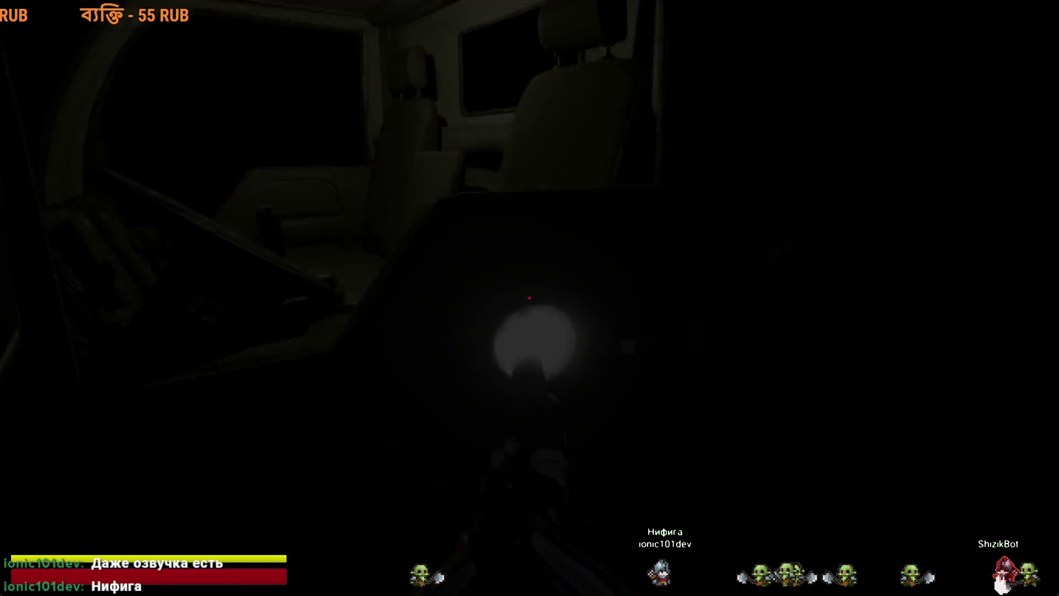
Step: Drive past the first barrier to the striped barrier, get out on foot and pause
key("w")
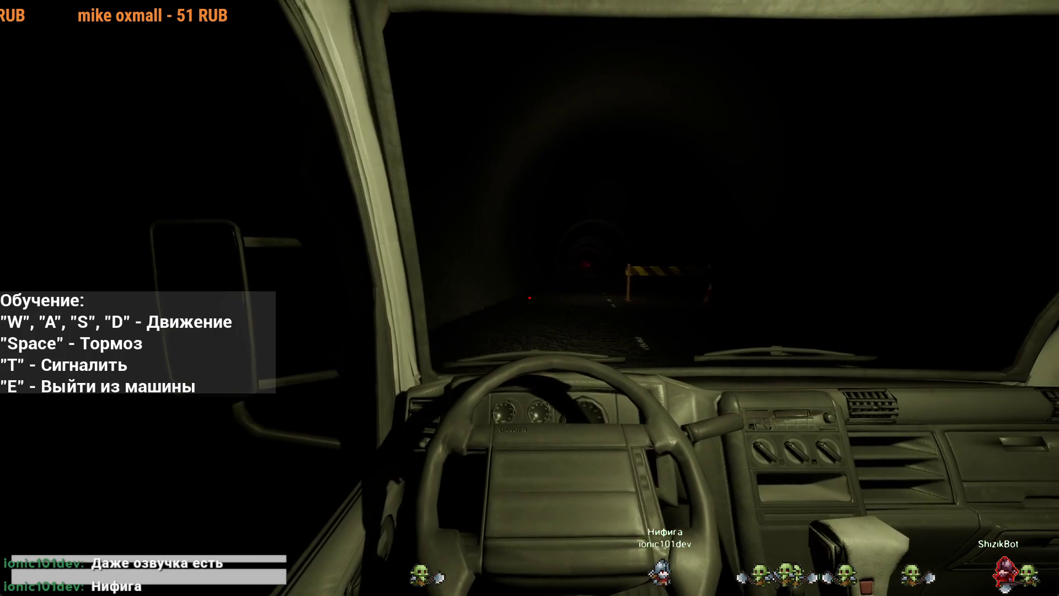
key("w")
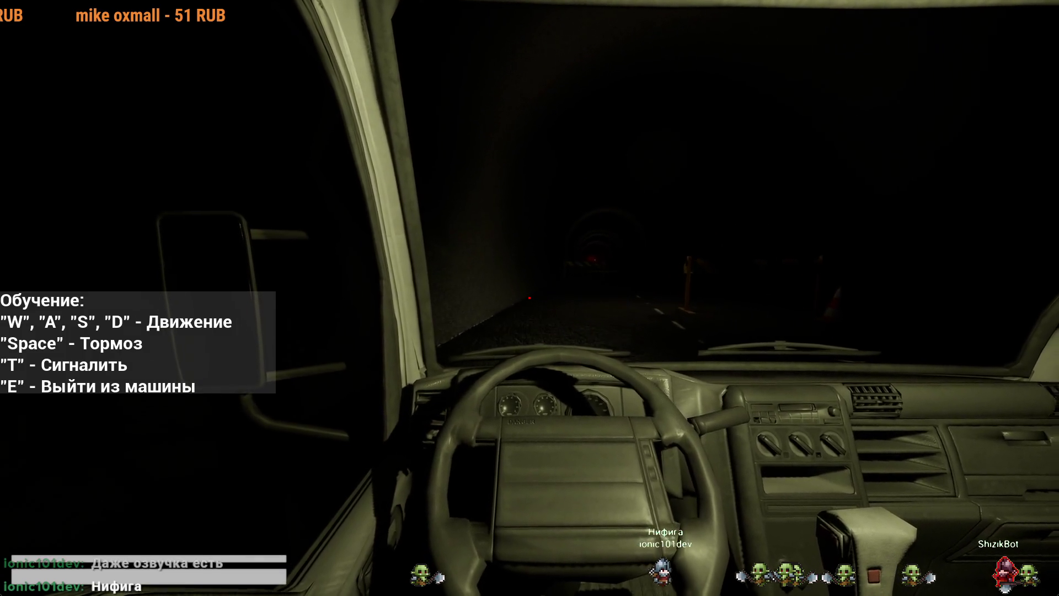
key("w")
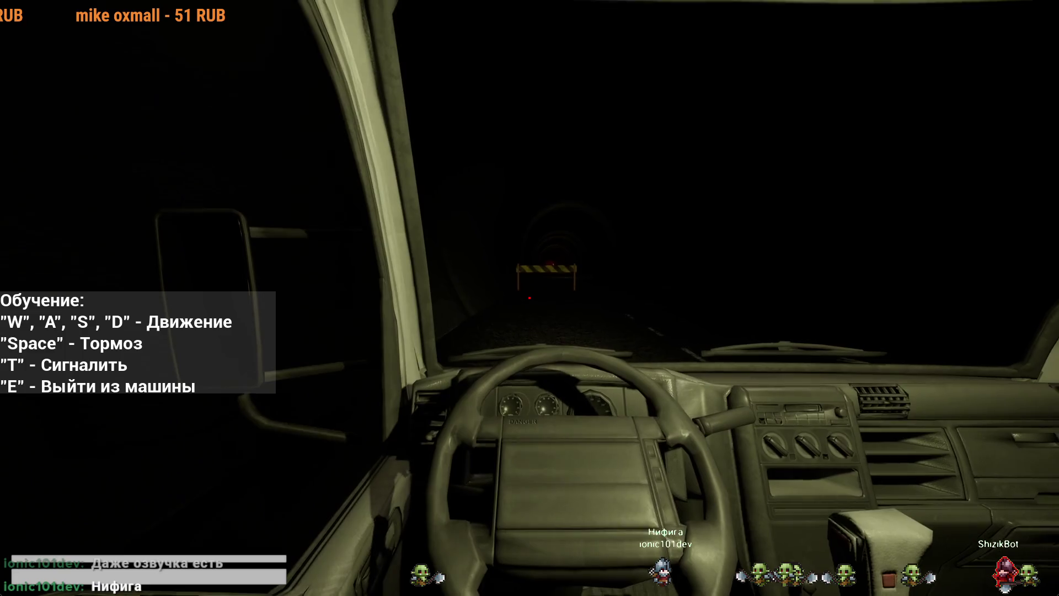
key("e")
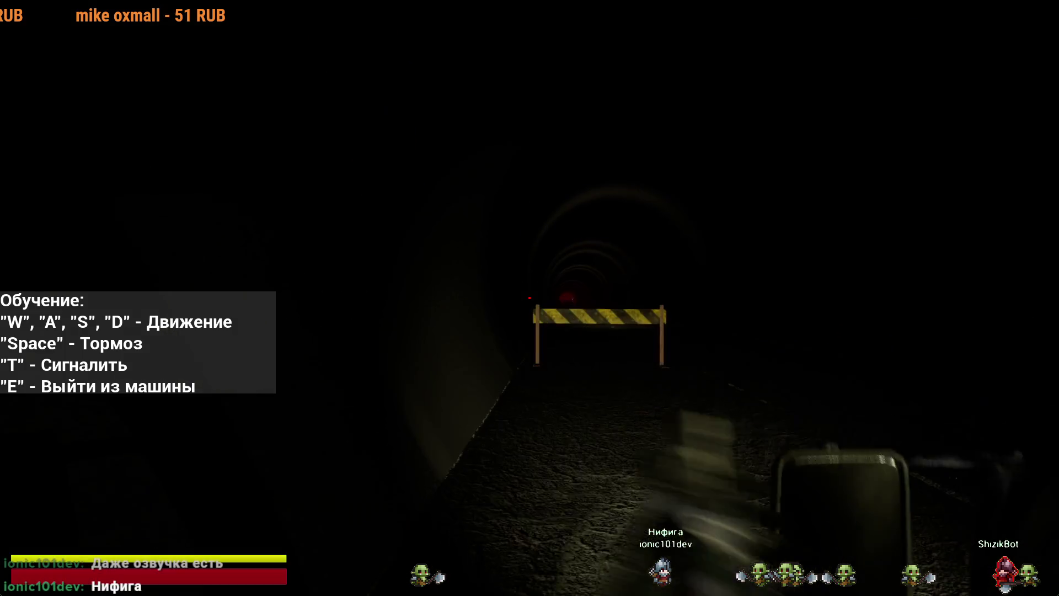
key("Escape")
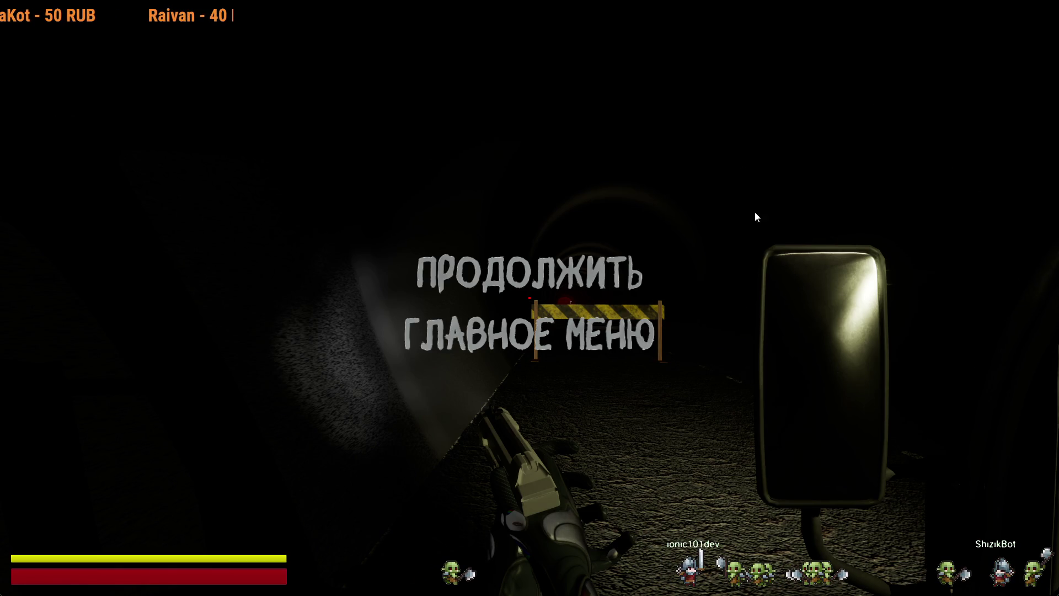
Step: Resume with Продолжить, pause again, and resume once more to reach the courtyard
left_click(591, 262)
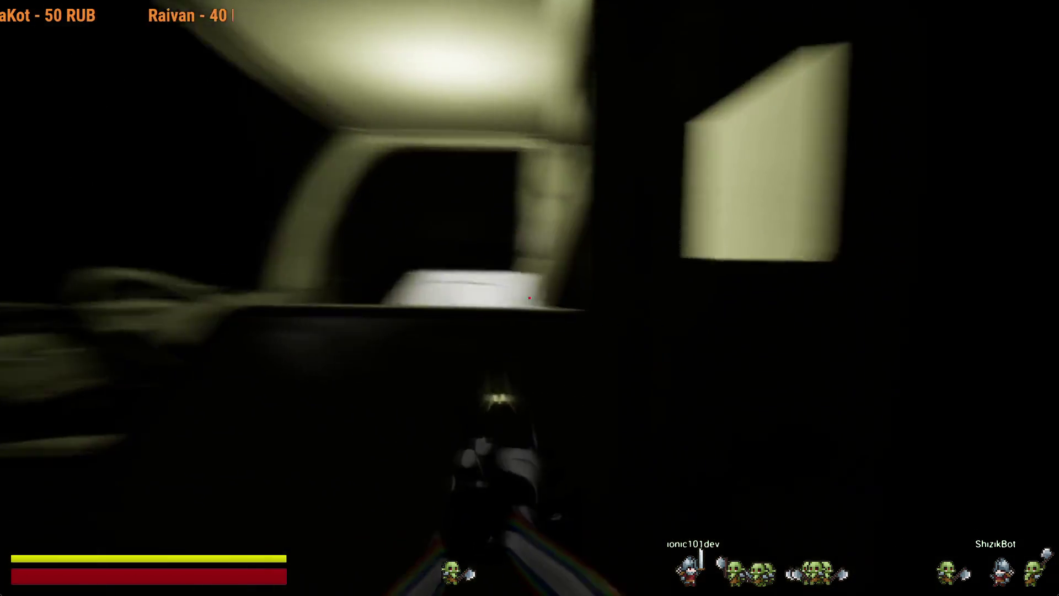
key("Escape")
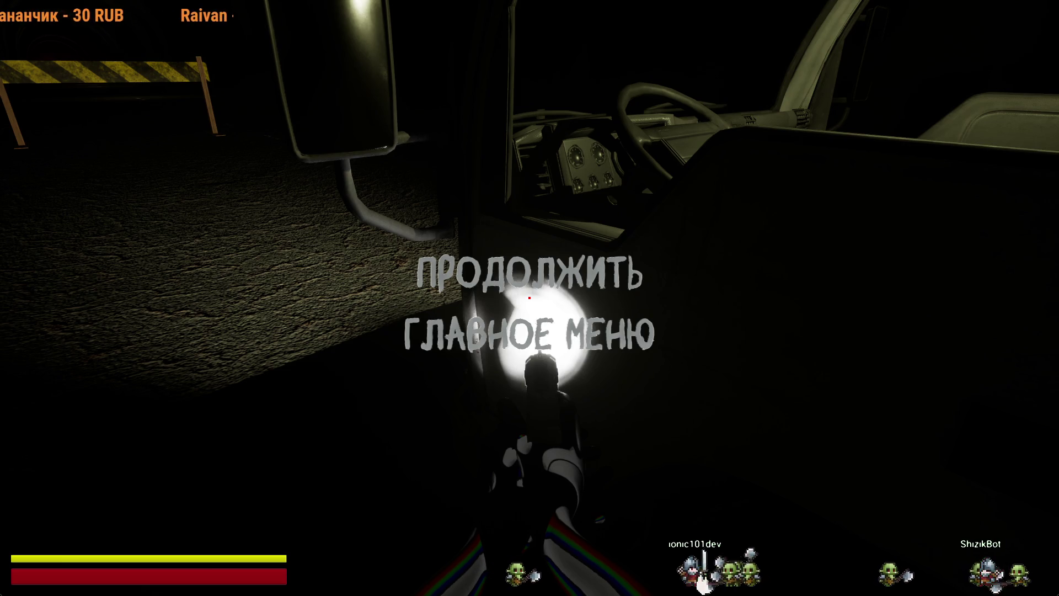
left_click(621, 269)
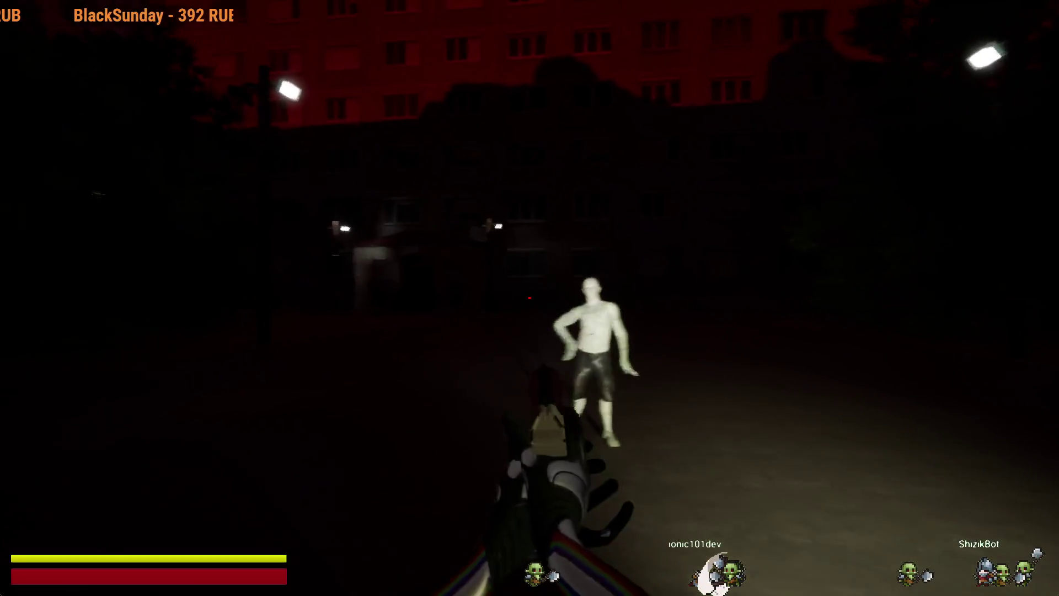
Step: Shoot the pale figure, then run to the red-lit truck and past it toward the trees
left_click(530, 298)
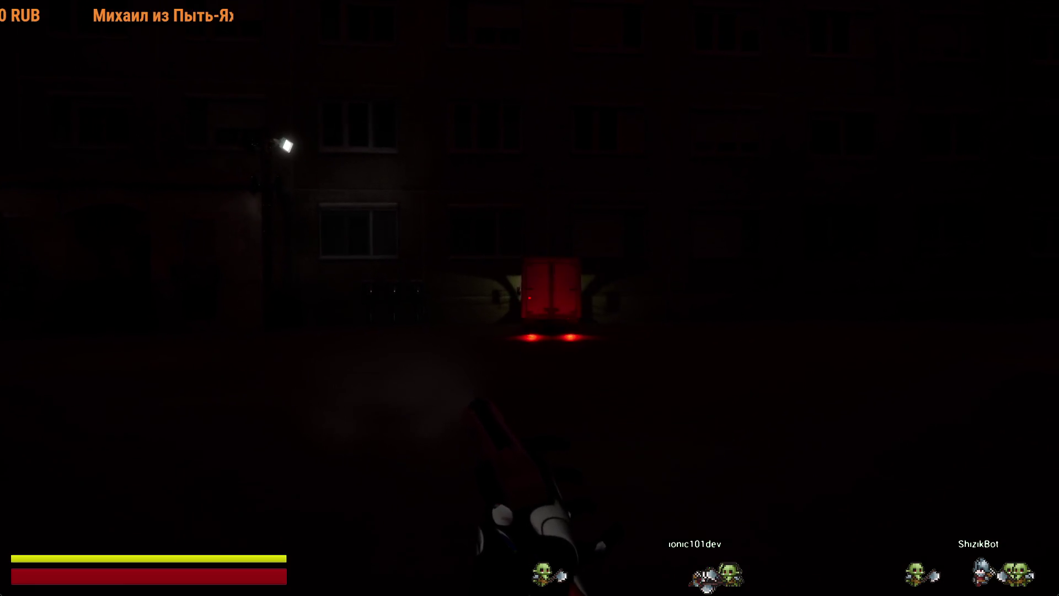
key("shift+w")
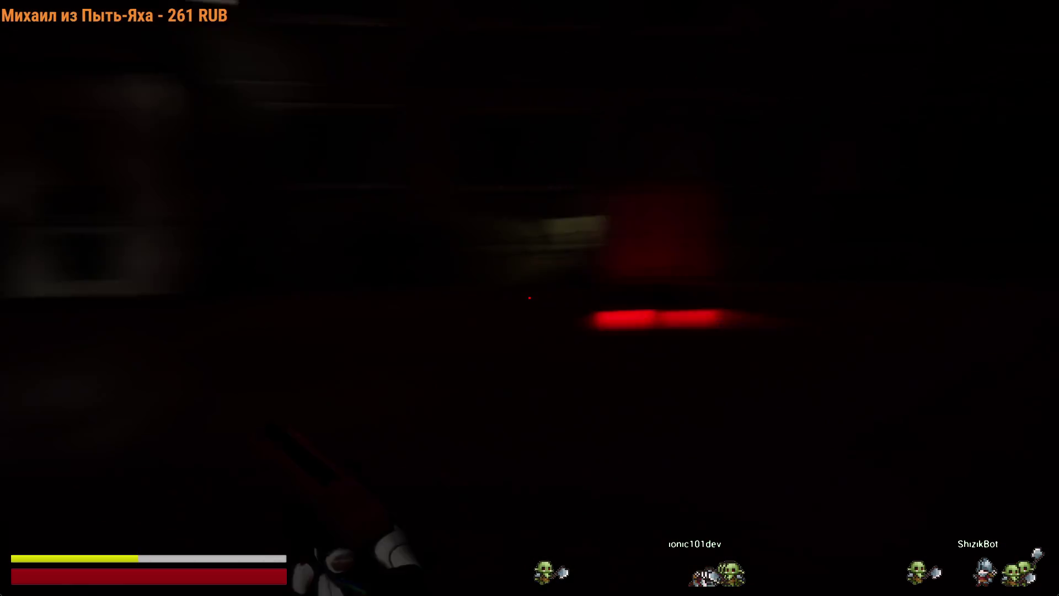
key("shift+w")
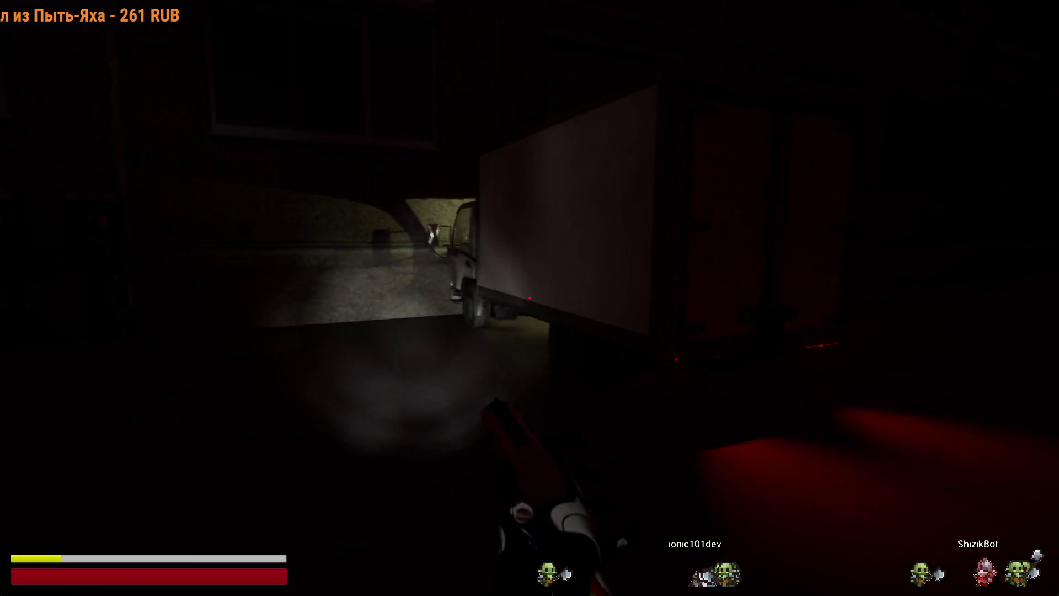
key("w")
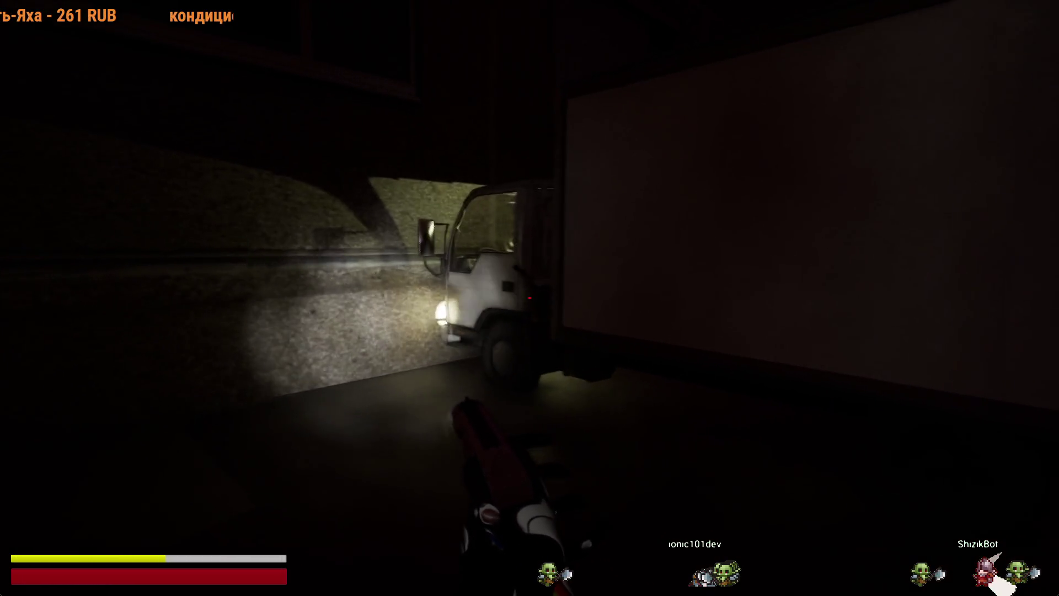
key("w")
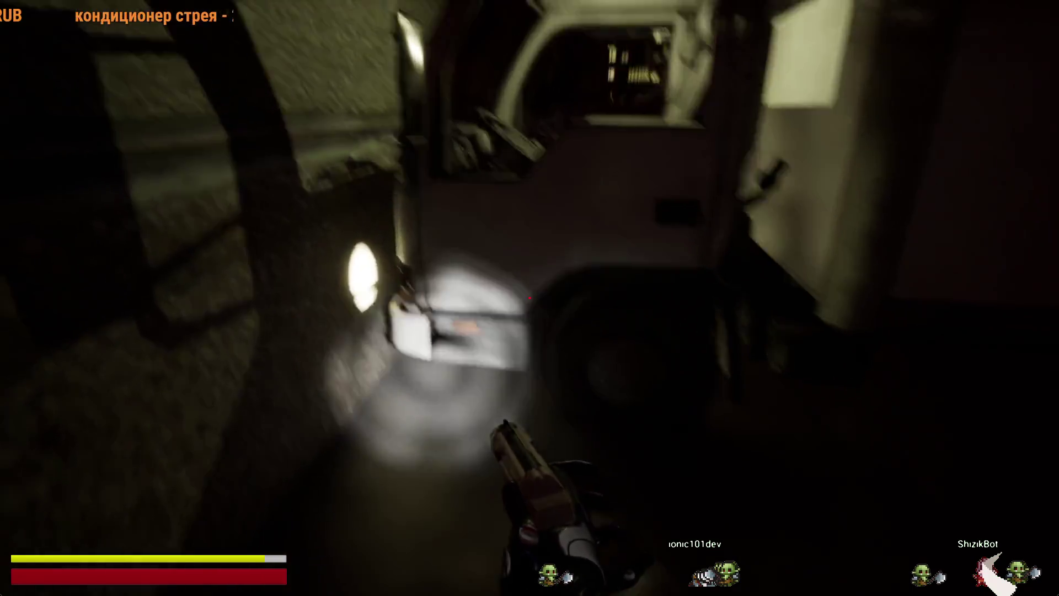
key("shift+w")
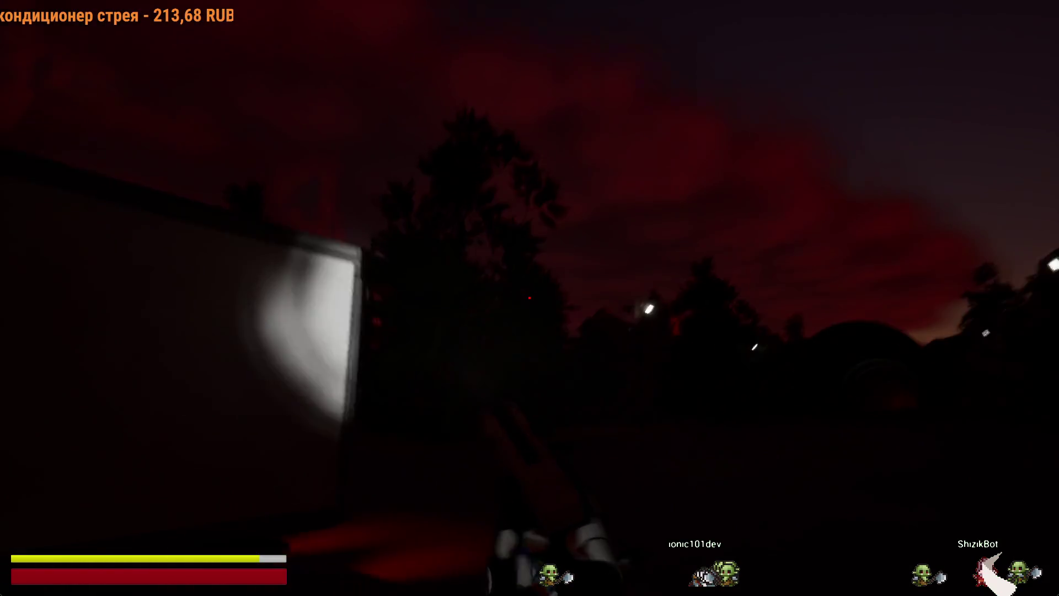
key("shift+w")
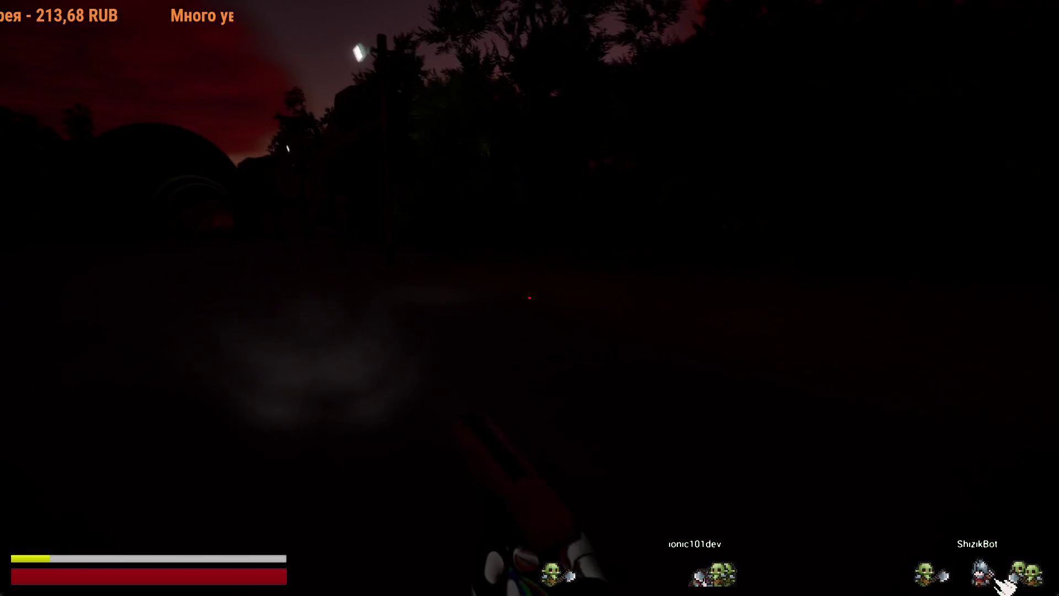
Step: Head toward the street lamp and lit building, passing the statue
key("w")
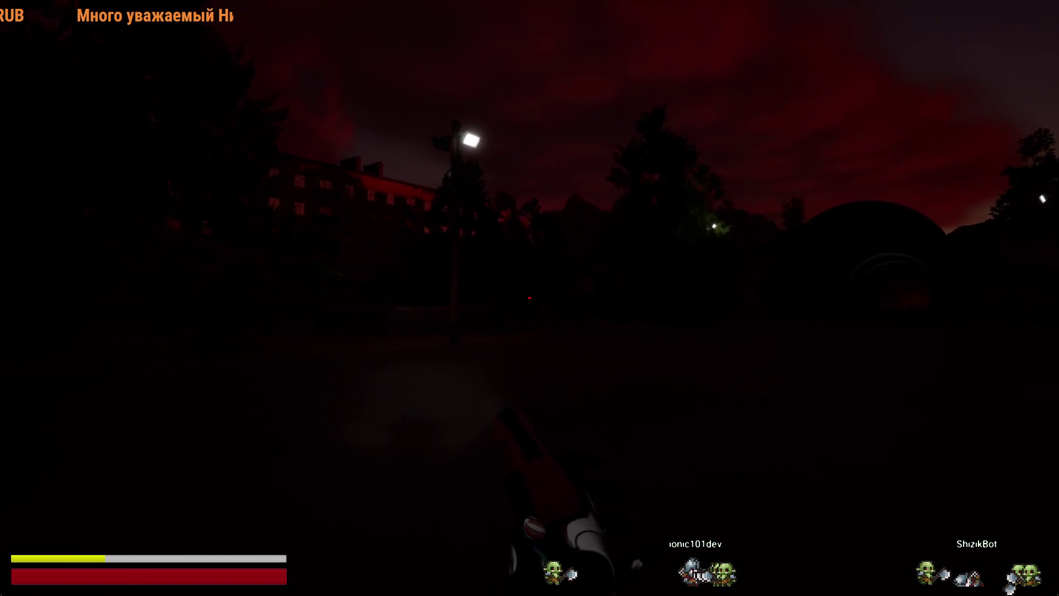
key("w")
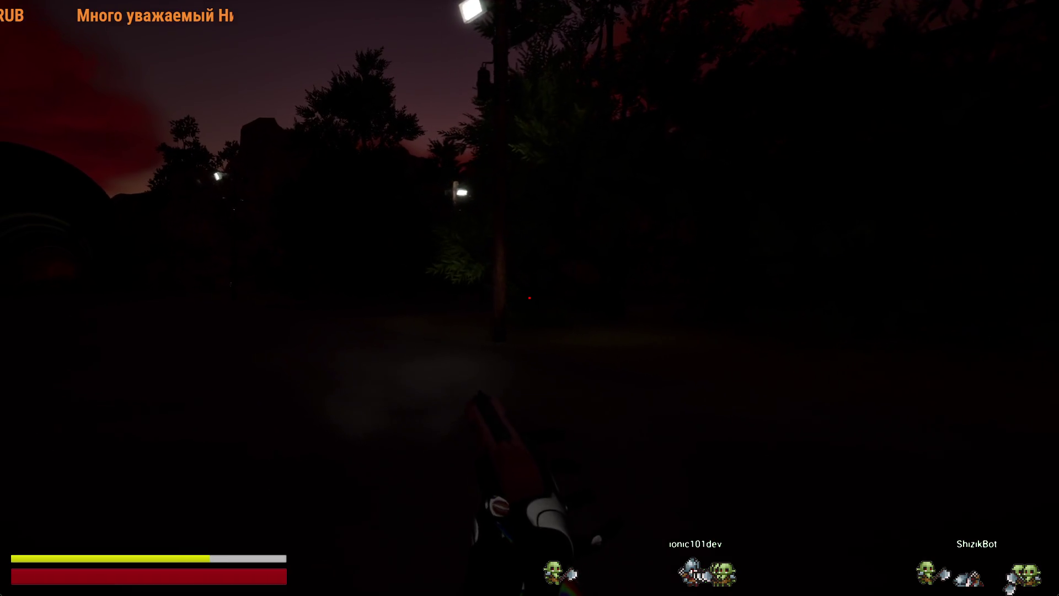
key("w")
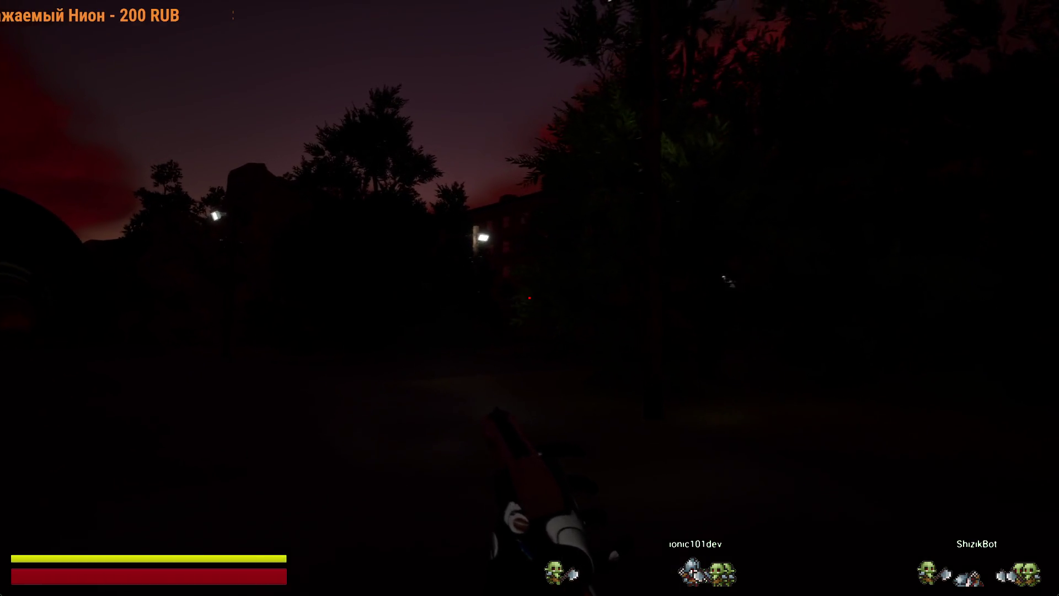
key("shift+w")
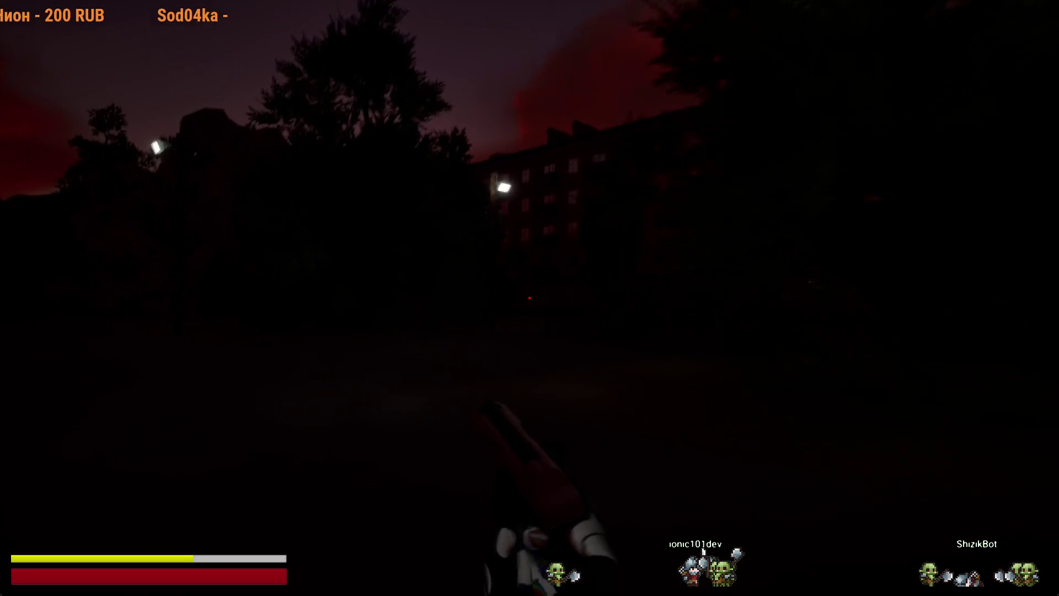
key("shift+w")
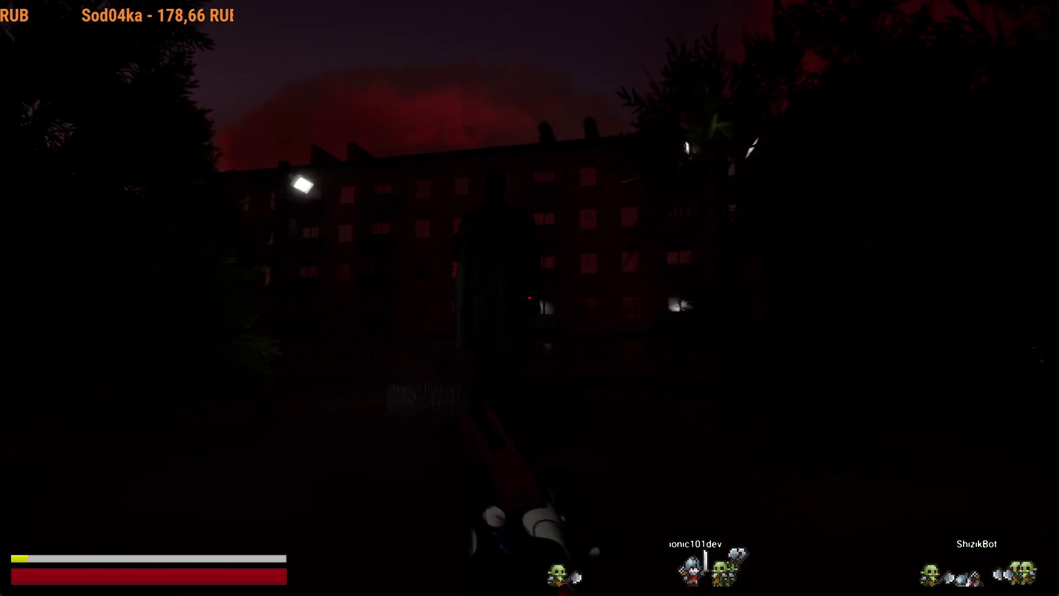
key("w")
key("w")
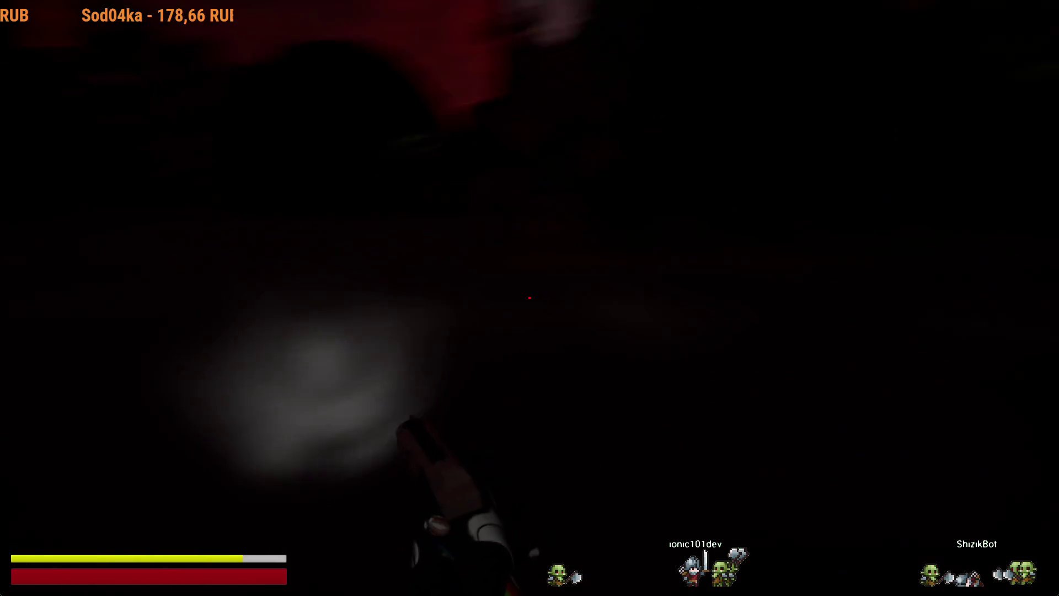
Step: Run to the red-lit building's dark entrance and into the stairwell
key("shift+w")
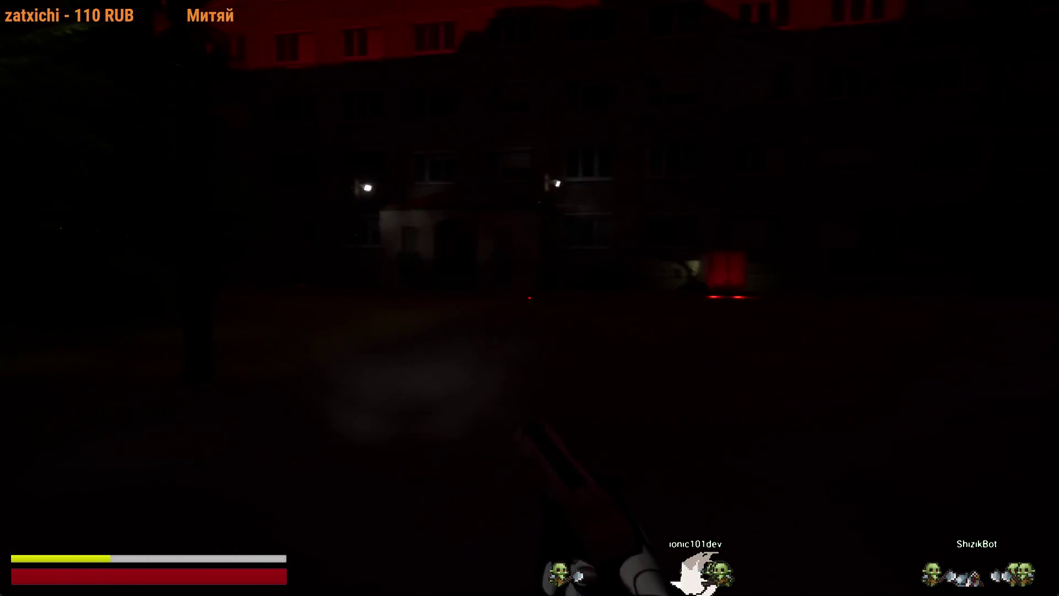
key("shift+w")
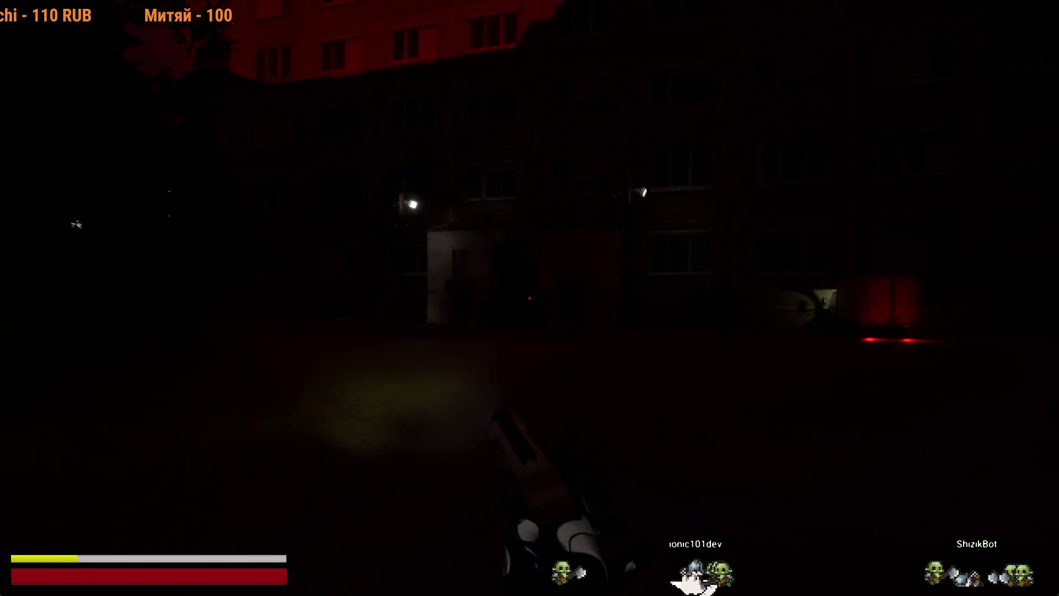
key("w")
key("shift+w")
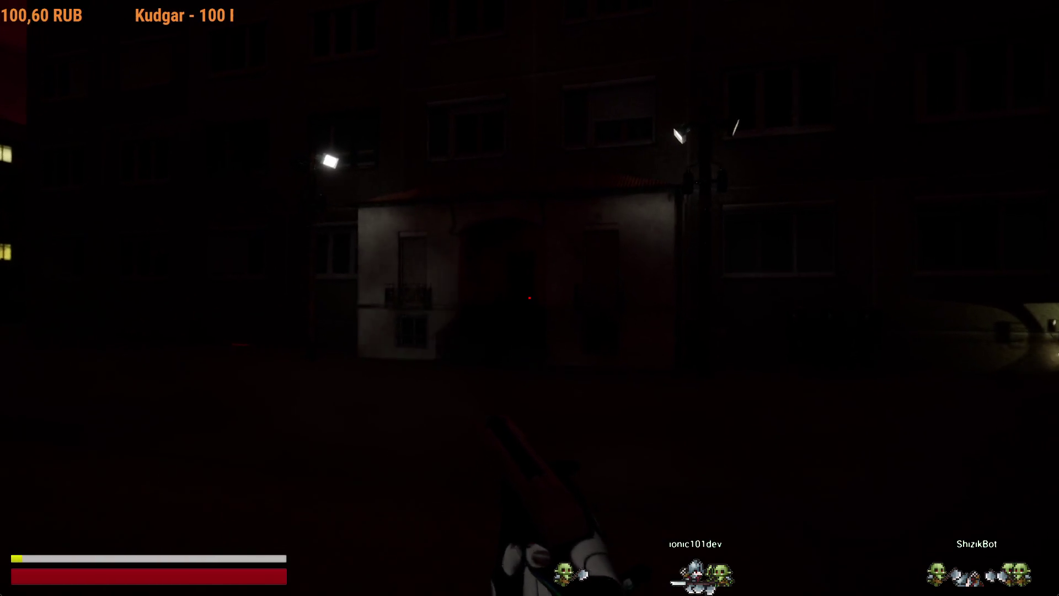
mouse_move(530, 298)
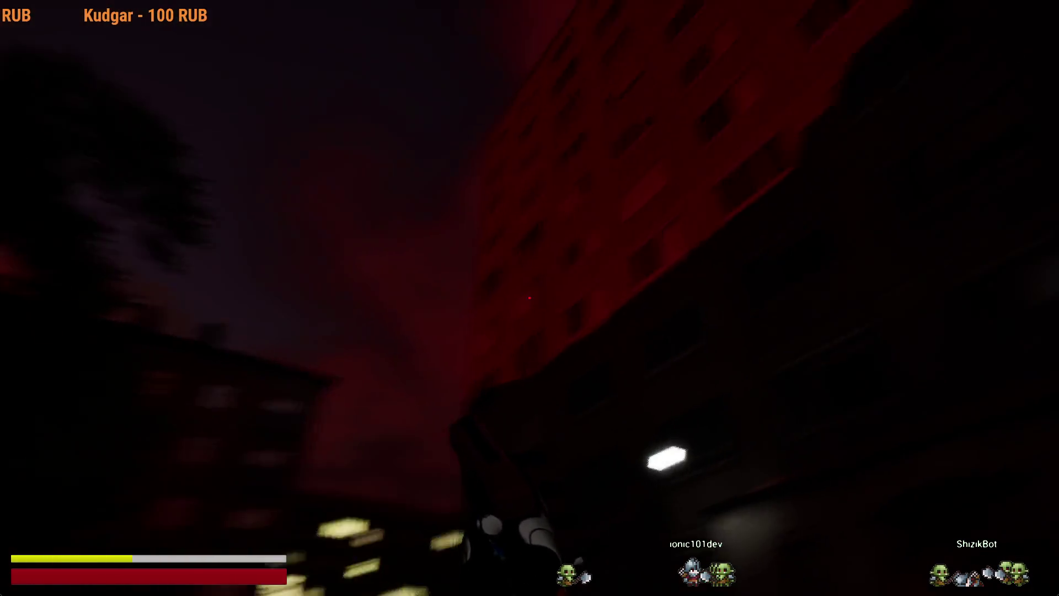
key("w")
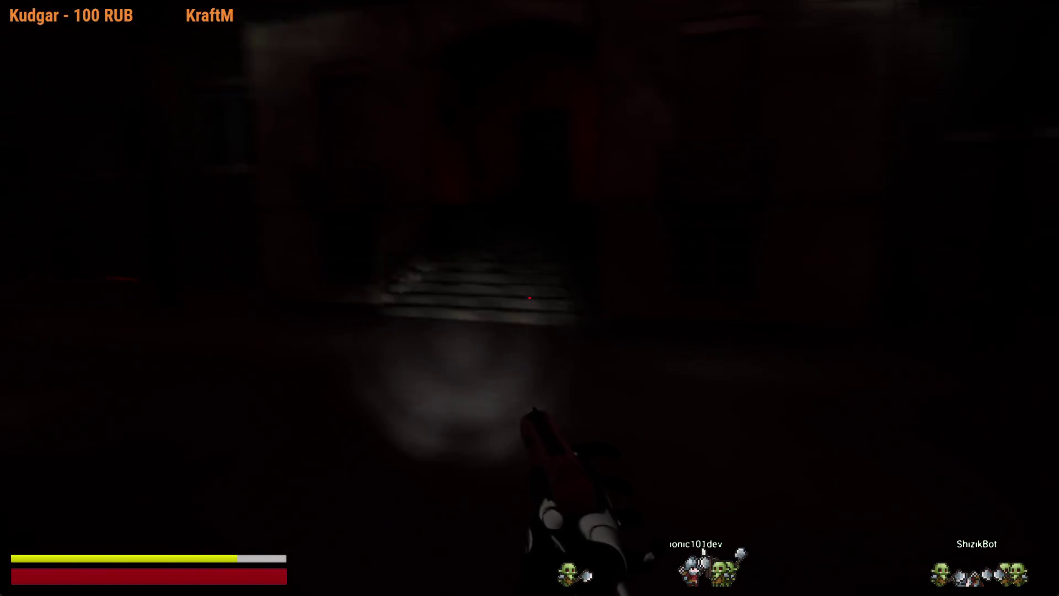
key("shift+w")
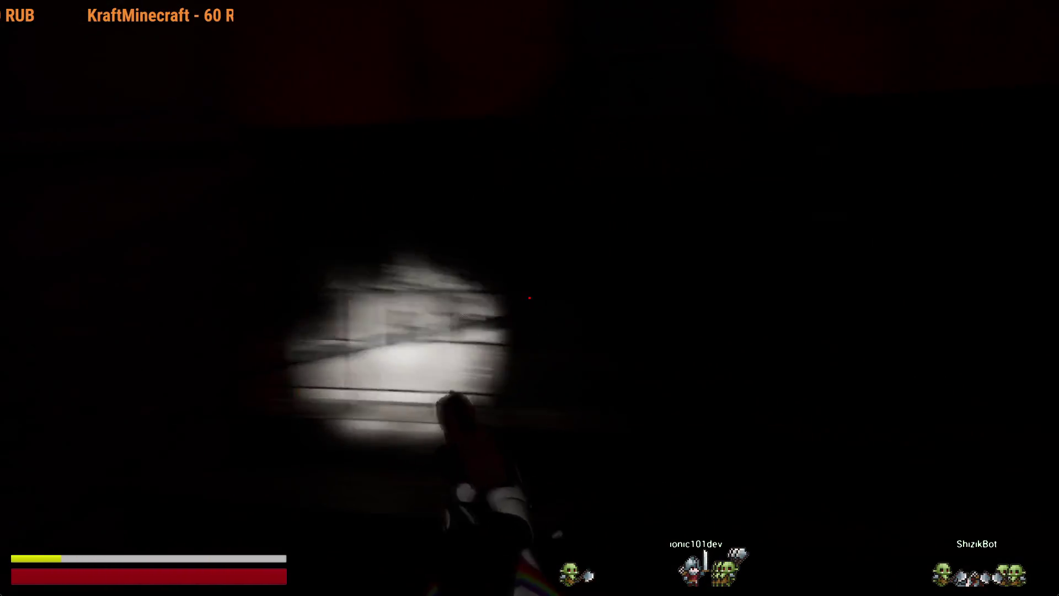
key("w")
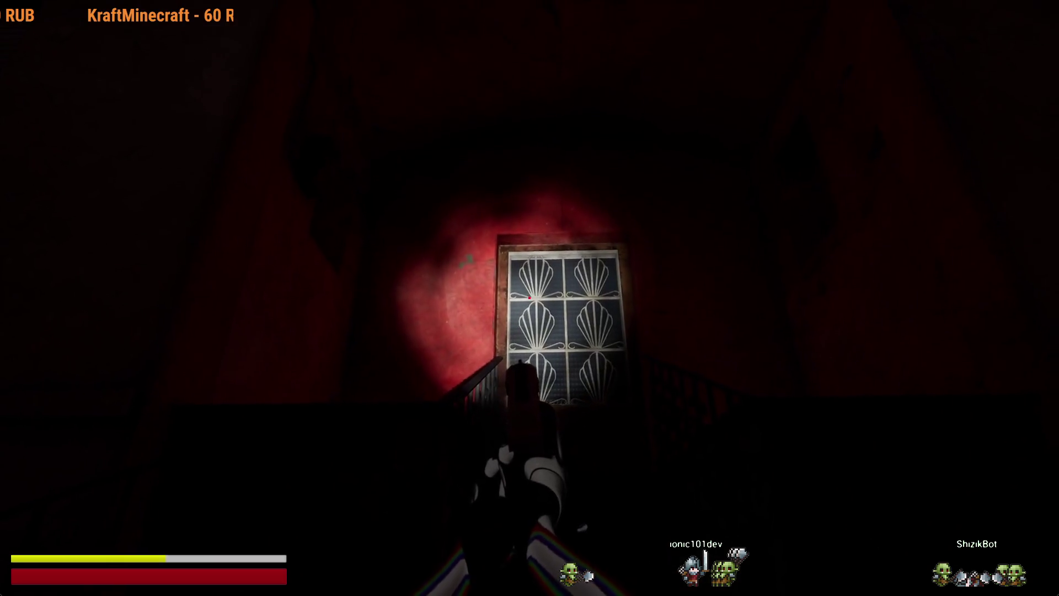
key("f")
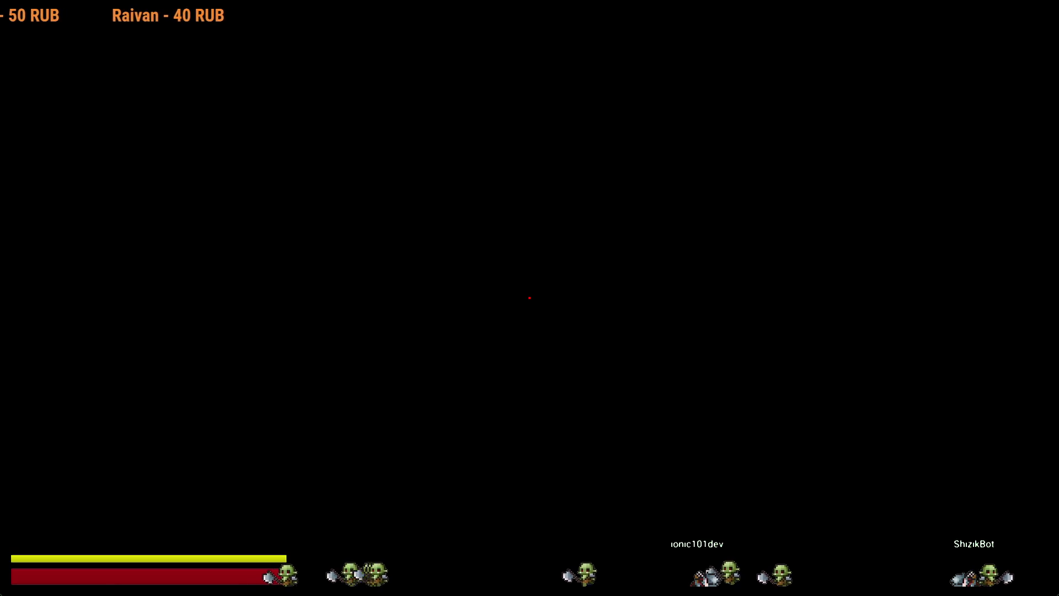
Step: Sprint forward through the dark basement corridors
key("shift+w")
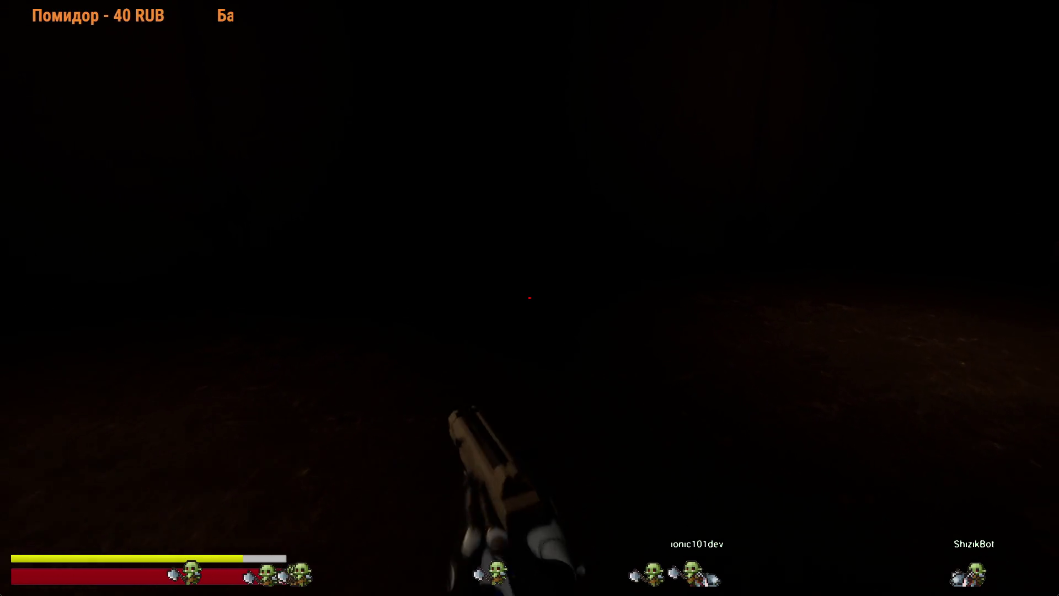
key("w")
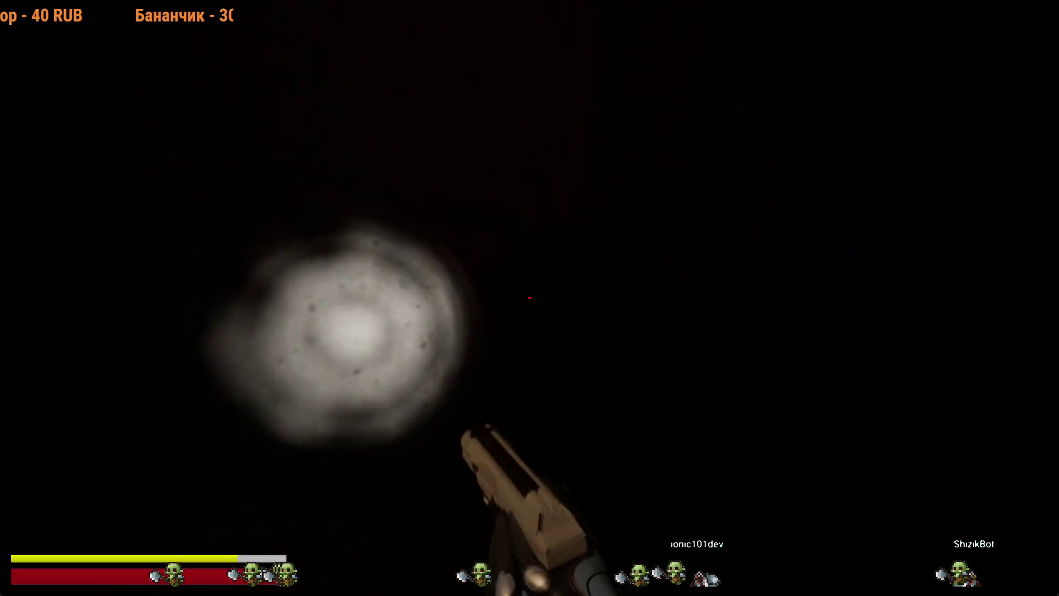
key("w")
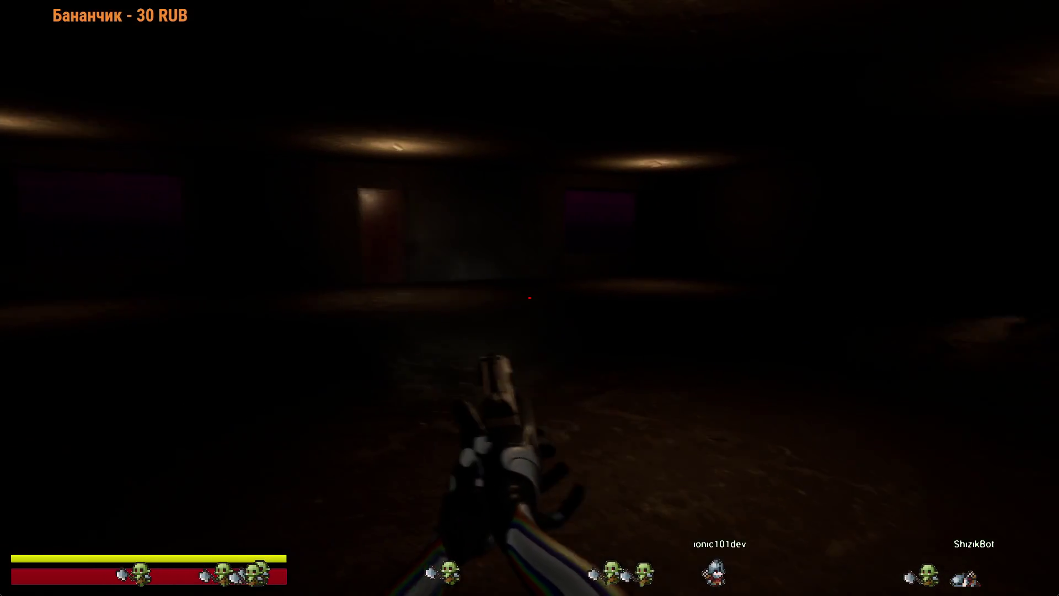
key("shift+w")
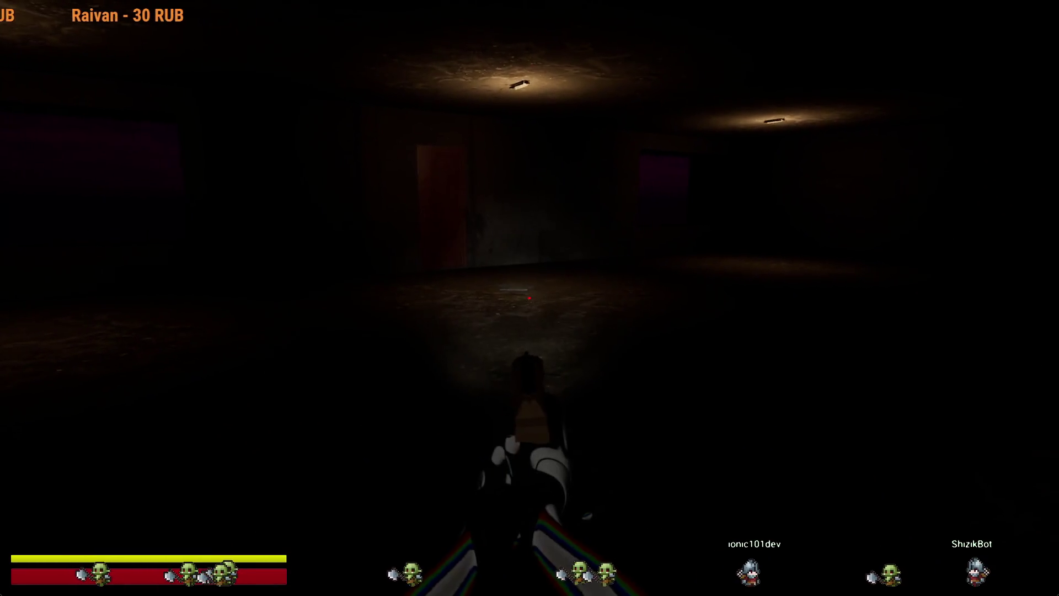
Step: Switch to the pistol, turn on the flashlight, and fire at the approaching pale creature
key("shift+w")
key("2")
key("w")
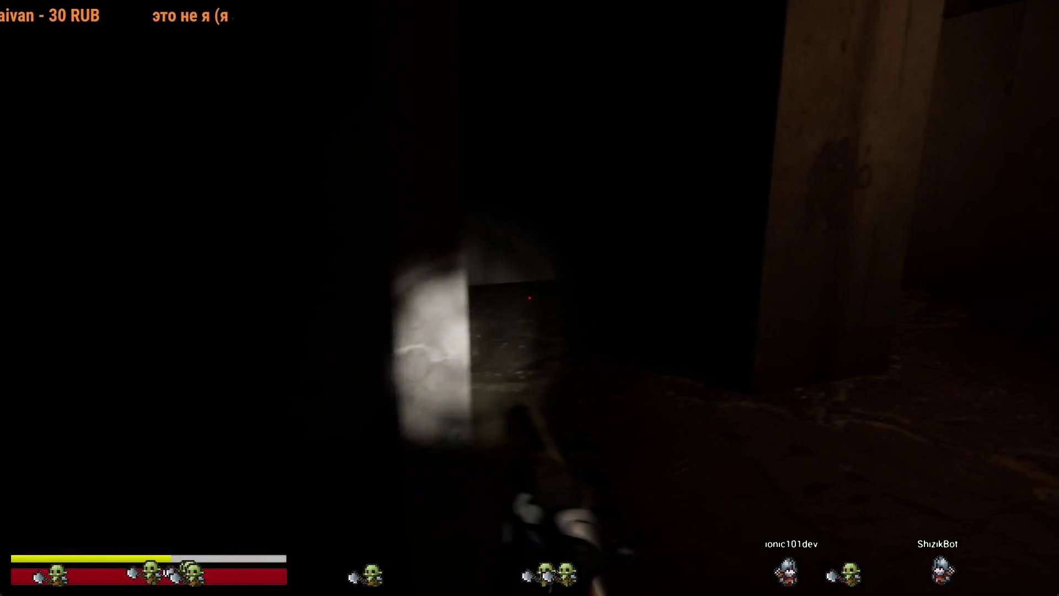
key("w")
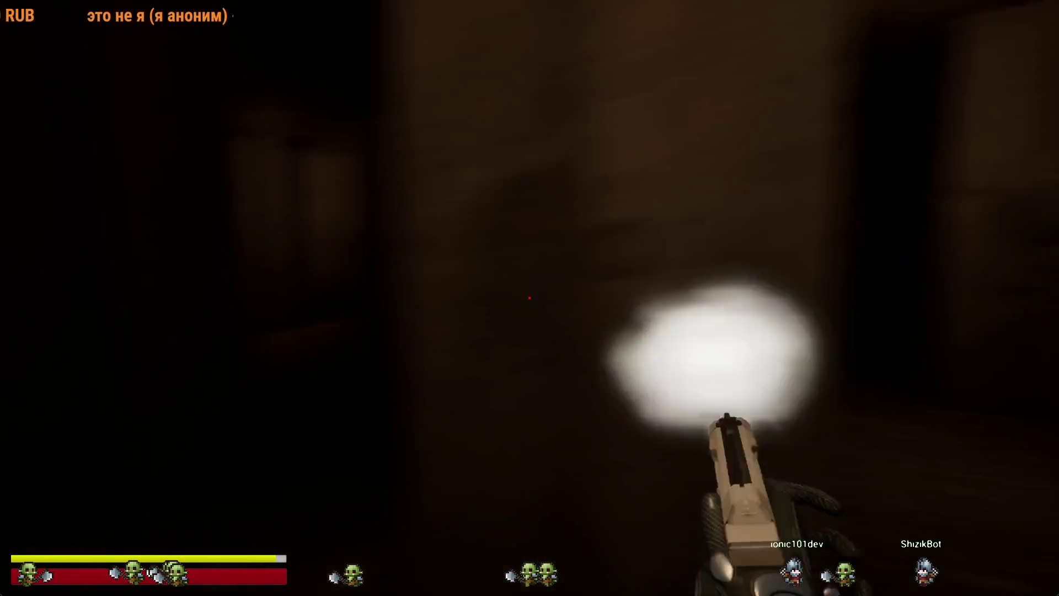
key("f")
key("w")
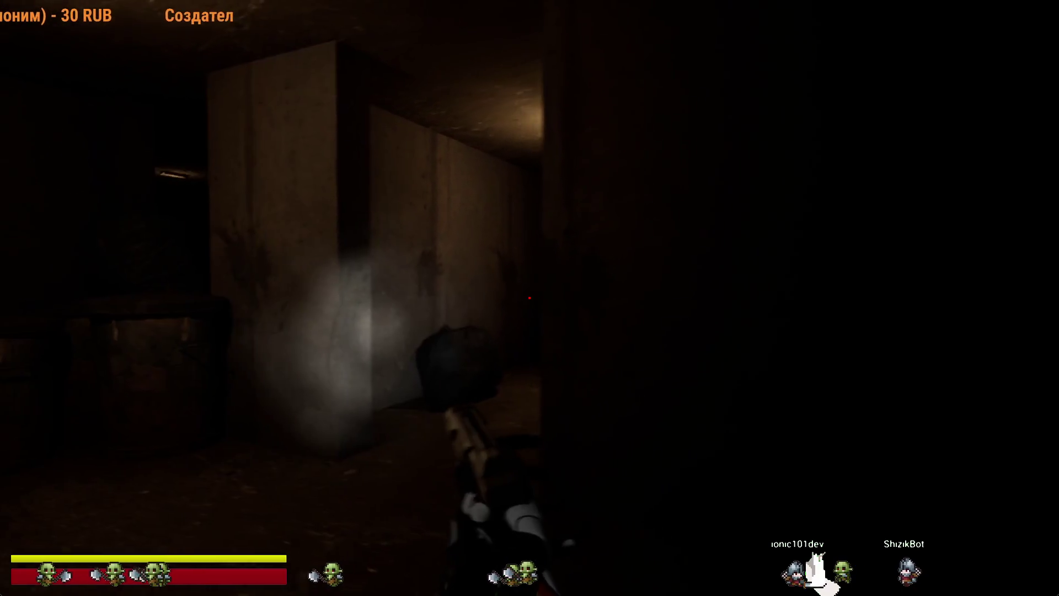
left_click(530, 298)
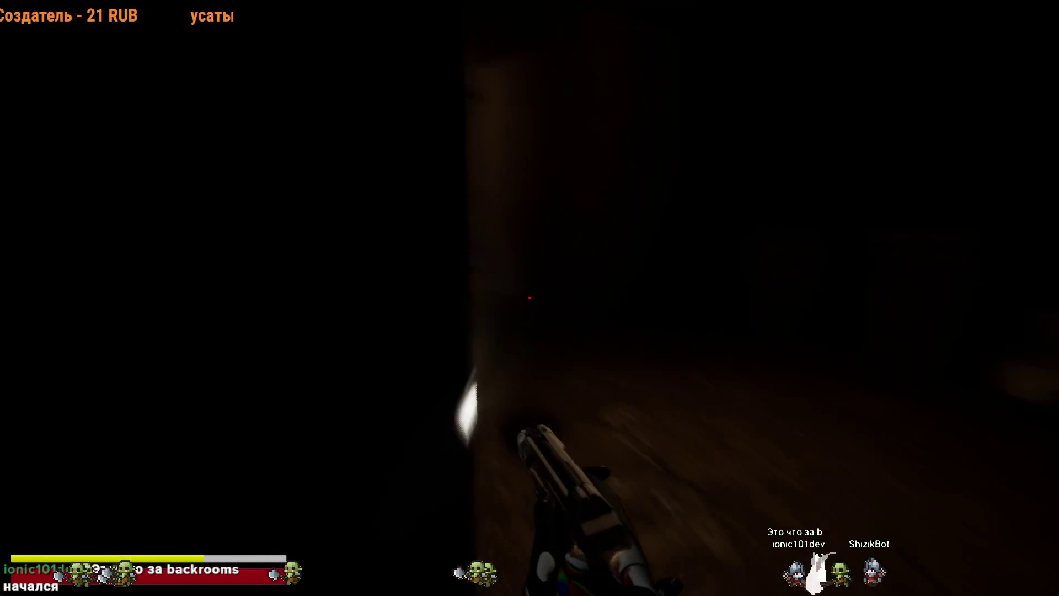
Step: Keep firing to kill the pale and burning creatures closing in through the corridor
left_click(530, 298)
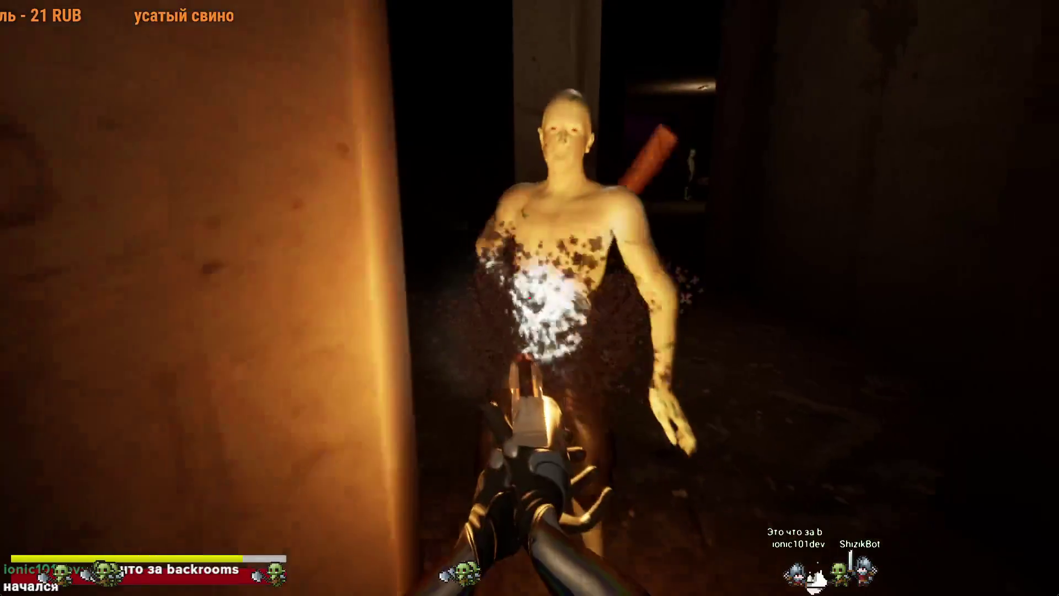
left_click(530, 298)
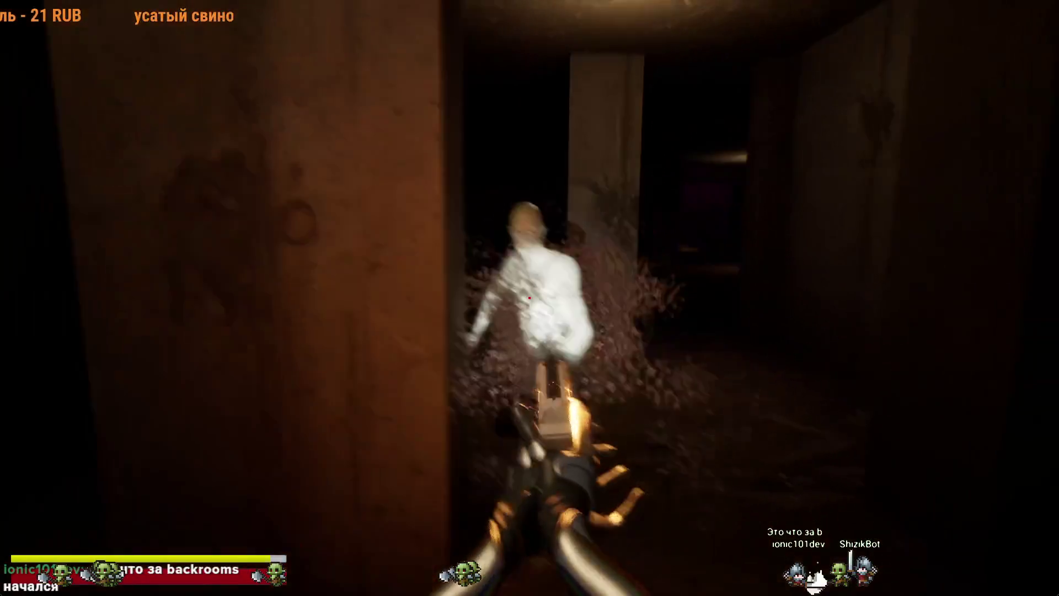
left_click(530, 298)
left_click(530, 297)
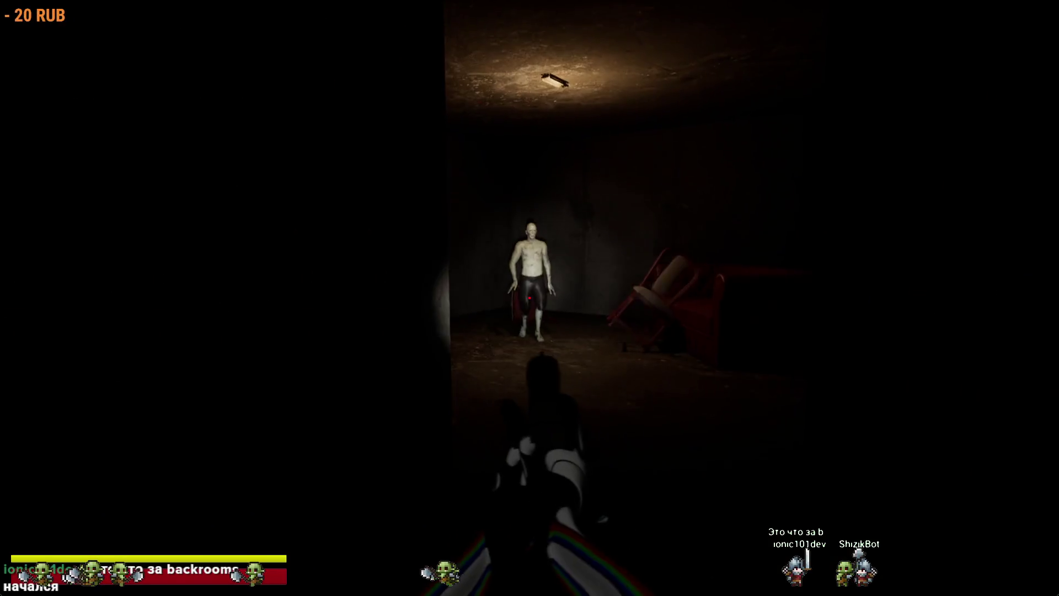
left_click(530, 297)
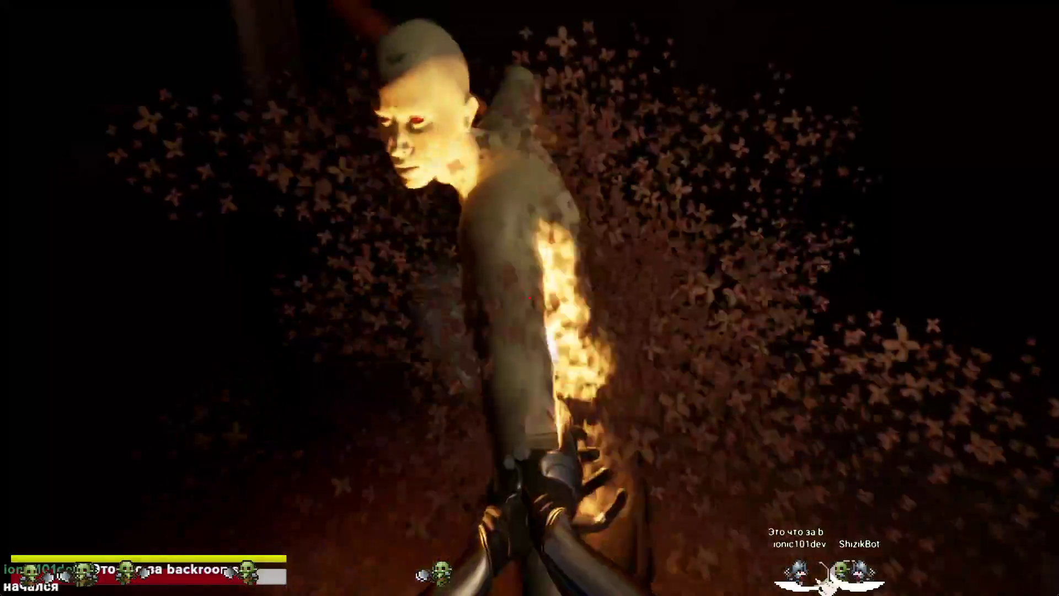
left_click(530, 297)
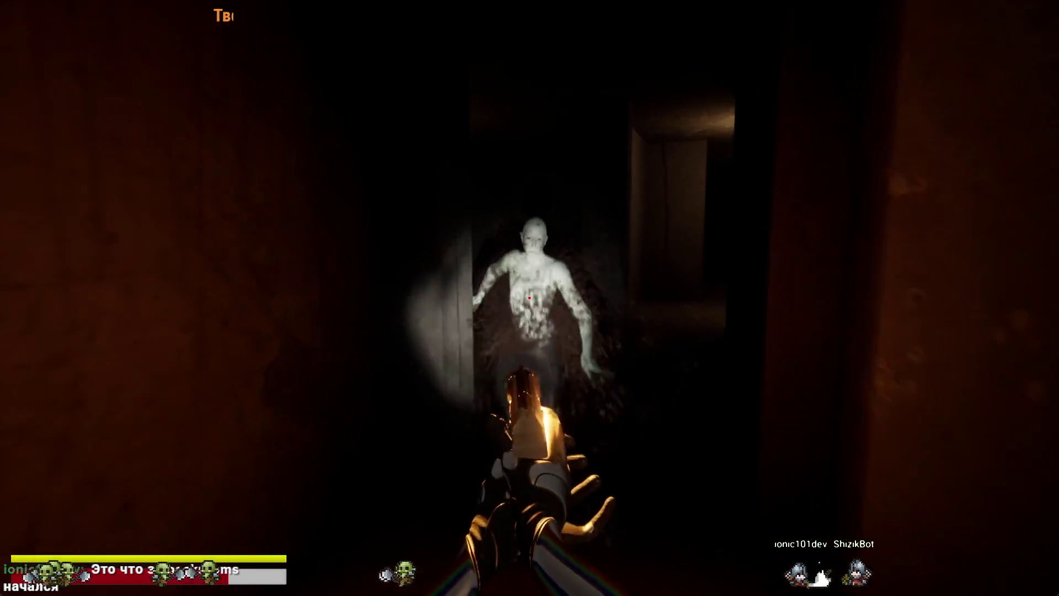
left_click(530, 298)
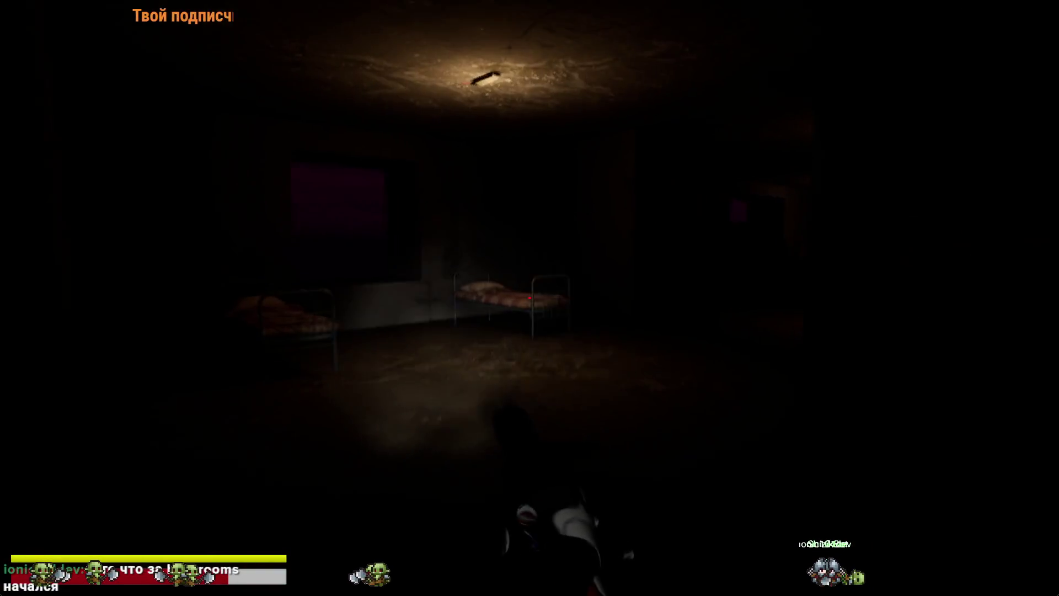
Step: Advance down the corridor past the bunk-bed room, shooting the next creature ahead
mouse_move(529, 298)
key("w")
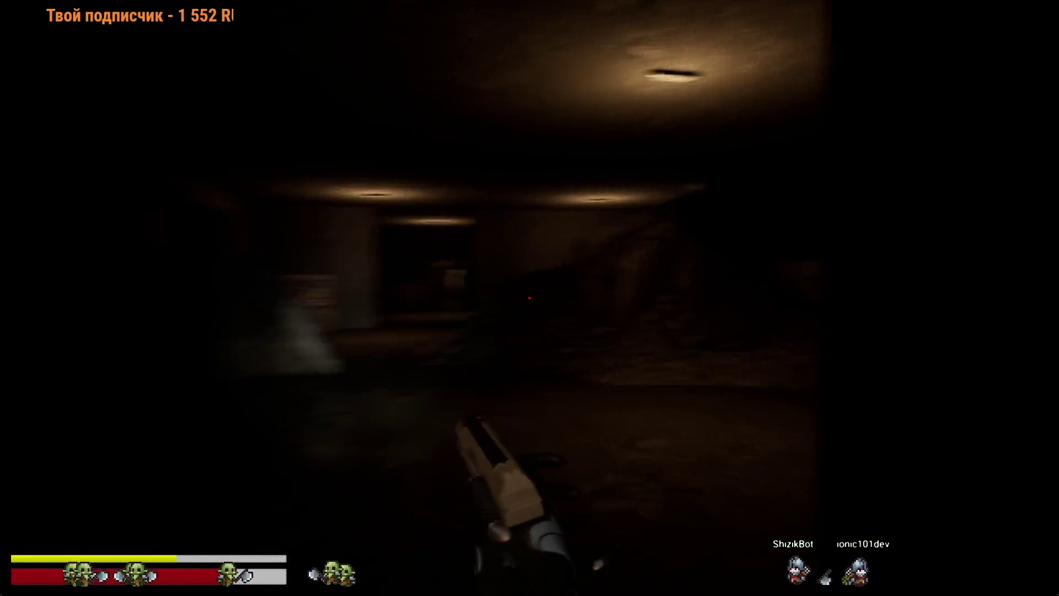
left_click(529, 298)
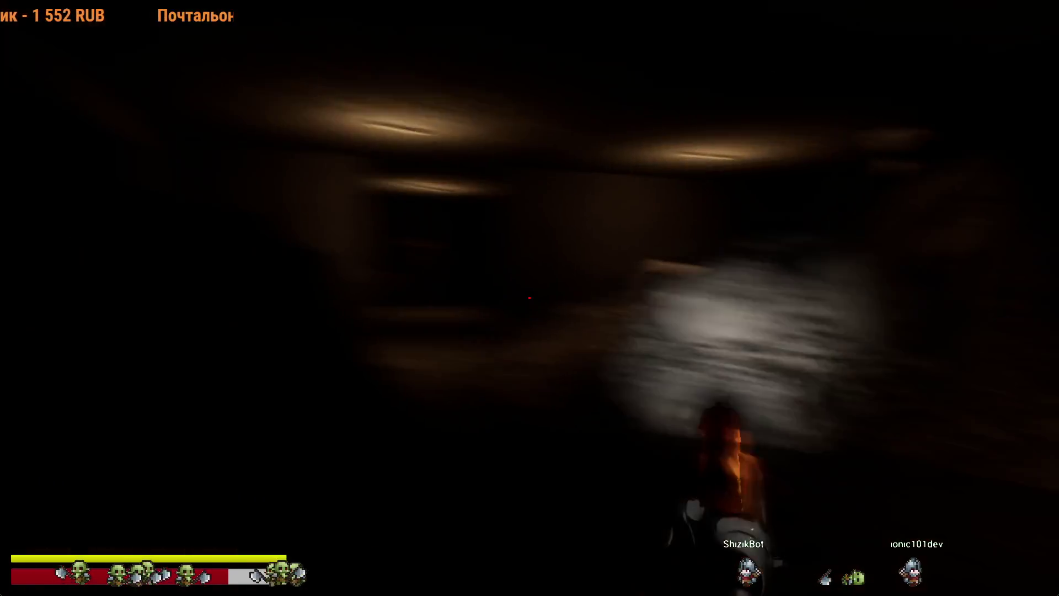
mouse_move(530, 298)
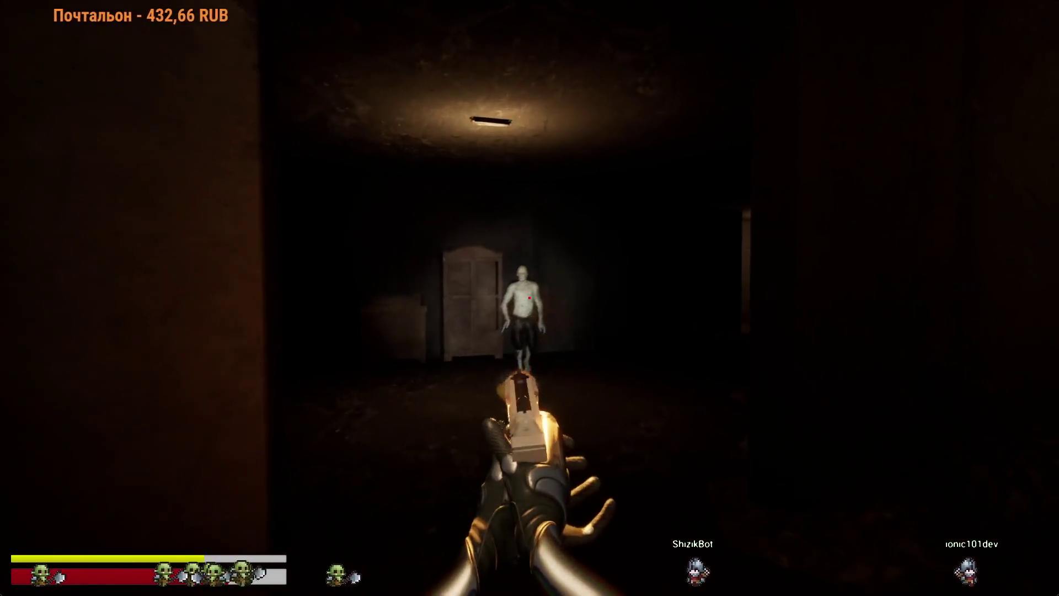
left_click(529, 297)
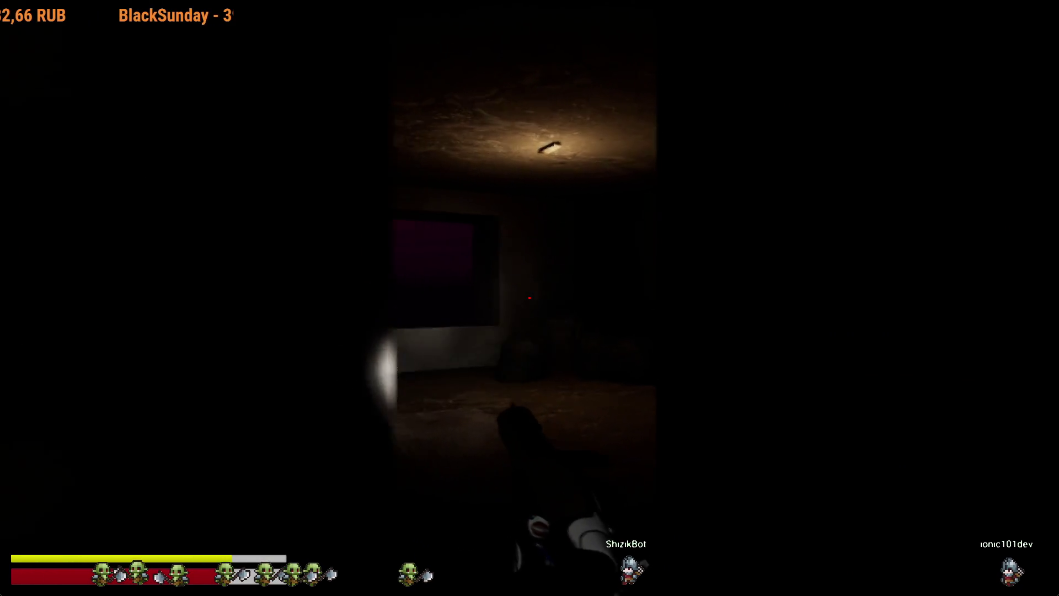
Step: Shoot the zombies in the rooms and dark corridor, finishing off the lunging one
left_click(529, 298)
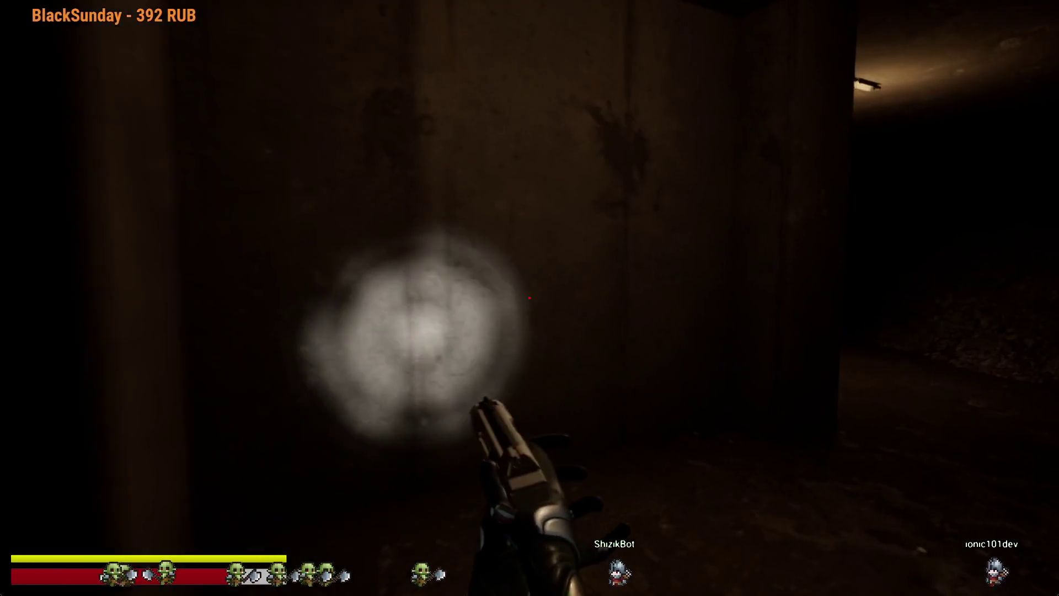
mouse_move(529, 298)
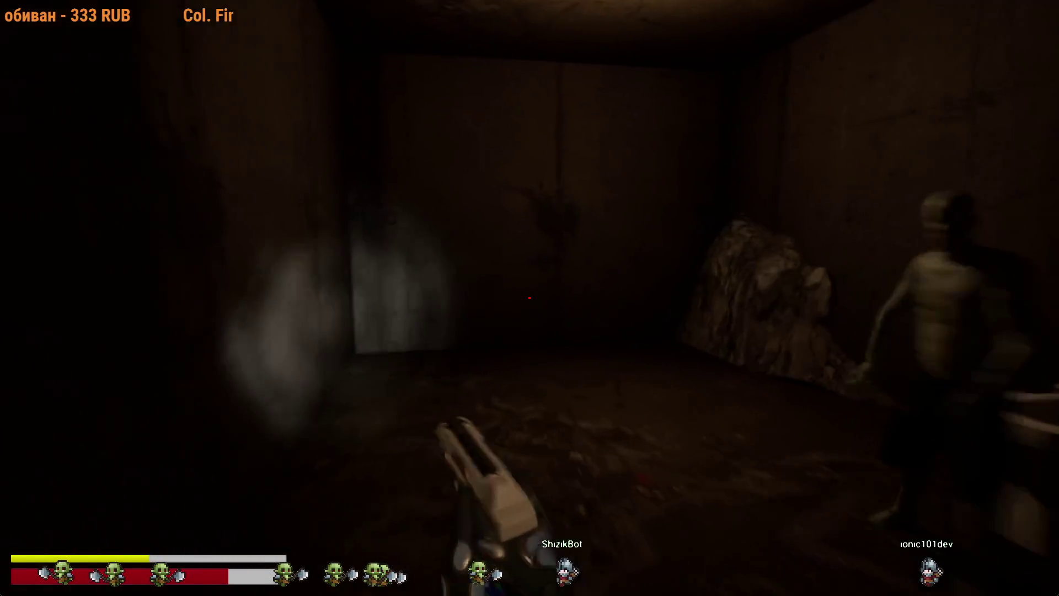
left_click(530, 298)
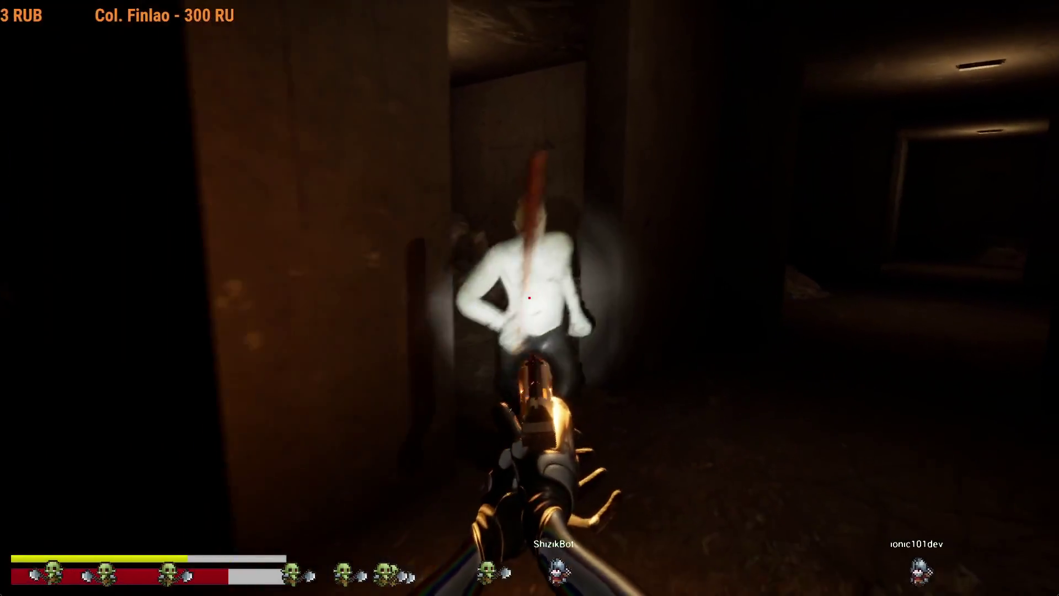
left_click(530, 297)
left_click(529, 298)
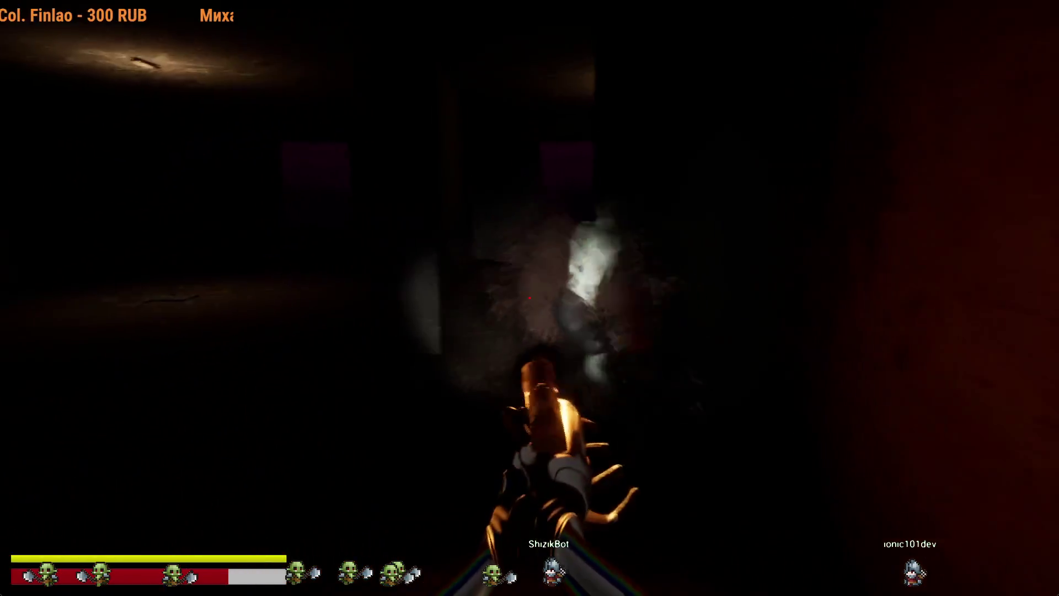
left_click(530, 297)
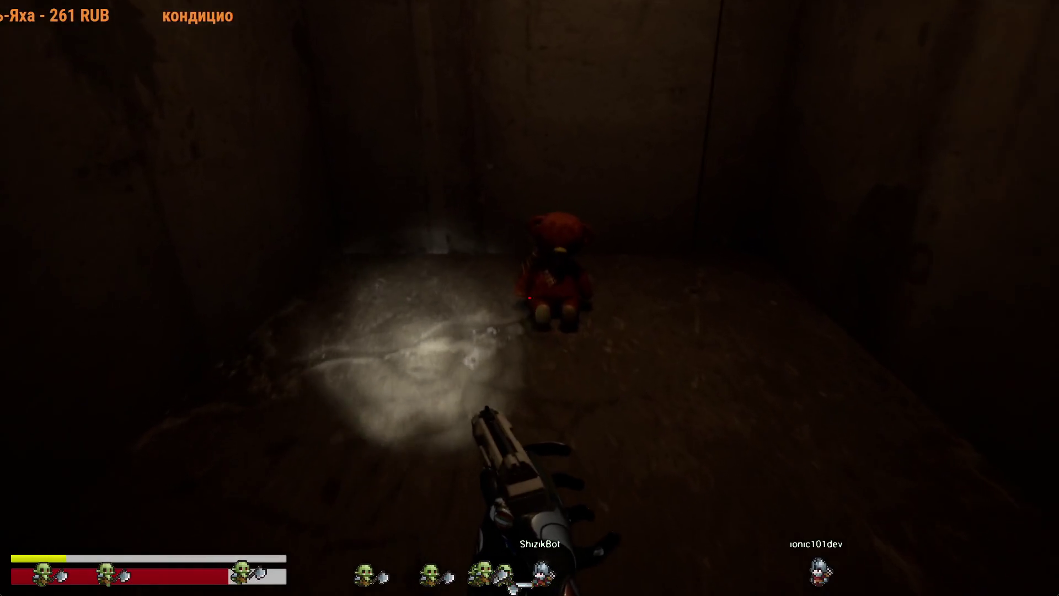
left_click(530, 297)
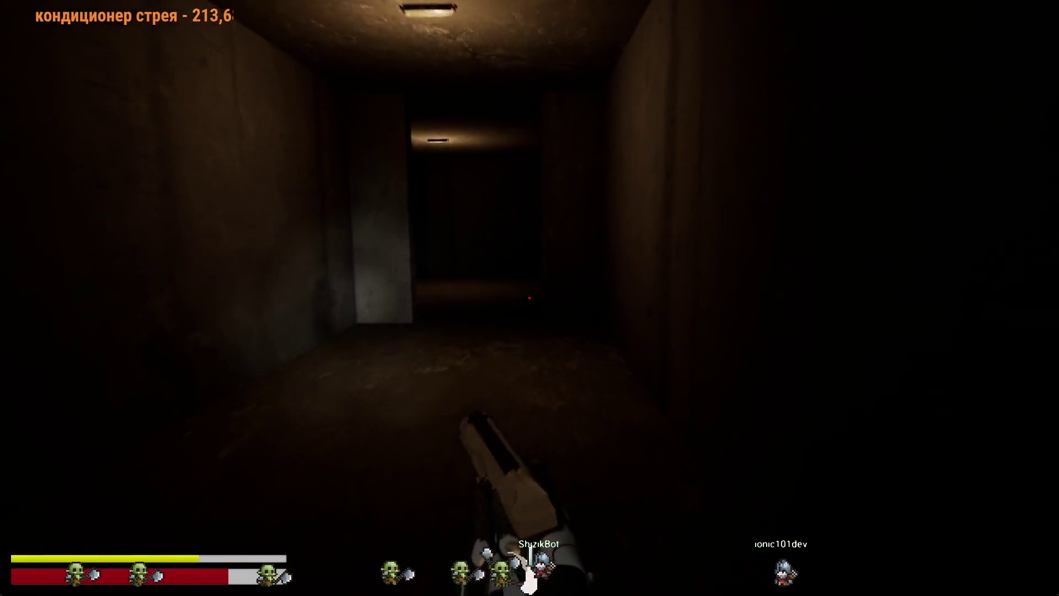
left_click(529, 298)
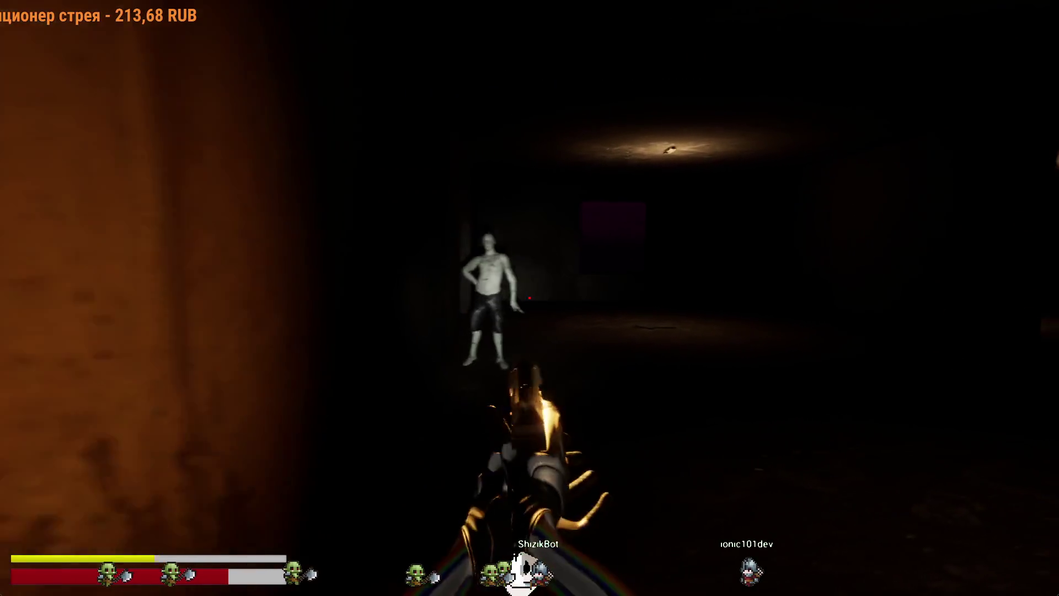
left_click(530, 298)
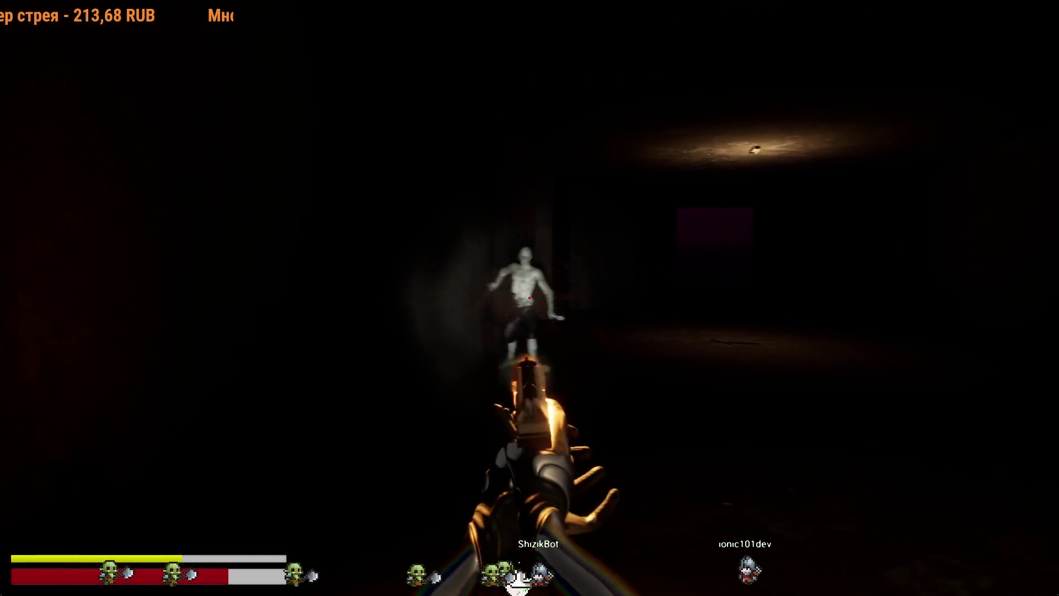
left_click(530, 297)
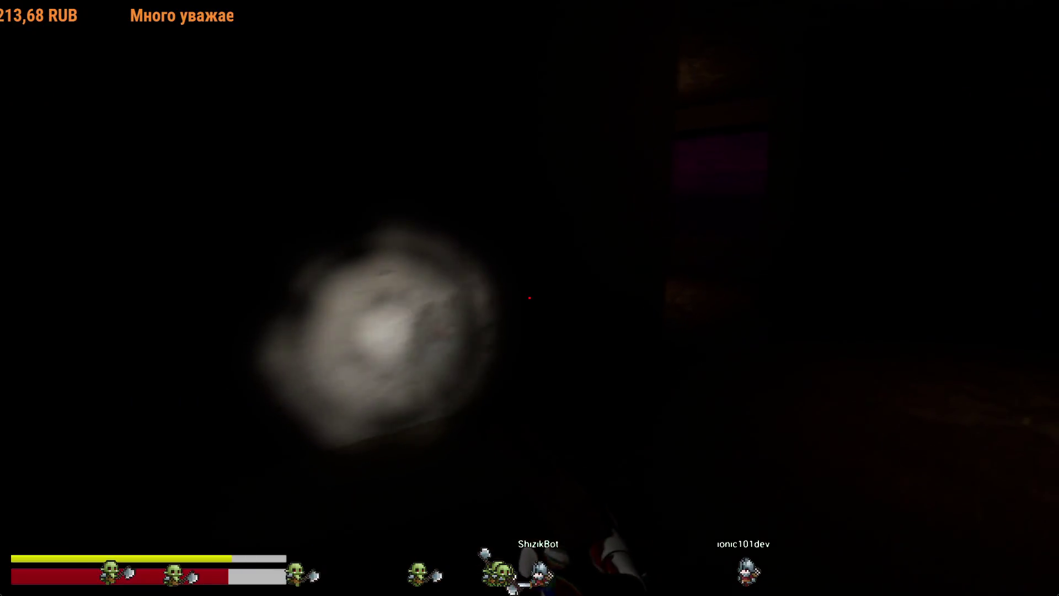
Step: Advance through the darker rooms toward the lit doorway, shooting the creature in front
key("w")
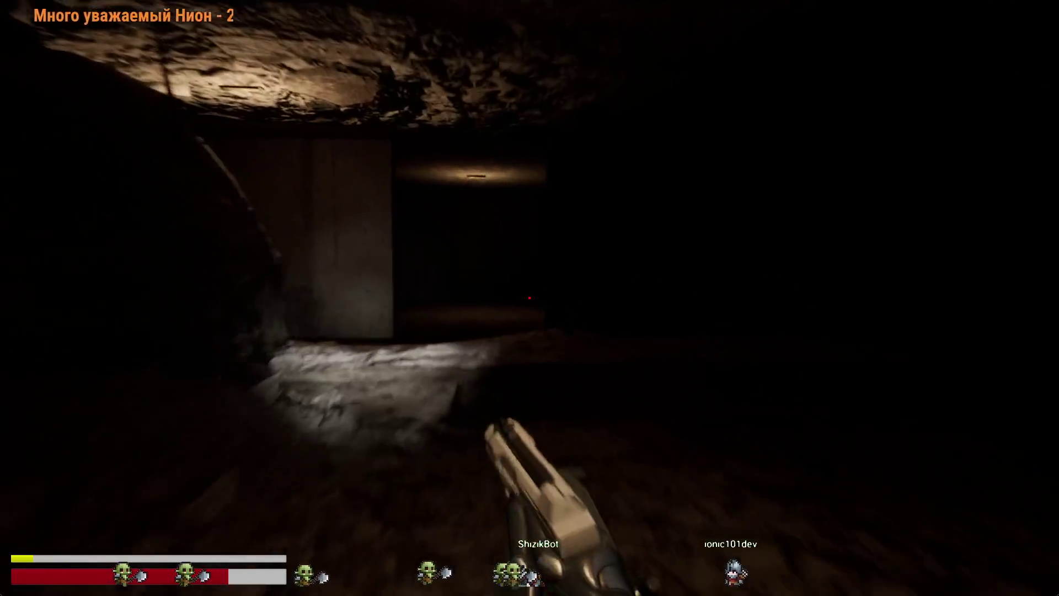
key("w")
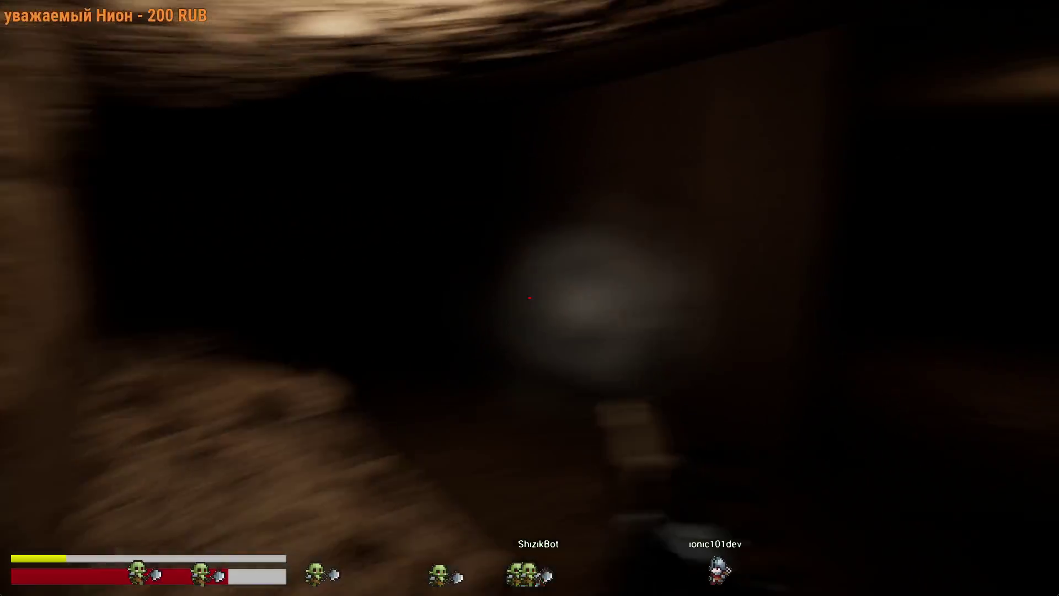
key("w")
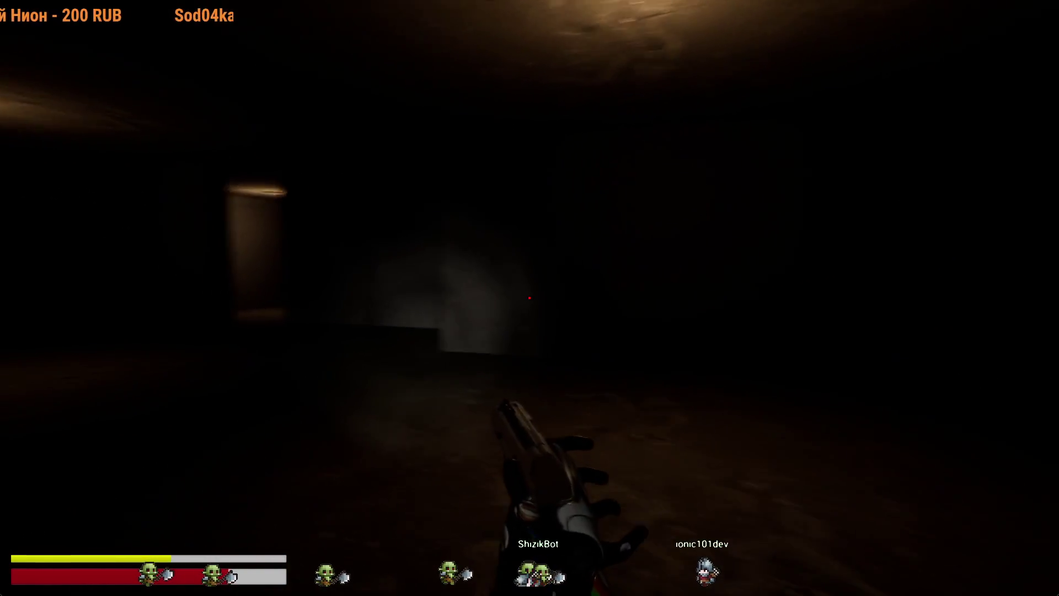
key("shift+w")
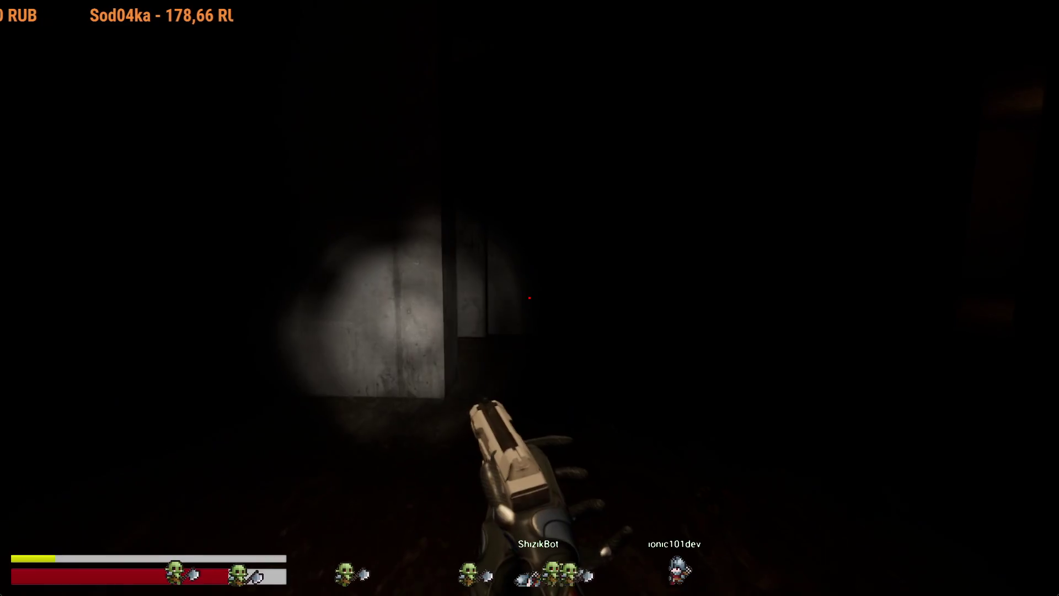
left_click(529, 298)
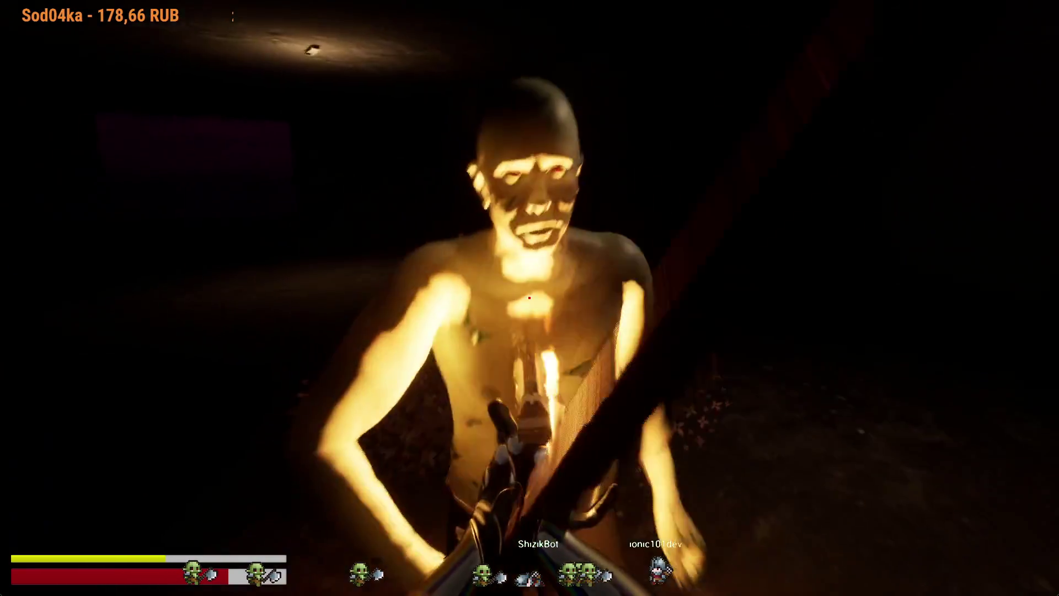
left_click(530, 298)
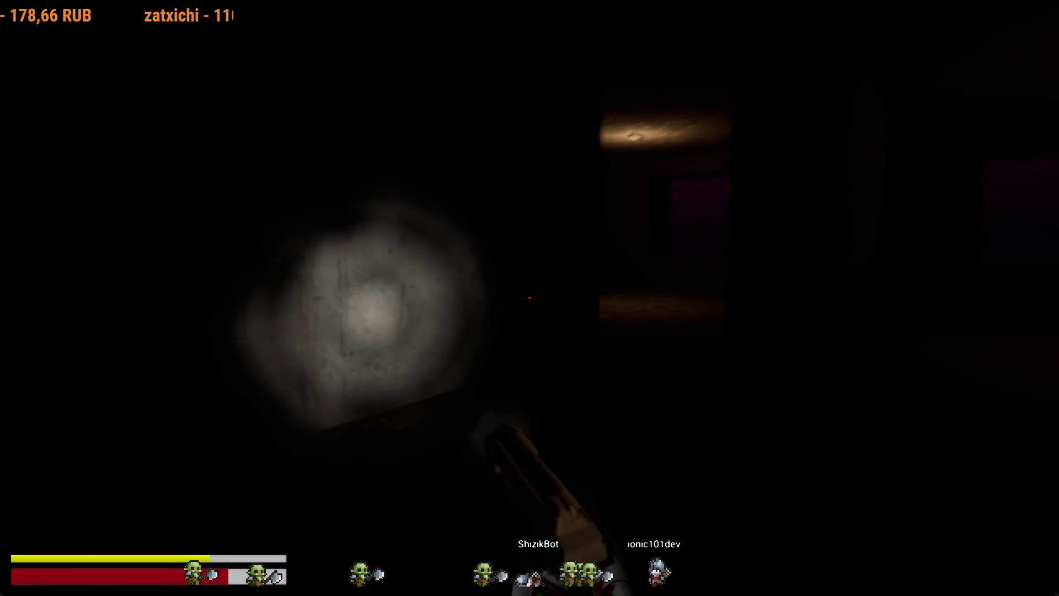
key("shift+w")
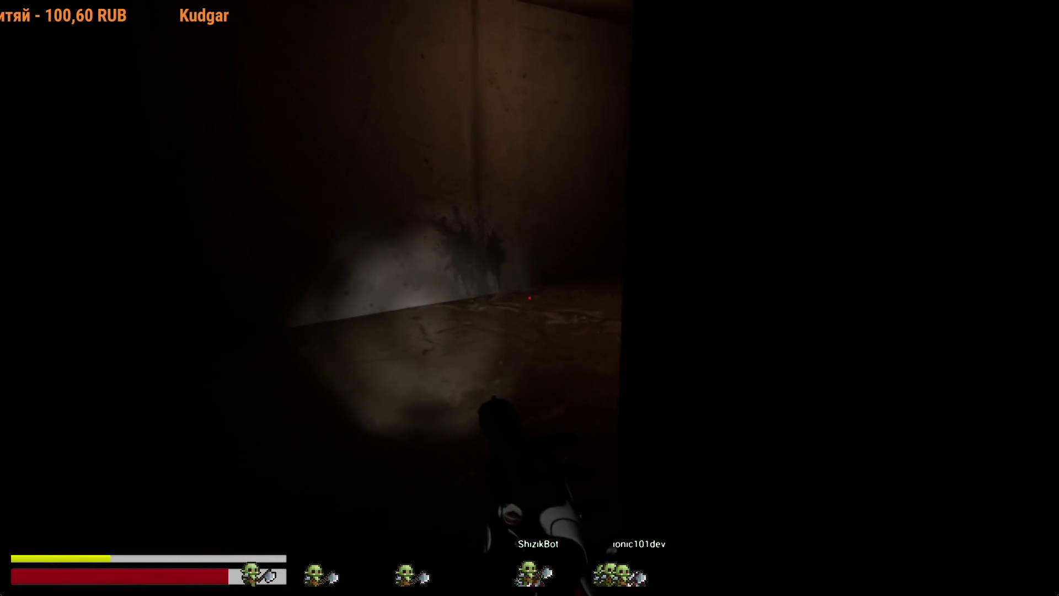
key("shift+w")
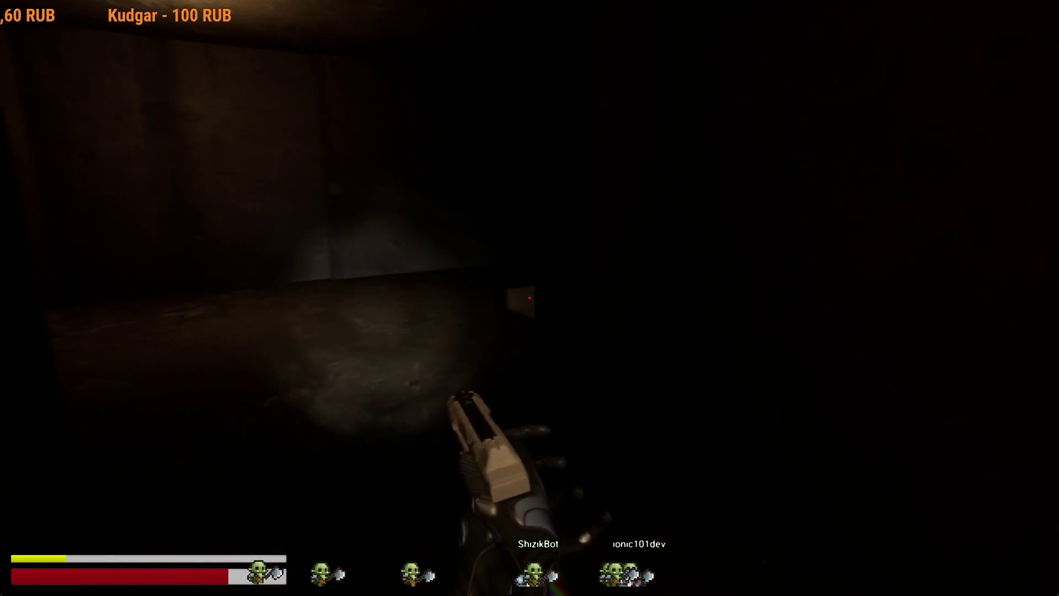
left_click(530, 297)
Step: Push down the concrete corridor and keep shooting the zombies at the stairwell
key("w")
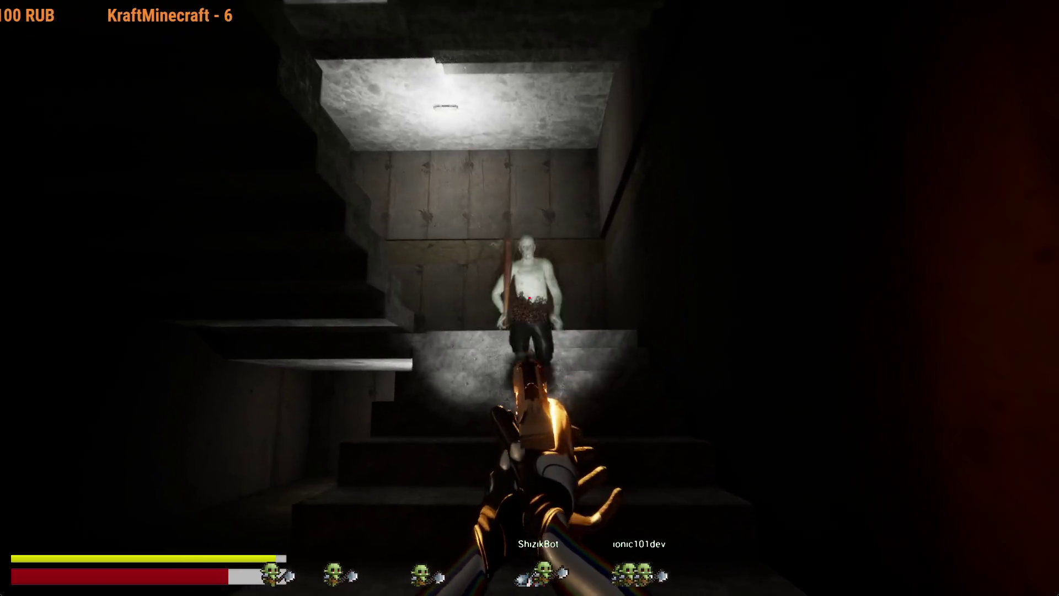
left_click(530, 298)
key("w")
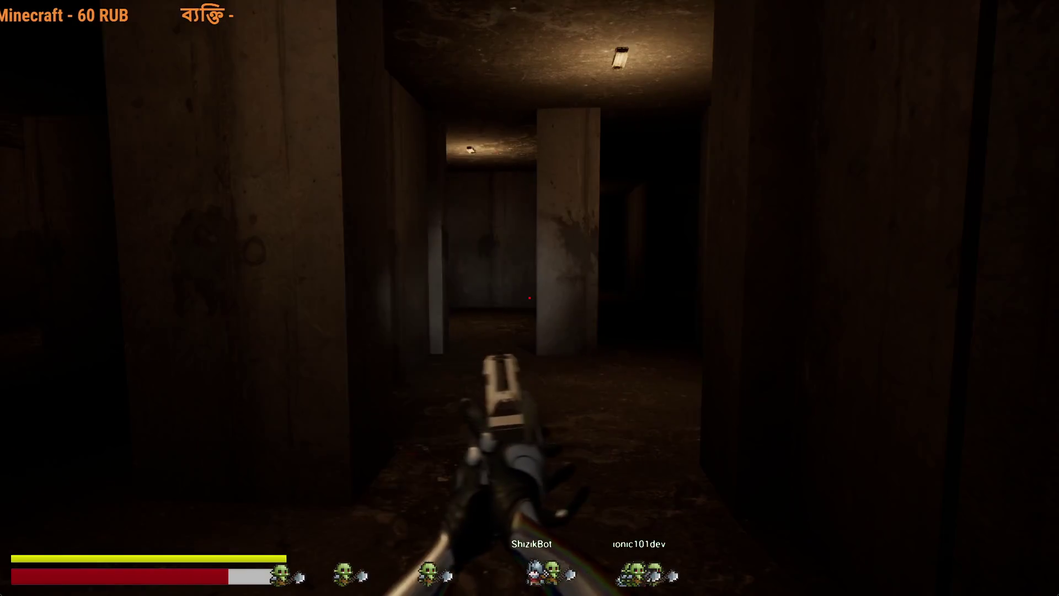
left_click(530, 298)
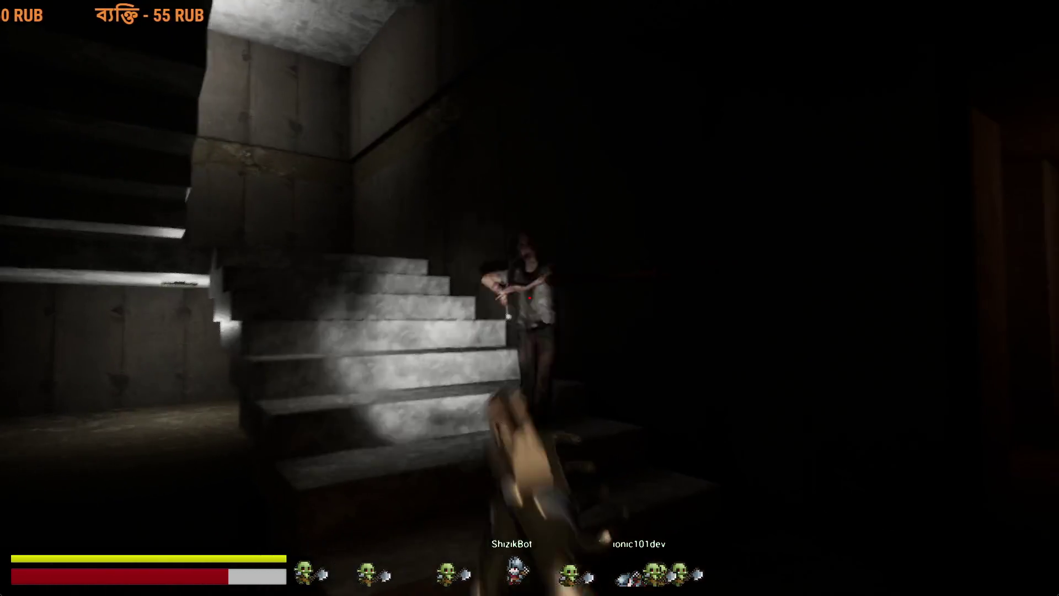
left_click(530, 298)
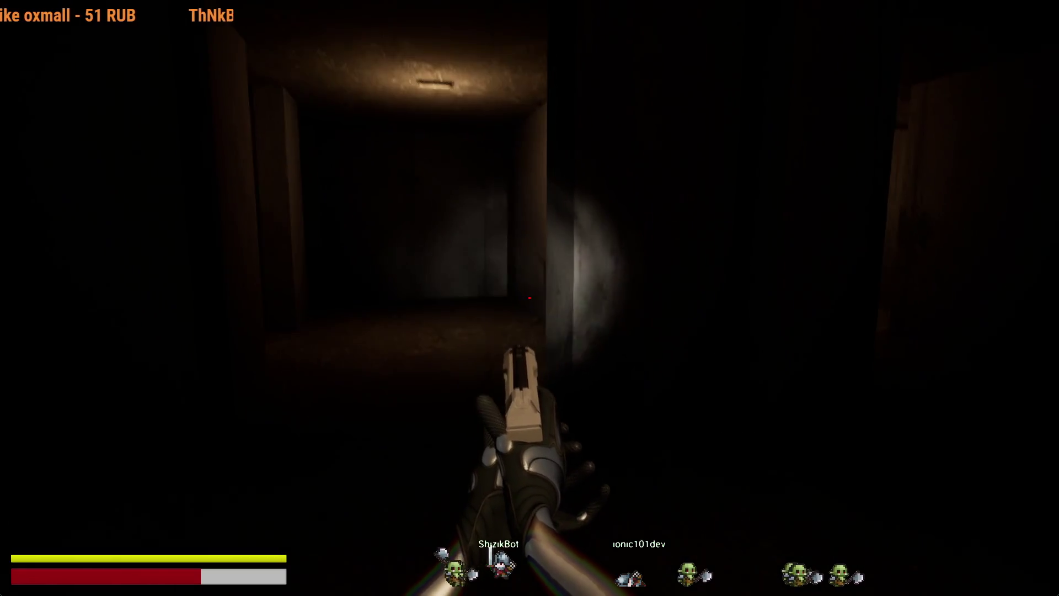
left_click(530, 298)
left_click(529, 297)
left_click(529, 298)
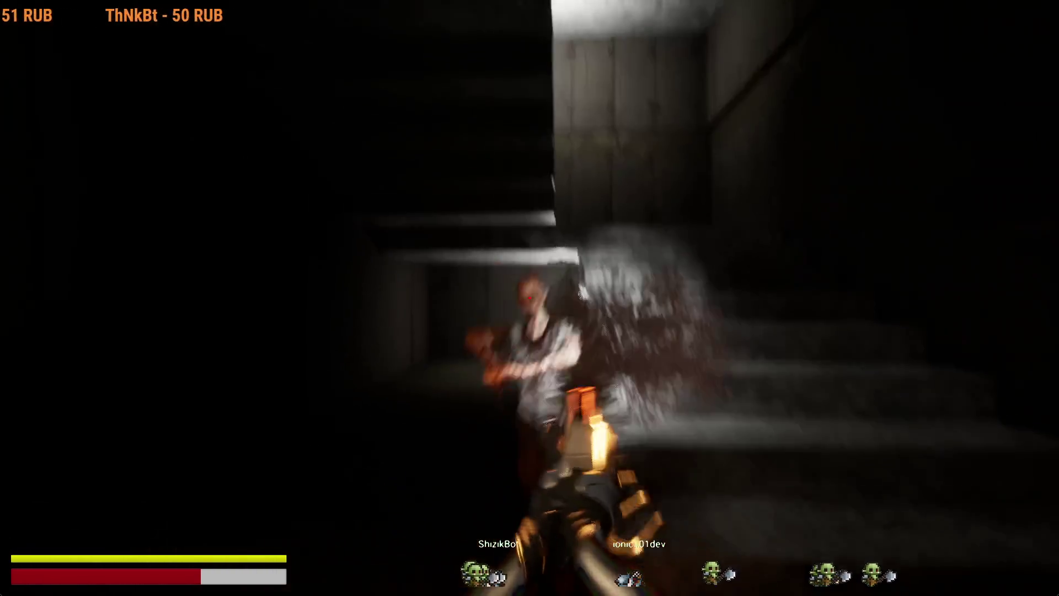
Step: Finish the stairwell zombie, then run up the stairs past the pillar into a corridor
left_click(529, 298)
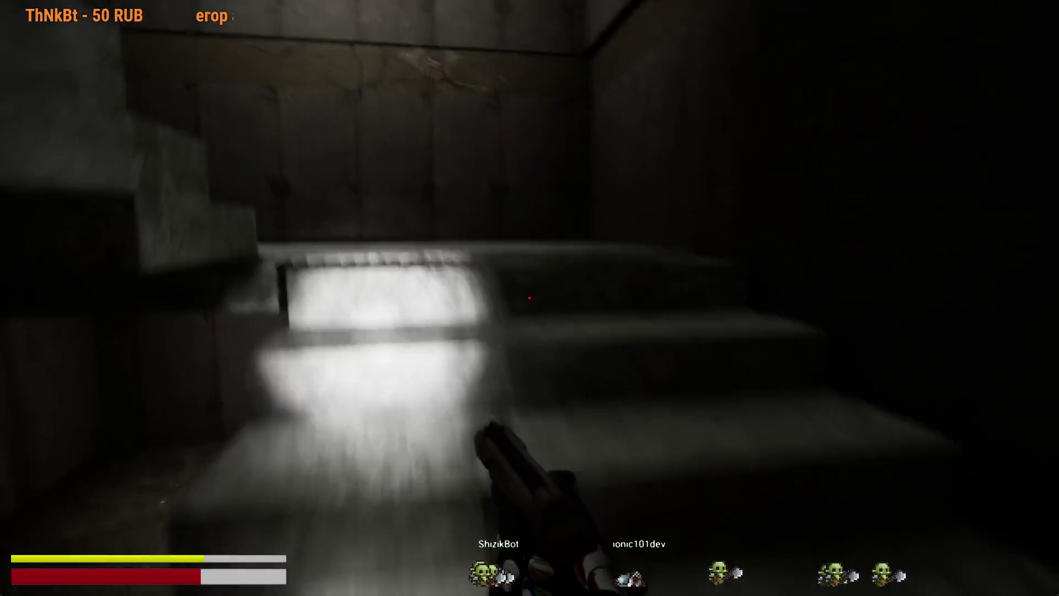
key("shift+w")
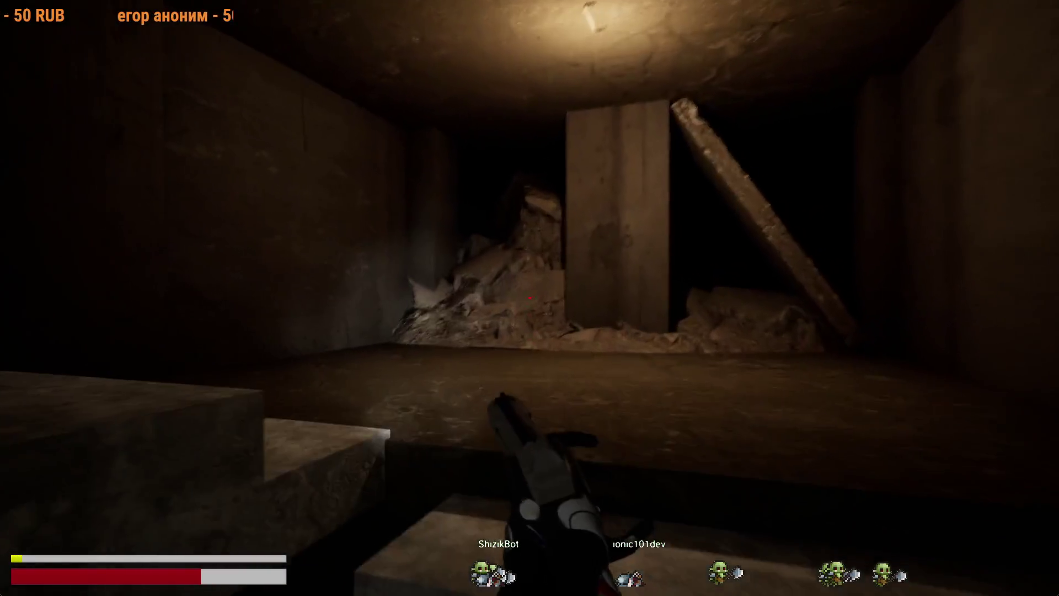
key("w")
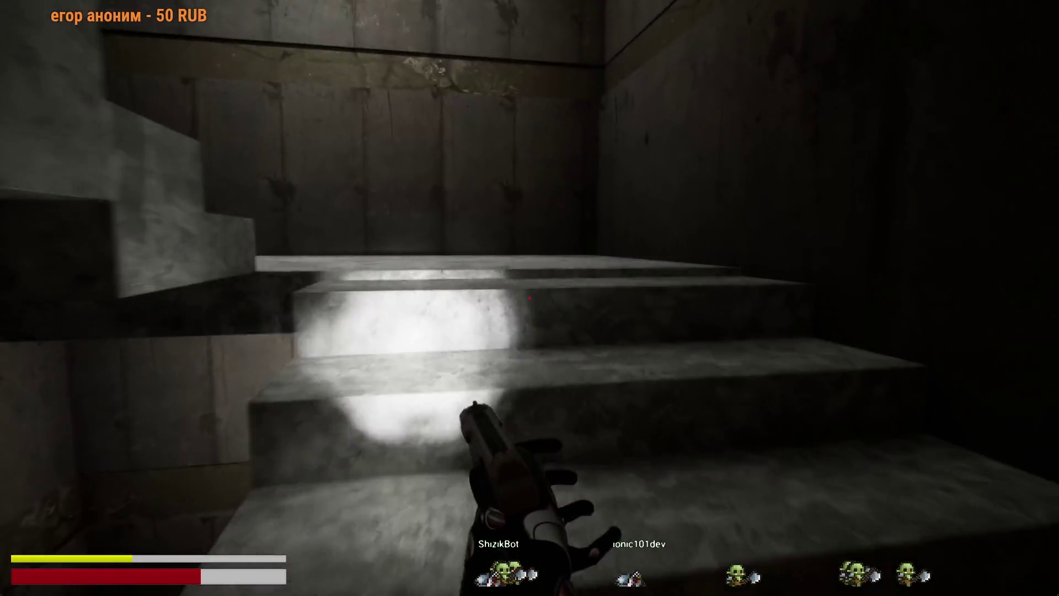
key("shift+w")
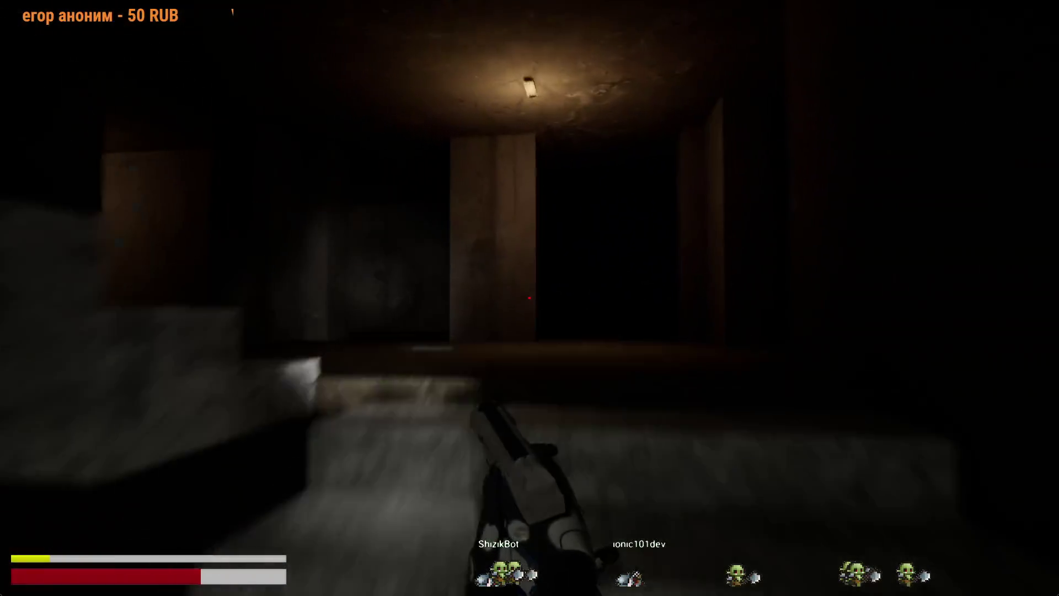
key("w")
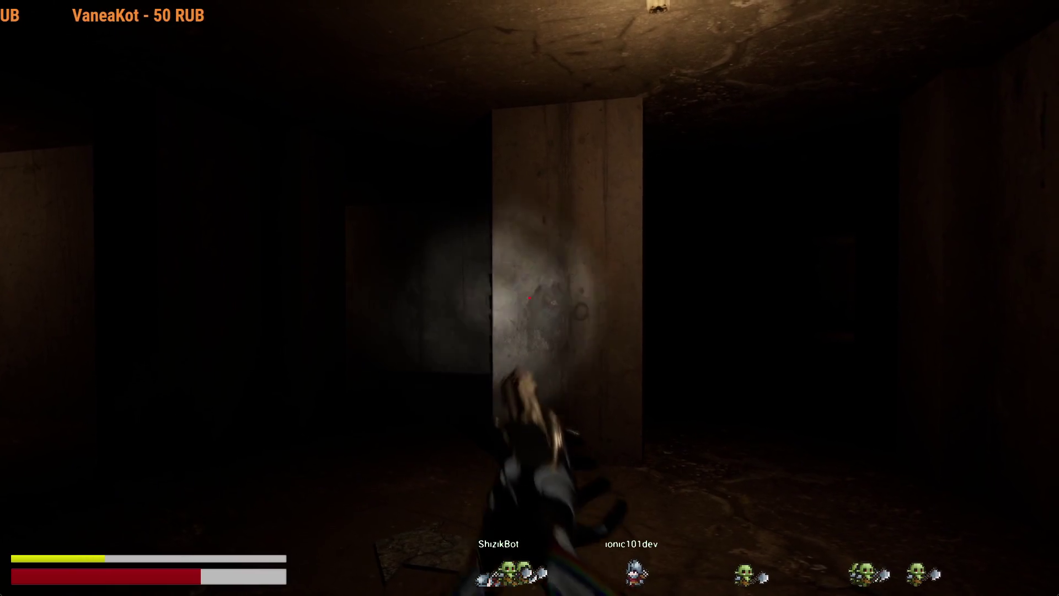
key("w")
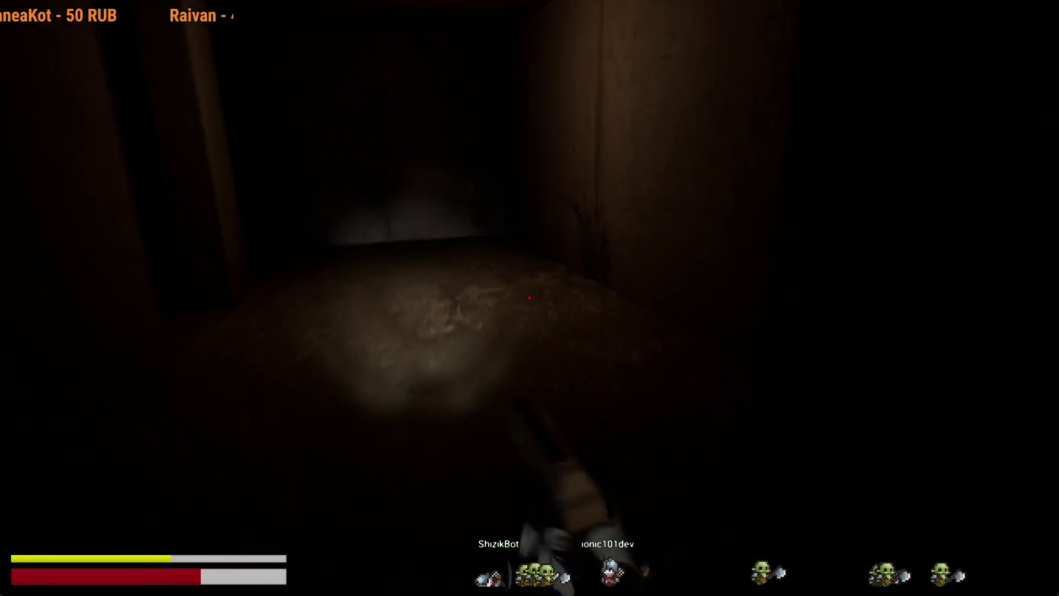
key("shift+w")
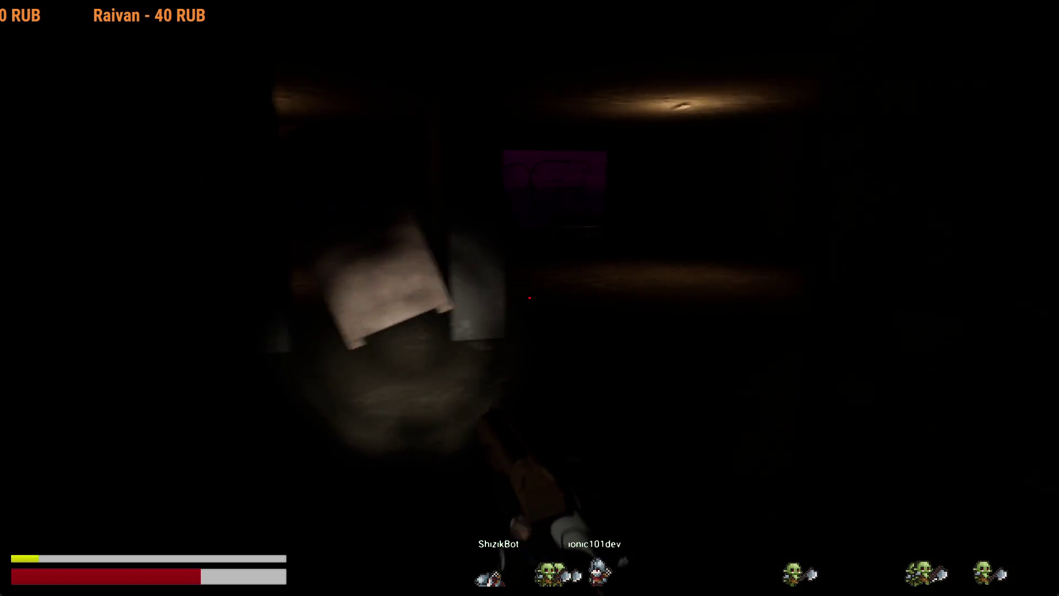
Step: Switch to the pistol with 2 and move down the lit corridor into the rubble room
key("shift+w")
key("2")
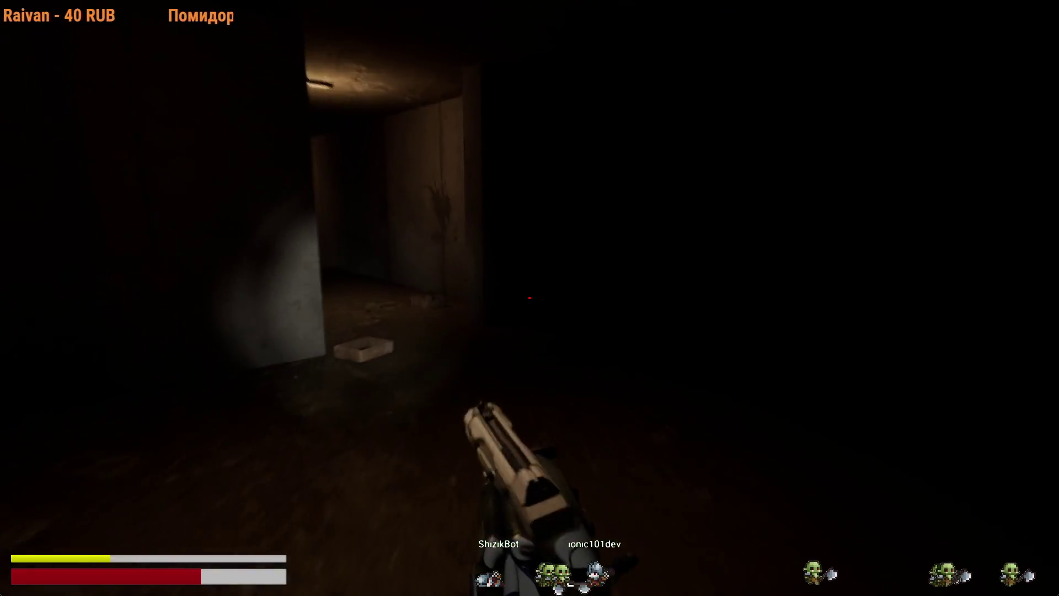
key("w")
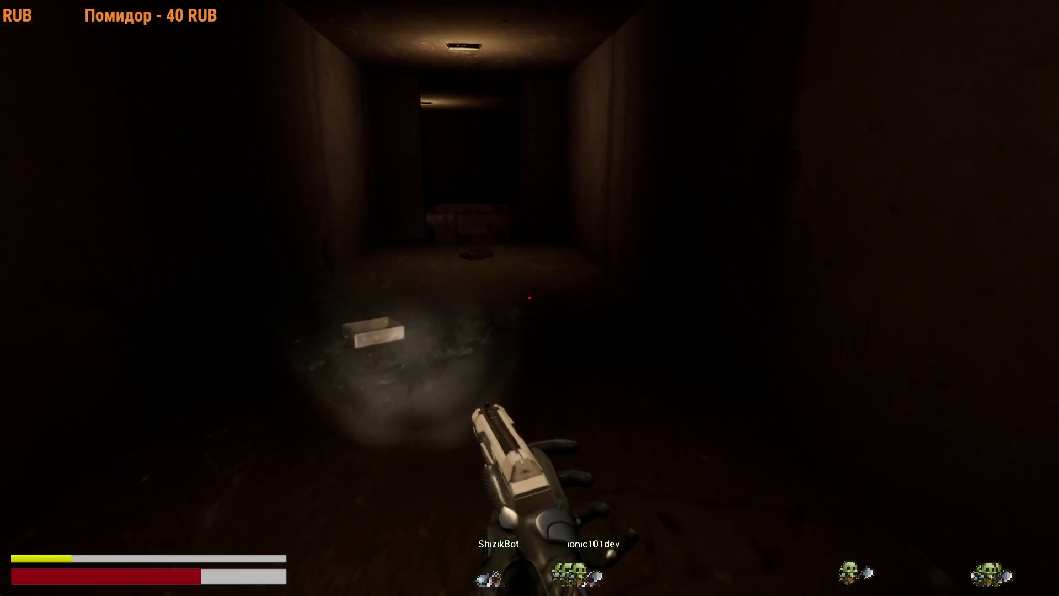
key("shift+w")
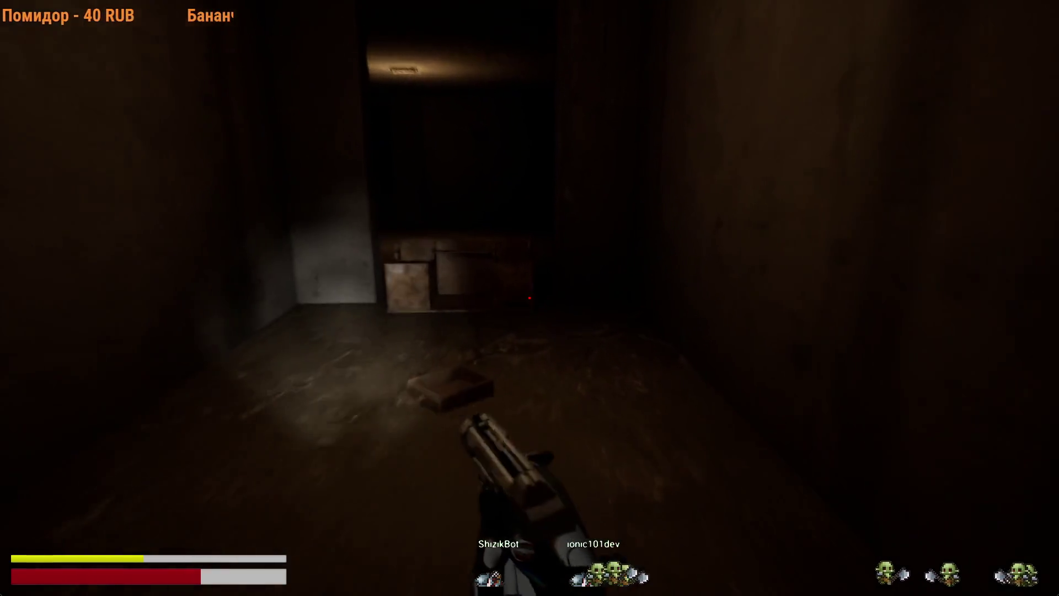
key("w")
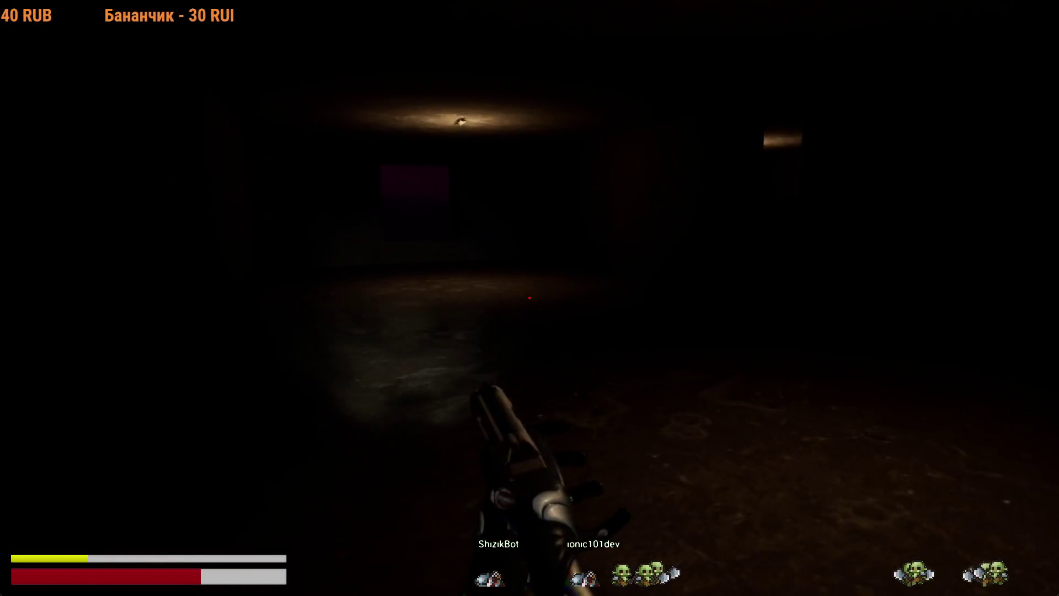
key("w")
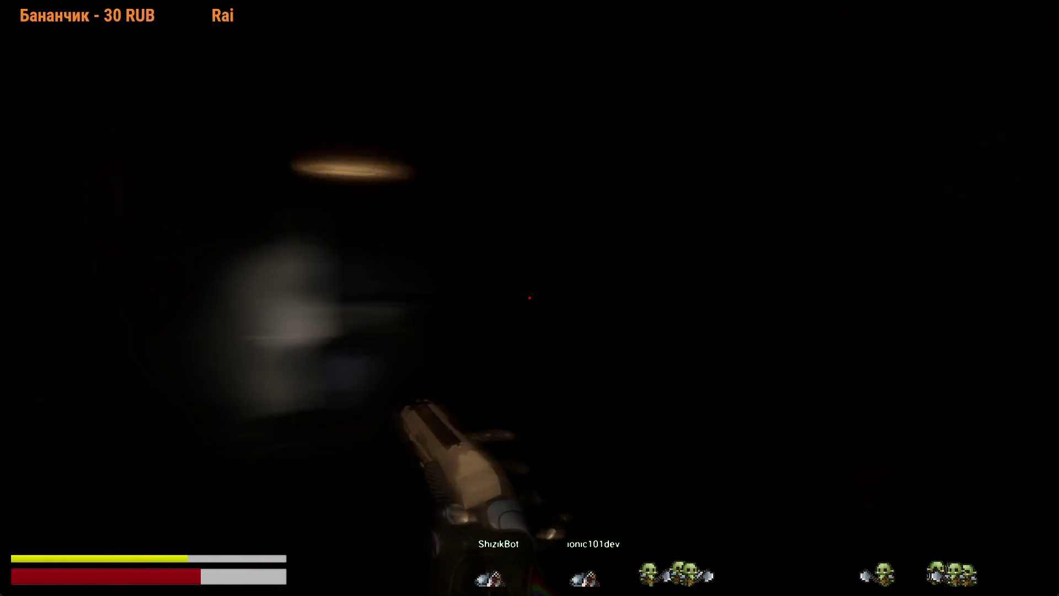
key("w")
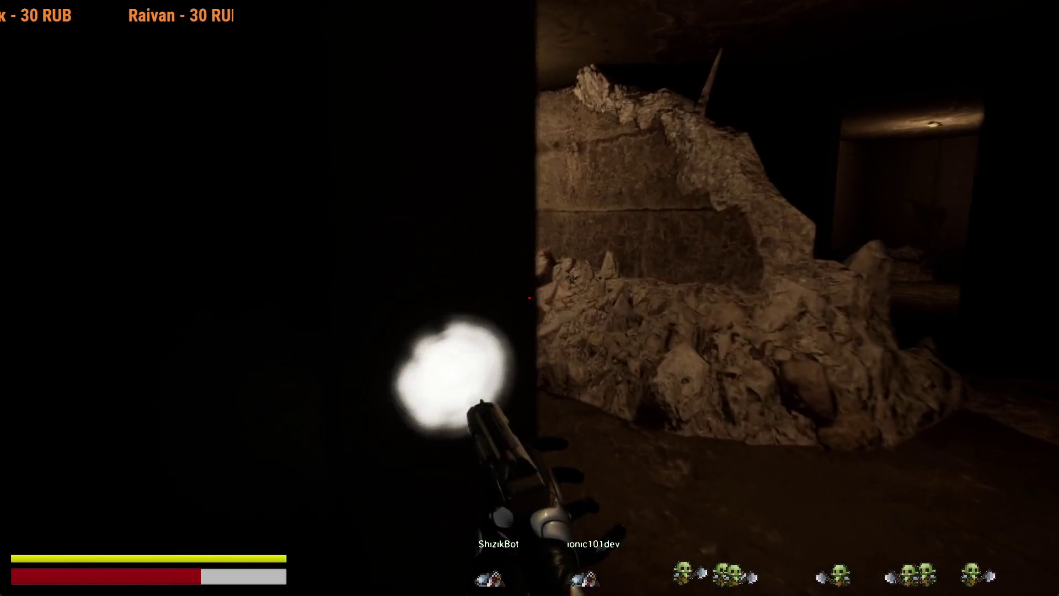
Step: Sprint on through the dark rooms and successive corridors
key("shift+w")
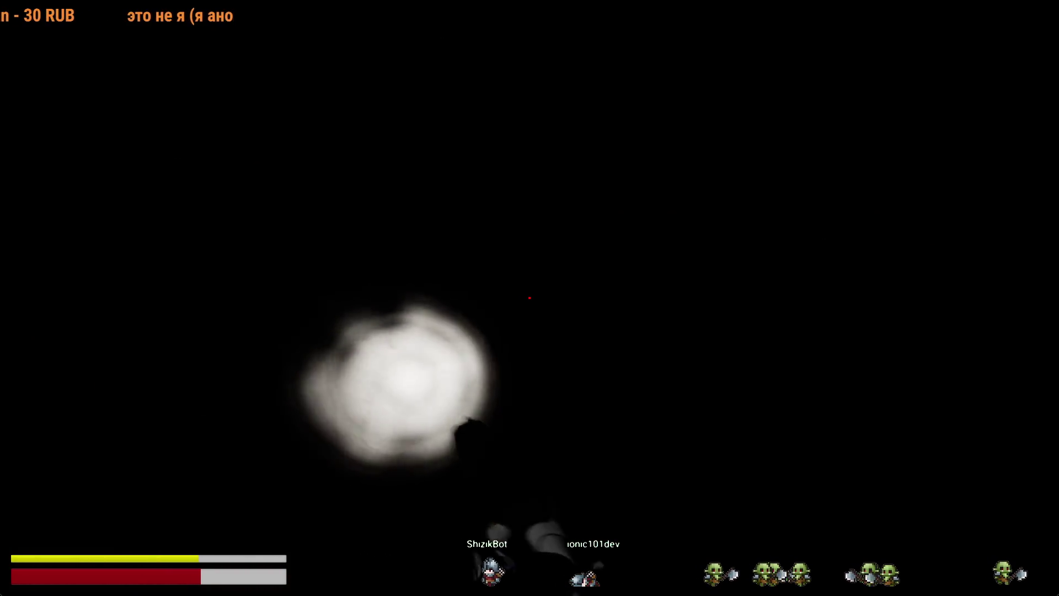
key("shift+w")
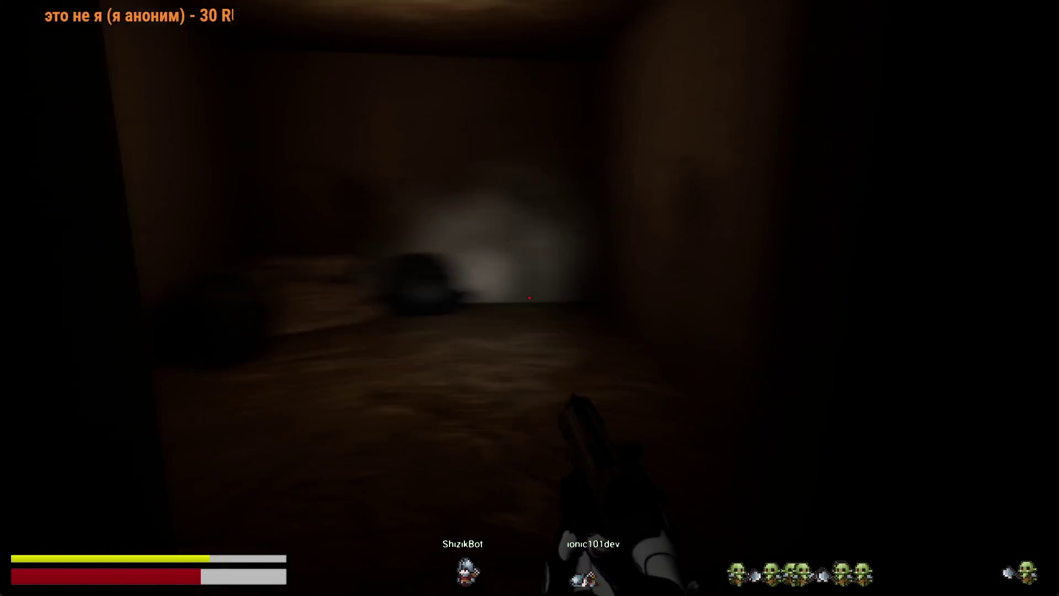
key("shift+w")
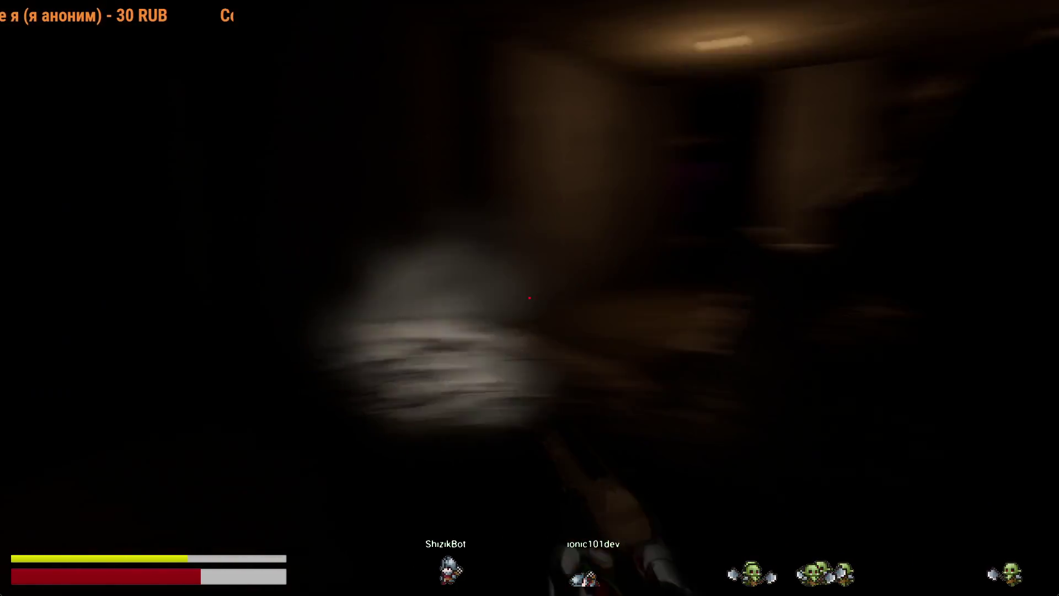
key("shift+w")
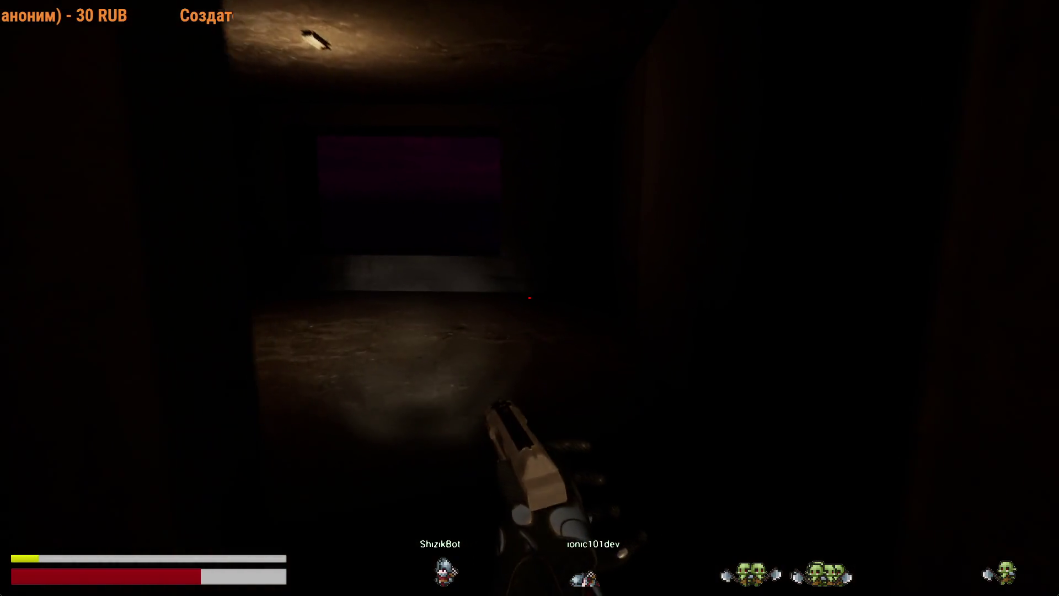
key("w")
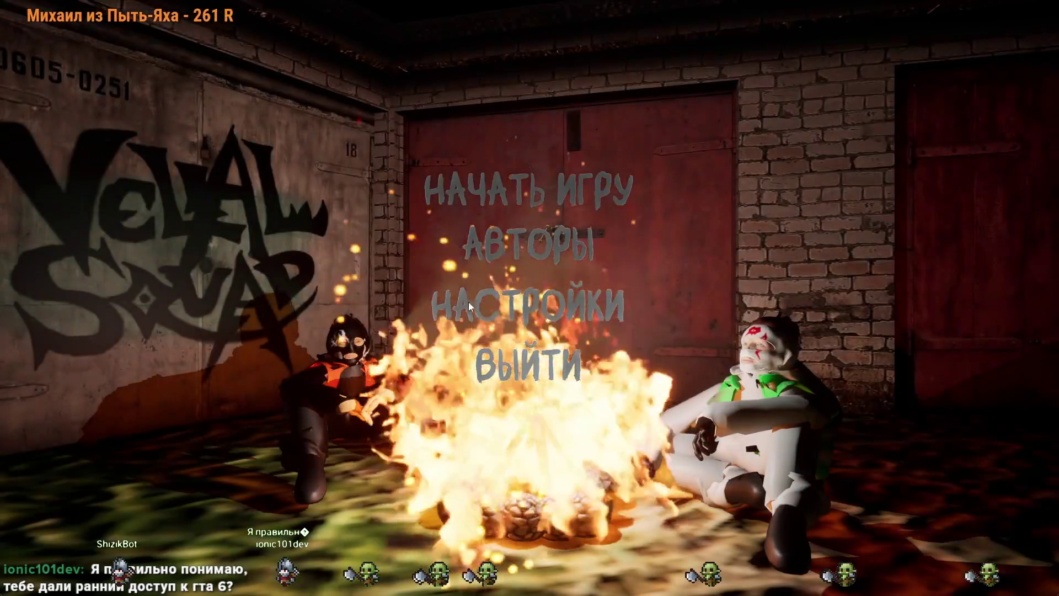
Step: Choose Начать игру on the Velial Squad main menu to start a new game
left_click(617, 193)
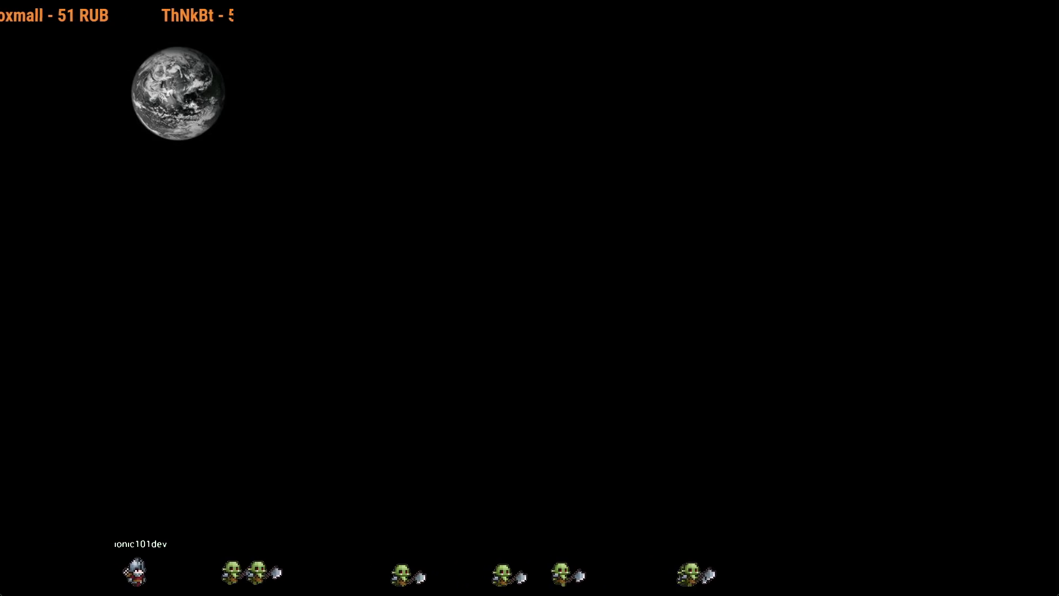
Step: Zoom and pan the Aseprite sheet onto the character health-bar sprites
scroll(614, 286, "up", 2)
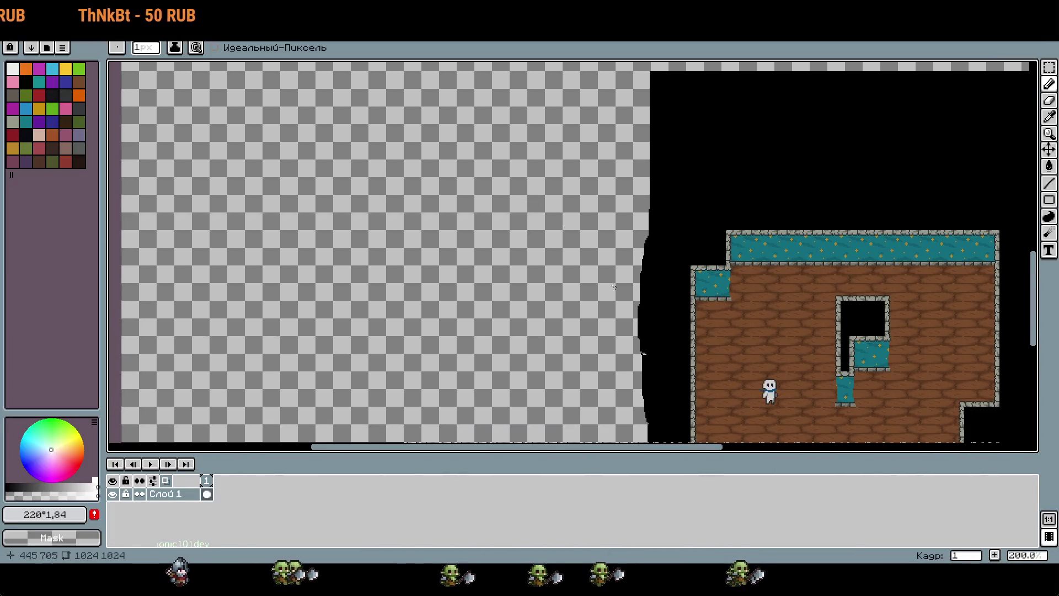
scroll(539, 248, "down", 5)
scroll(520, 163, "up", 5)
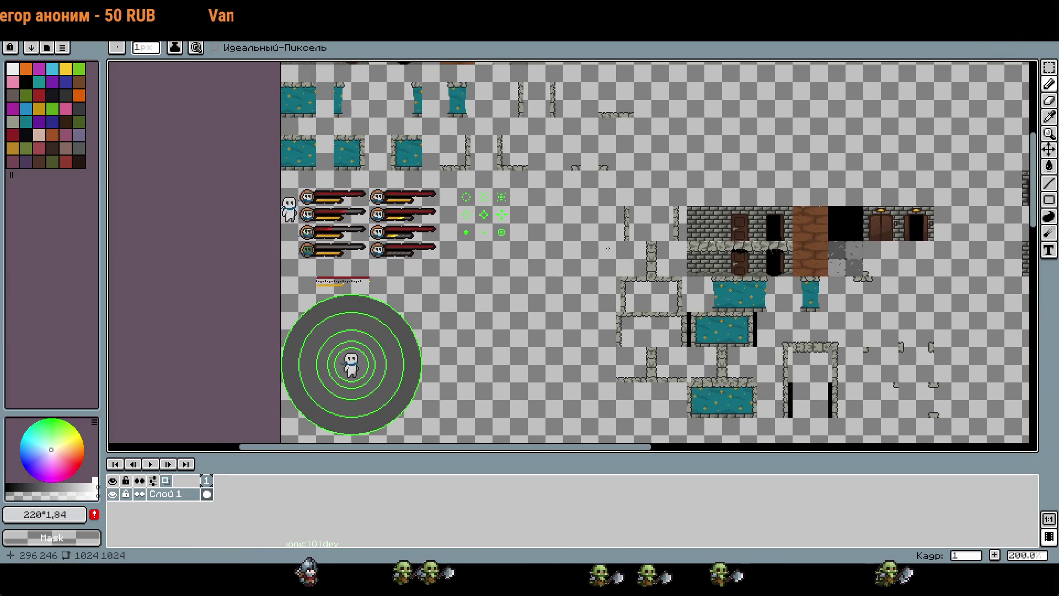
scroll(458, 297, "up", 3)
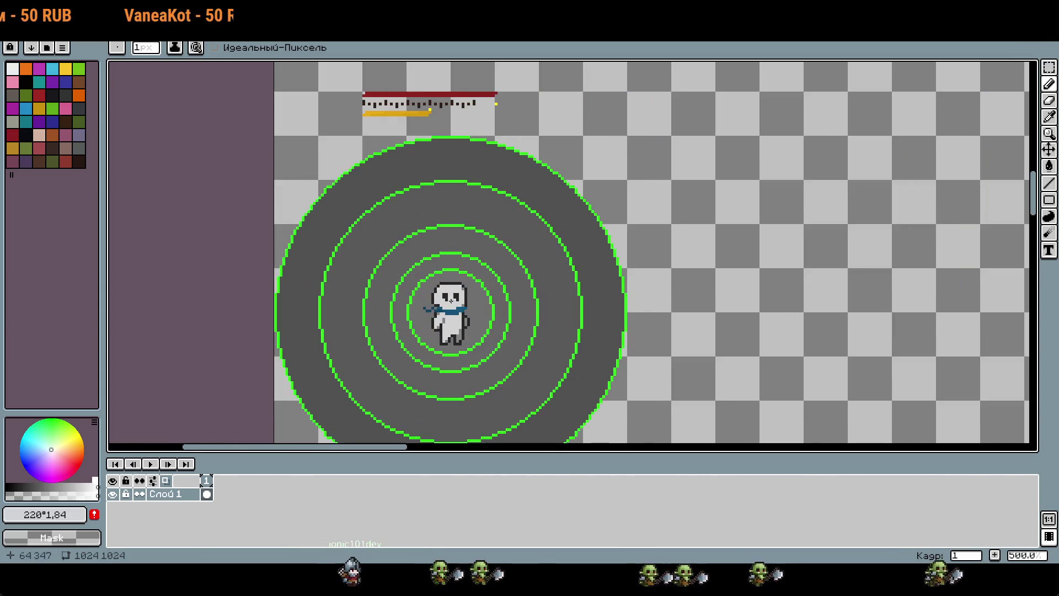
left_click_drag(682, 194, 766, 436)
scroll(499, 263, "up", 2)
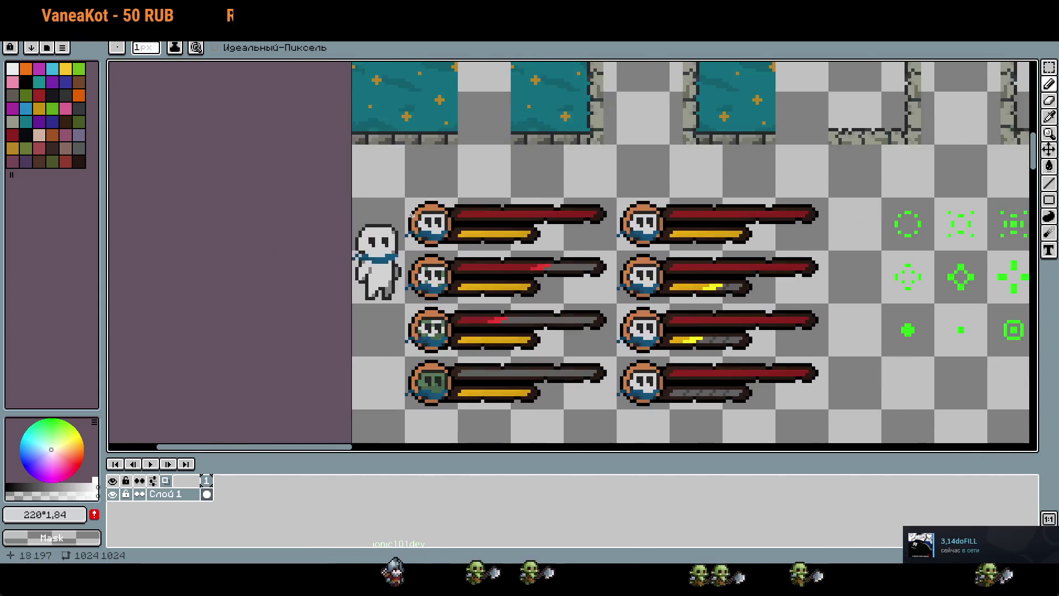
scroll(499, 261, "down", 3)
scroll(500, 261, "right", 4)
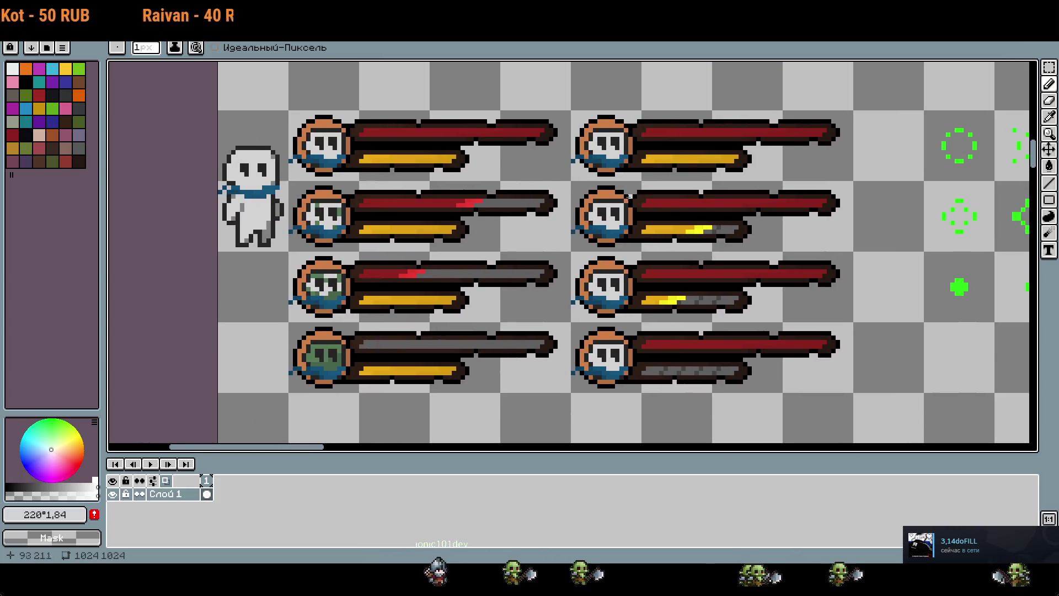
scroll(628, 197, "down", 3)
scroll(515, 297, "right", 3)
scroll(515, 297, "up", 2)
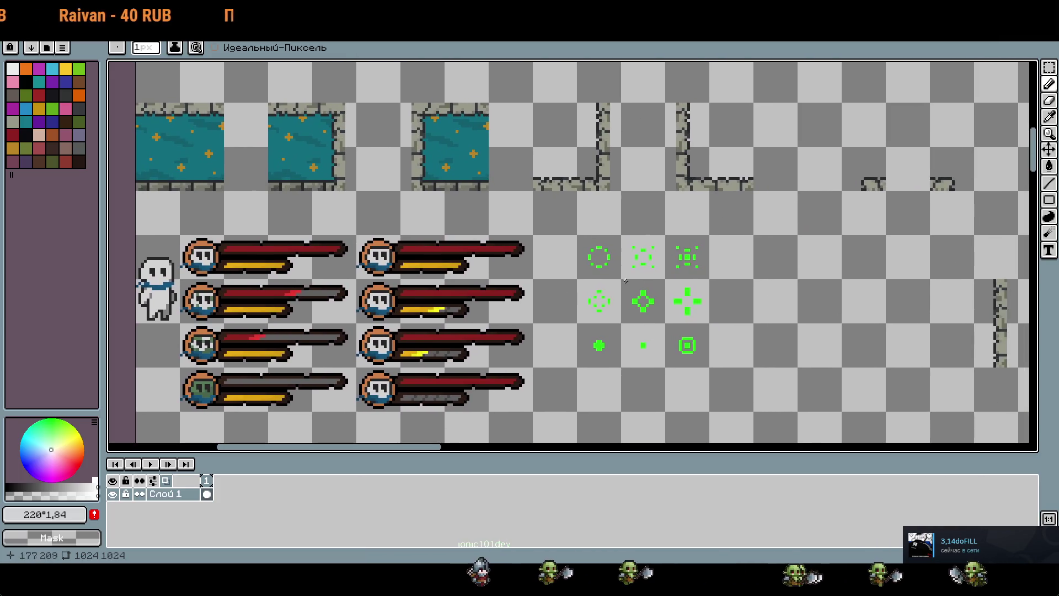
scroll(625, 280, "down", 2)
Step: Pan across the door, wood and water tiles down to the wood-floor level
left_click_drag(625, 281, 675, 396)
scroll(675, 395, "right", 5)
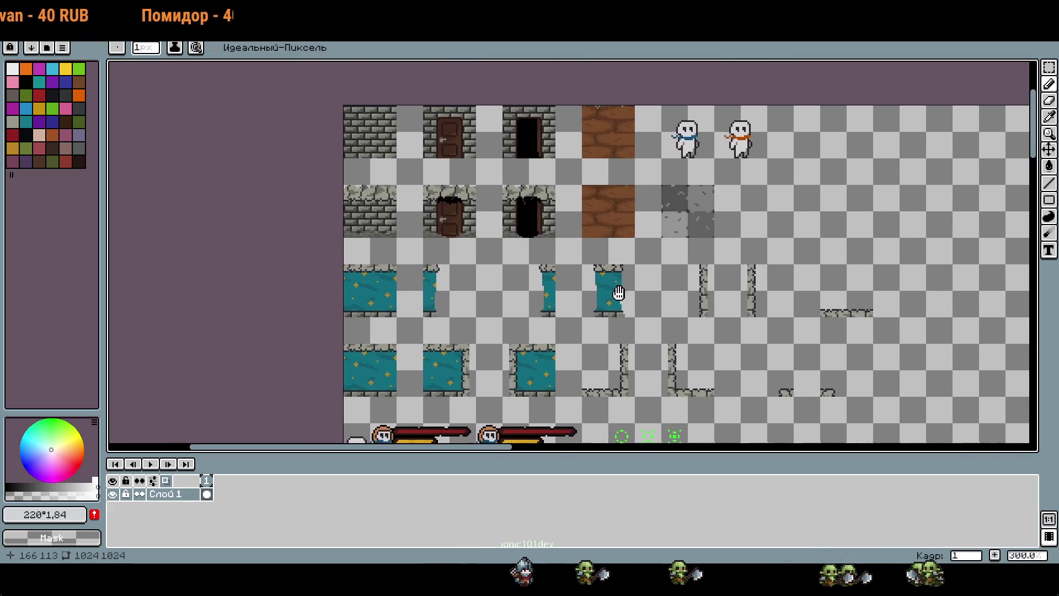
scroll(521, 116, "up", 1)
scroll(520, 116, "down", 1)
scroll(678, 255, "down", 5)
scroll(690, 264, "down", 1)
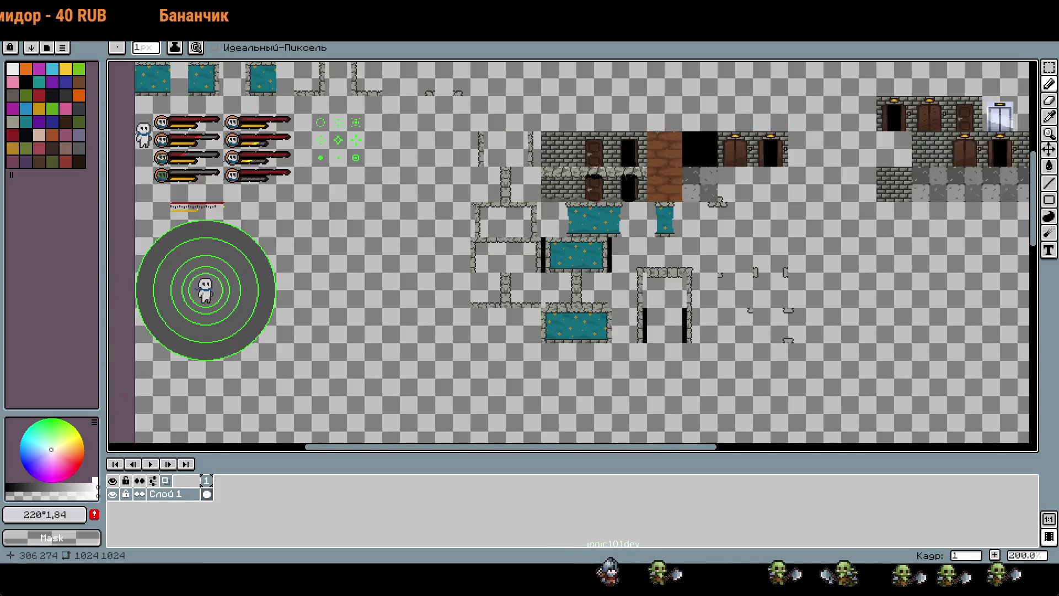
scroll(888, 284, "left", 3)
scroll(513, 213, "down", 3)
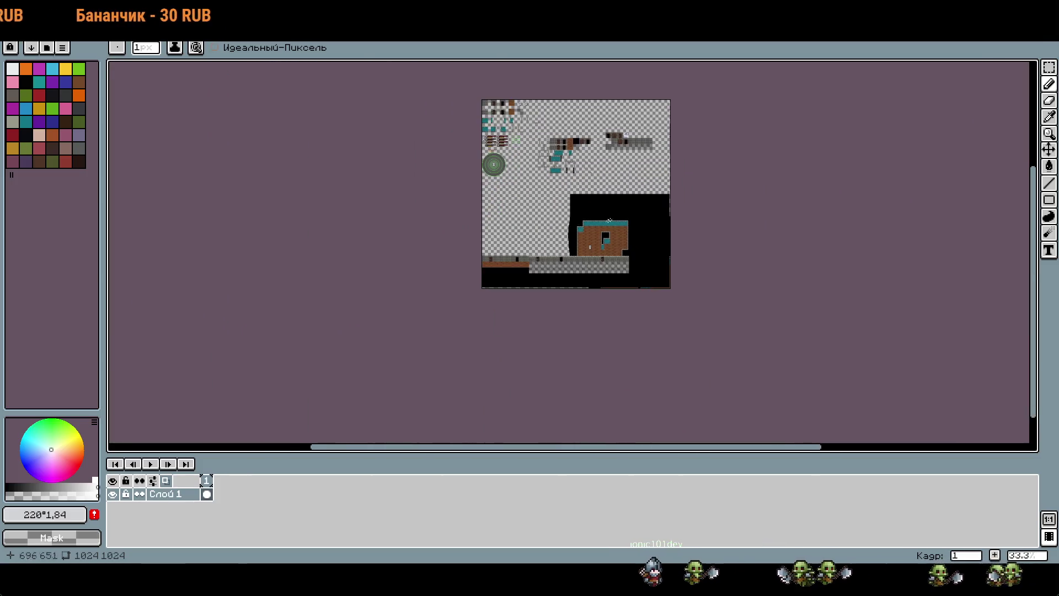
scroll(576, 117, "up", 4)
scroll(628, 134, "down", 1)
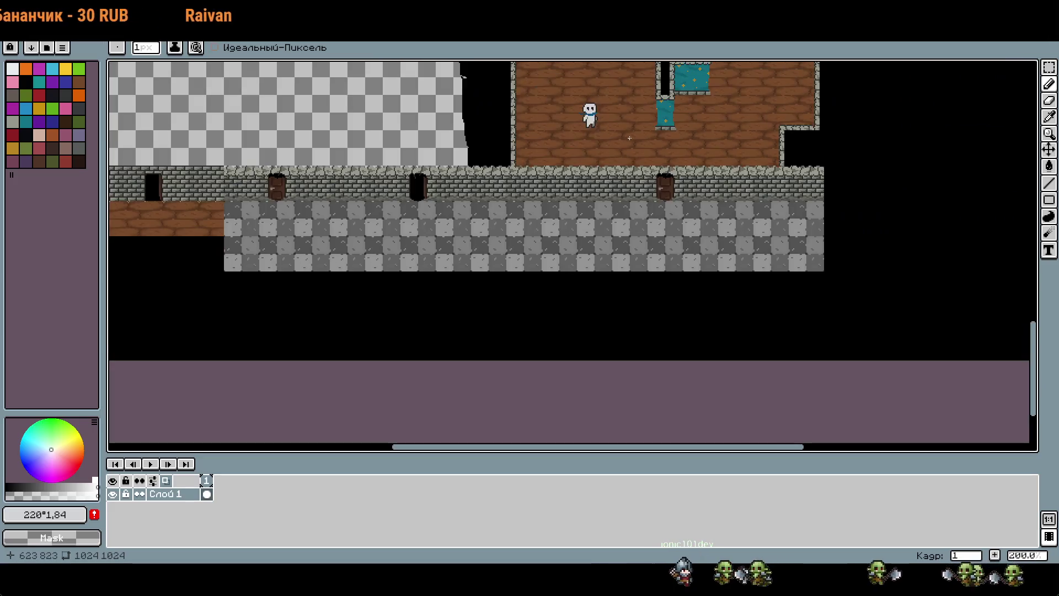
Step: Zoom in on the white character above the wood-floor room
mouse_move(629, 138)
left_mouse_down()
mouse_move(645, 338)
mouse_move(673, 283)
mouse_move(689, 192)
left_mouse_up()
scroll(688, 349, "down", 2)
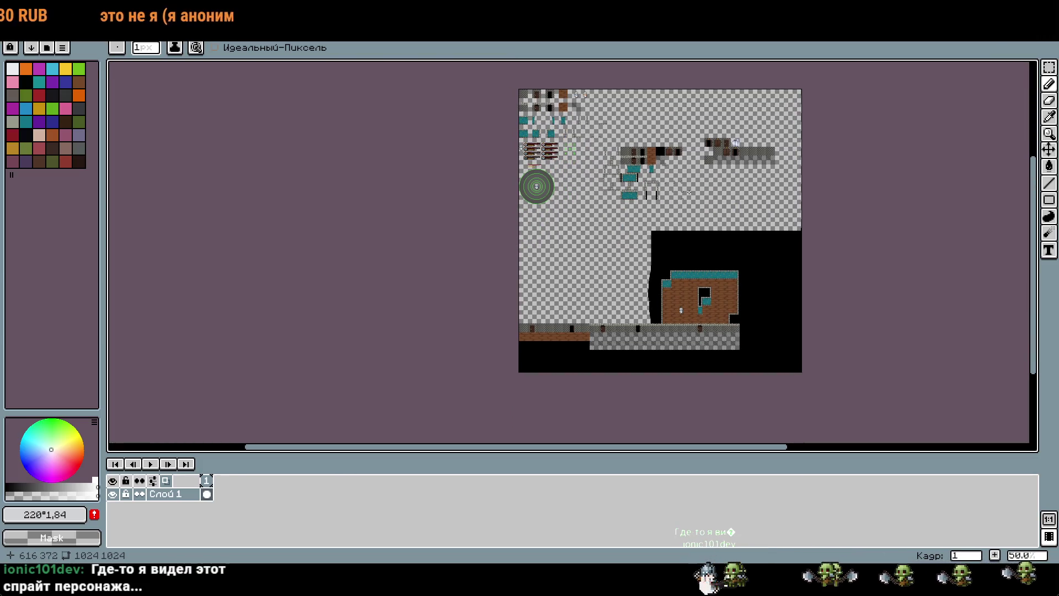
scroll(680, 310, "up", 4)
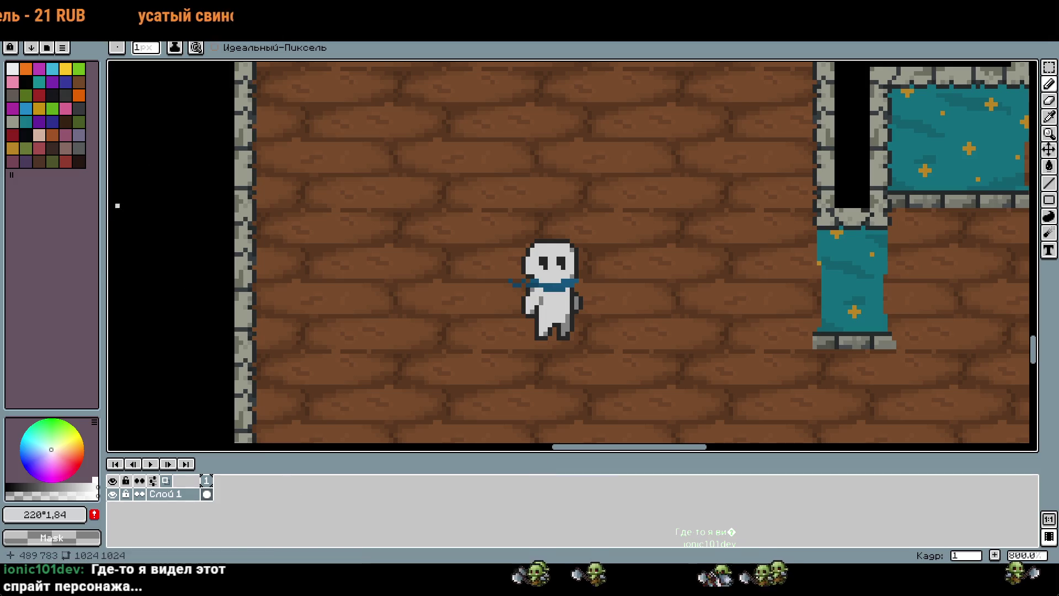
Step: Draw two freehand loops around the character, undoing each with Ctrl+Z
mouse_move(551, 221)
left_mouse_down()
mouse_move(573, 342)
mouse_move(469, 289)
left_mouse_up()
key("ctrl+z")
left_click_drag(556, 196, 481, 209)
key("ctrl+z")
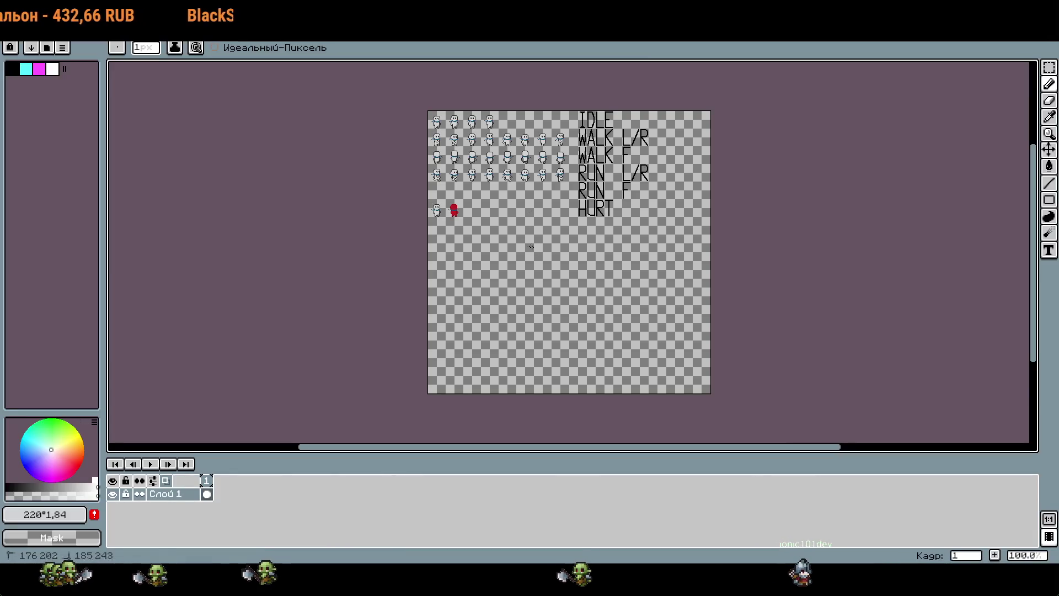
Step: Pan the 512×512 sprite sheet to show the IDLE, WALK, RUN and HURT rows
left_click_drag(532, 247, 572, 277)
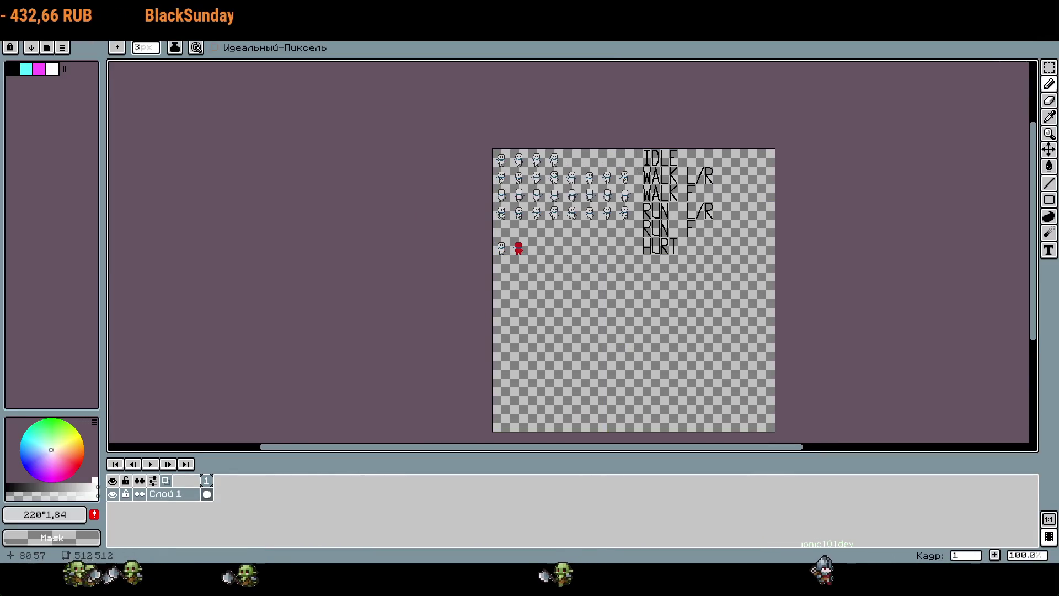
scroll(533, 203, "up", 3)
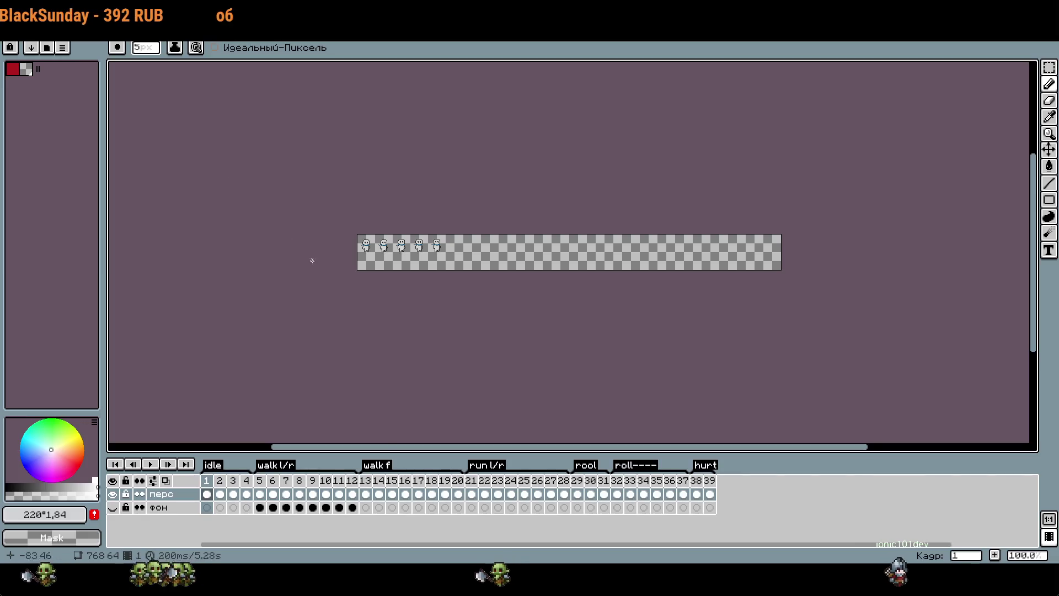
scroll(360, 240, "up", 5)
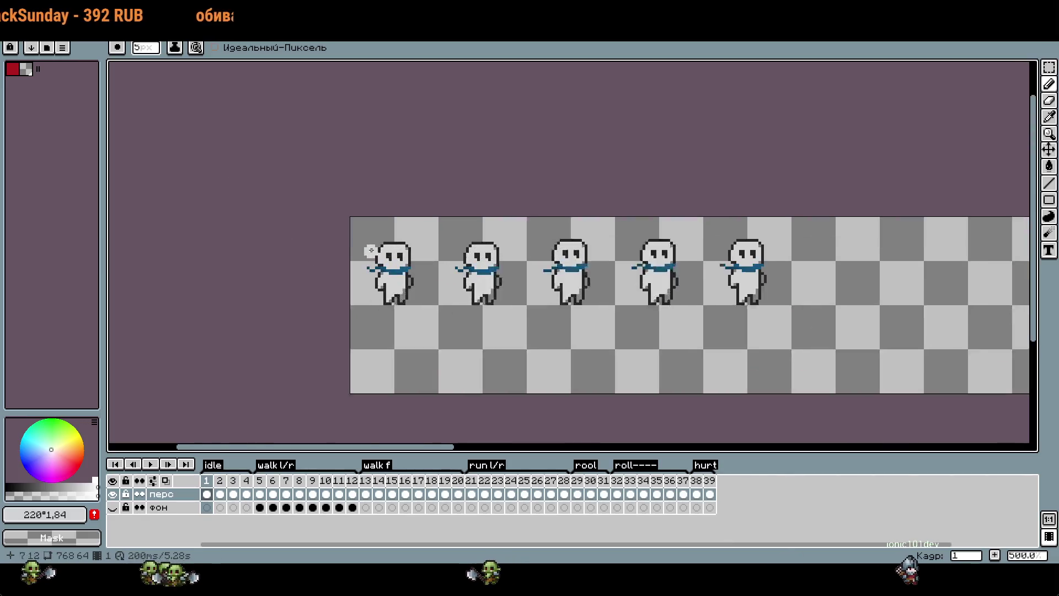
left_click(150, 465)
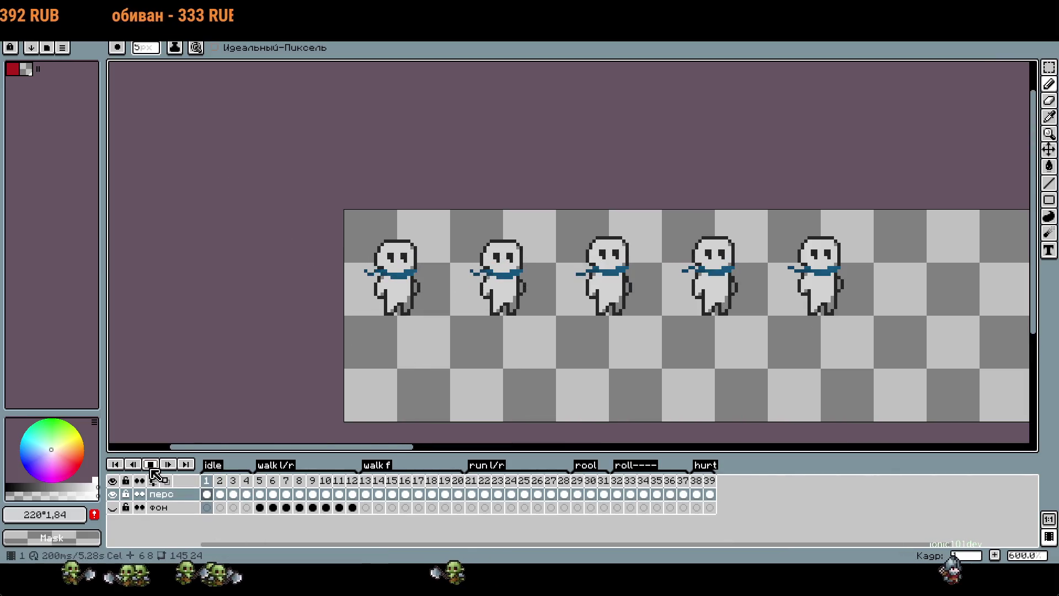
left_click(269, 482)
key("Right")
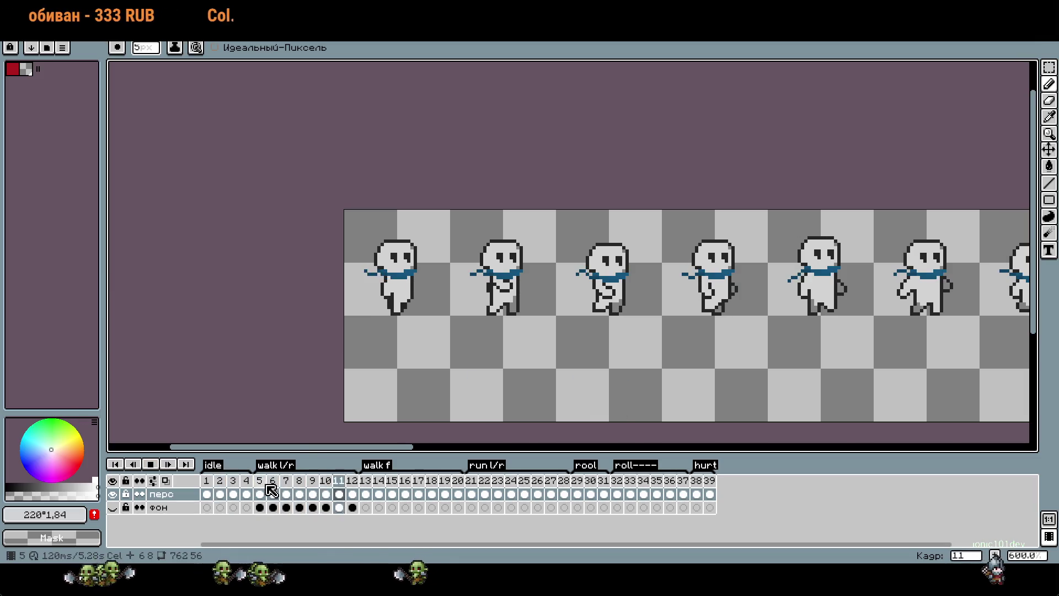
scroll(361, 303, "up", 4)
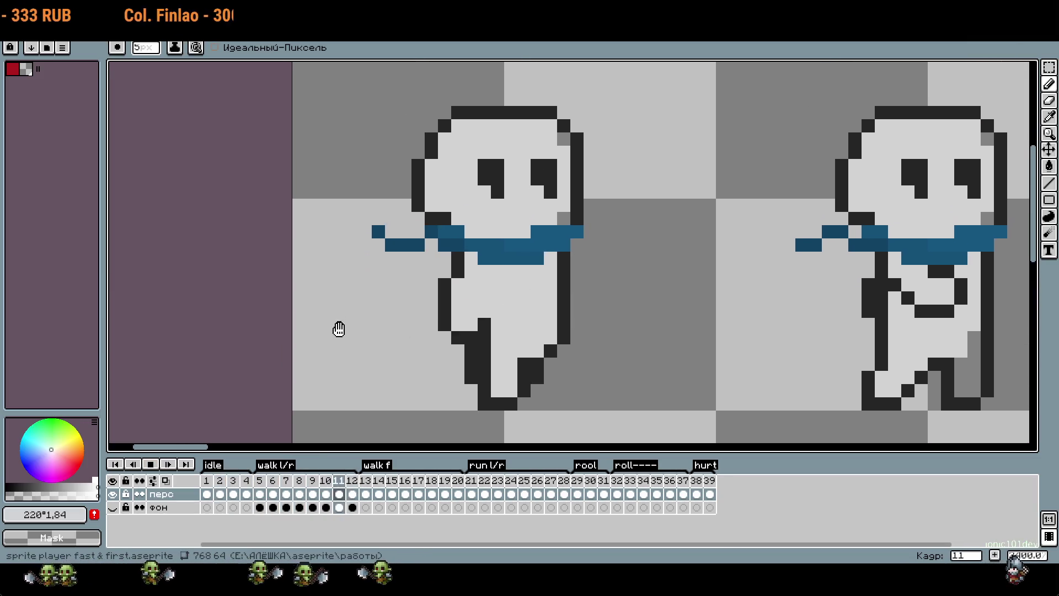
left_click(364, 481)
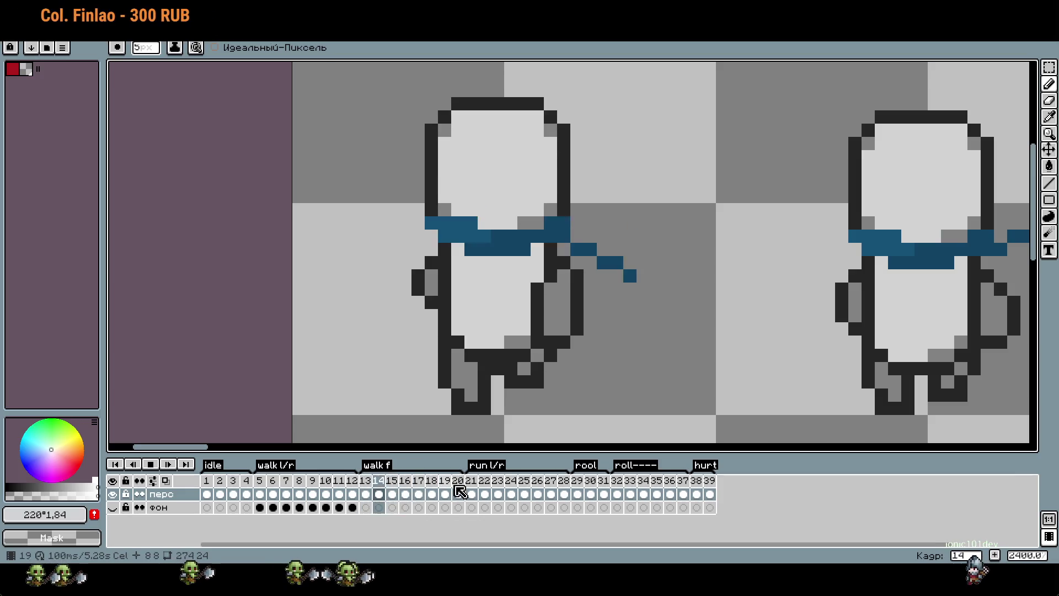
scroll(465, 323, "down", 2)
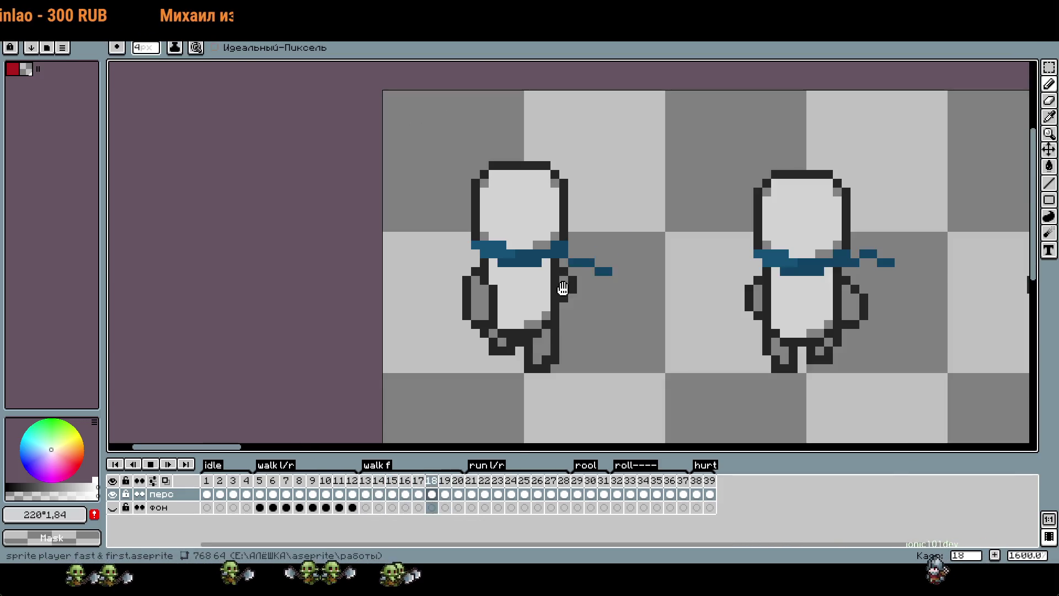
left_click(484, 481)
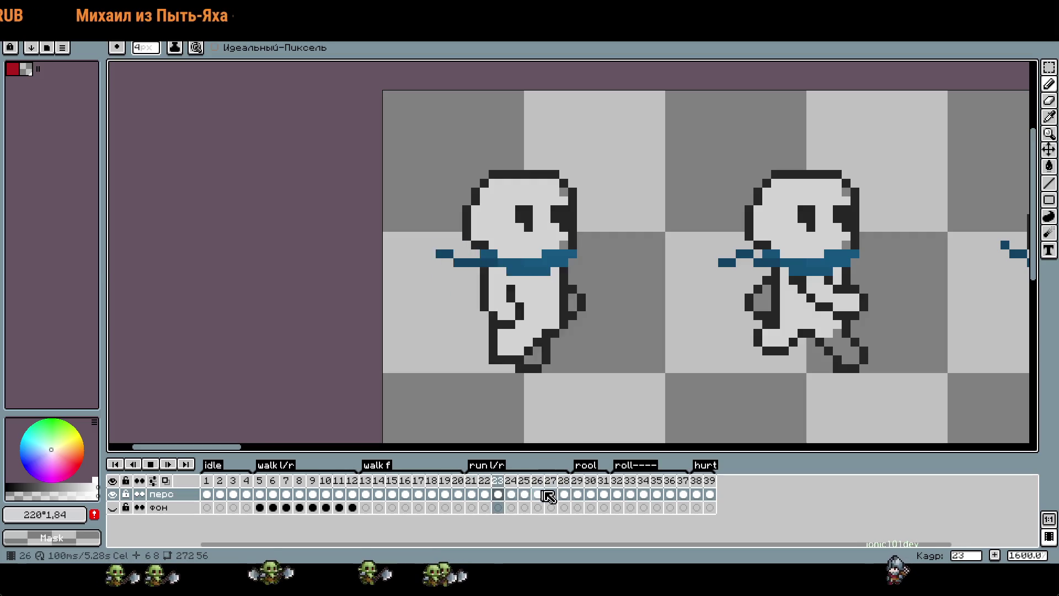
left_click(589, 483)
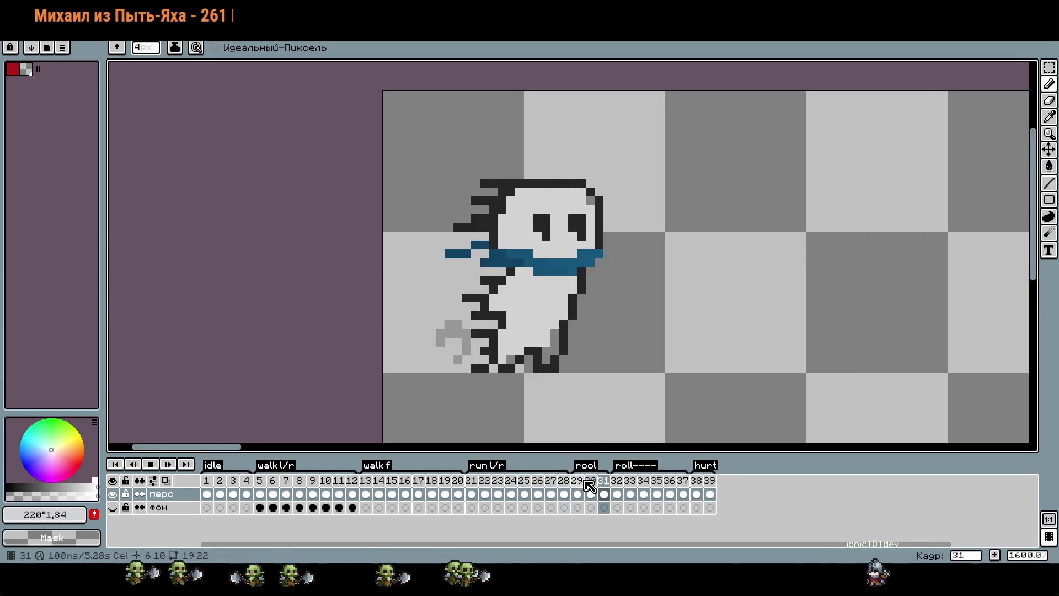
left_click(618, 485)
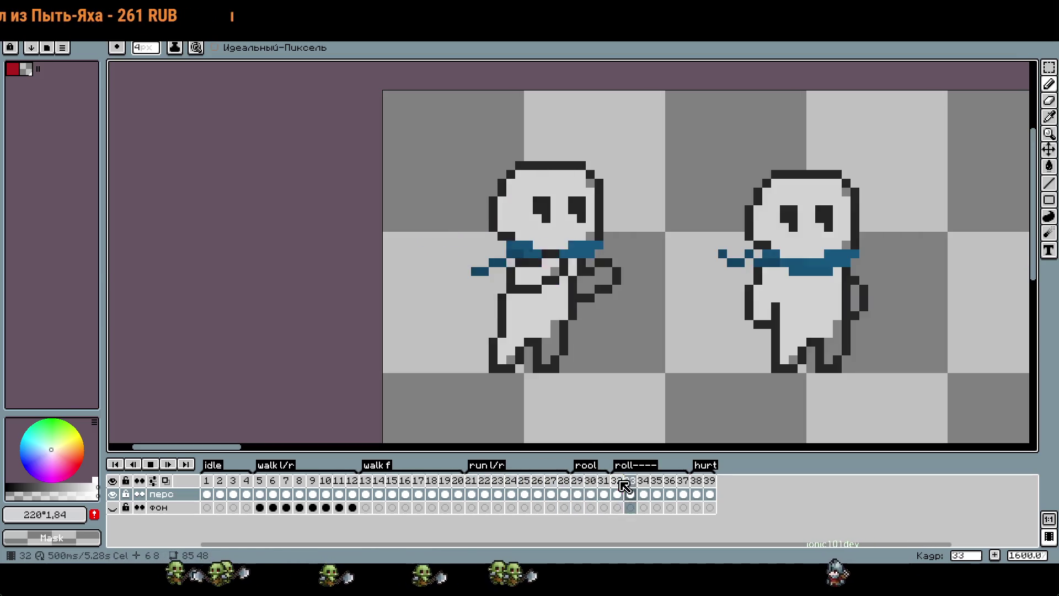
left_click(698, 492)
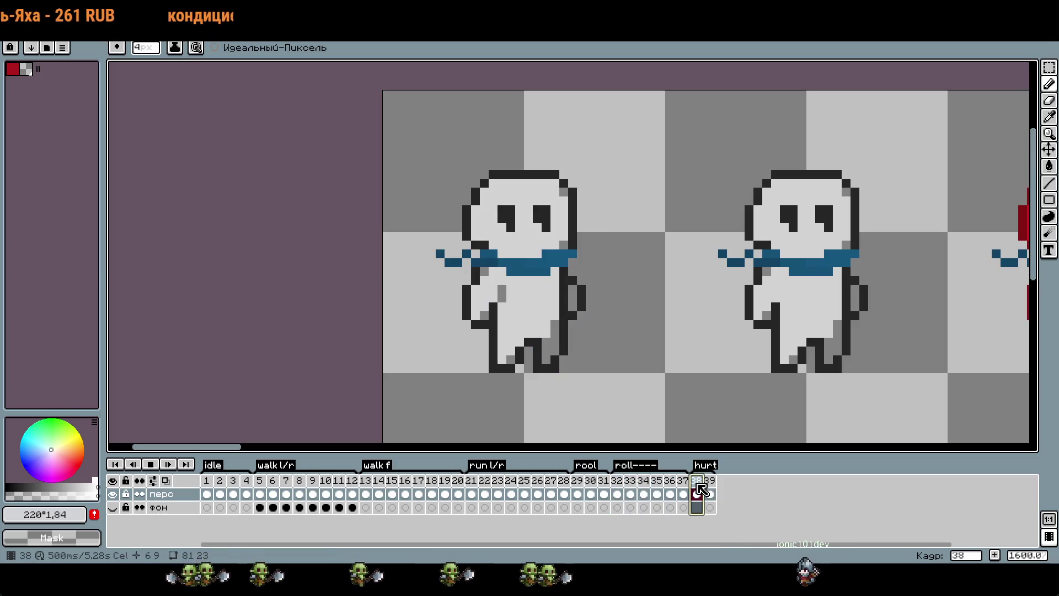
left_click(586, 484)
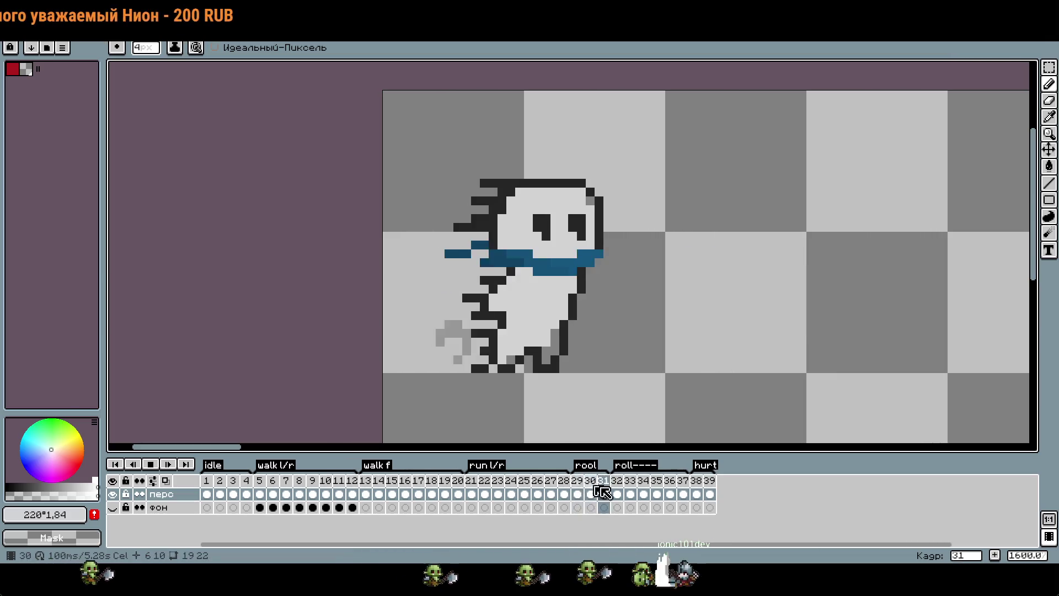
left_click(151, 464)
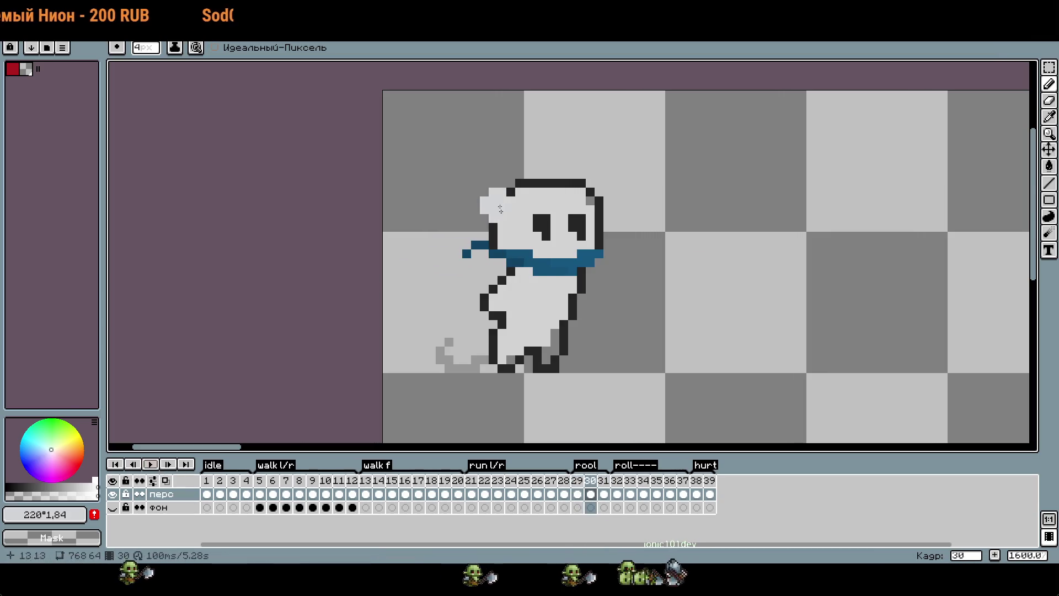
key("ctrl+Tab")
key("minus")
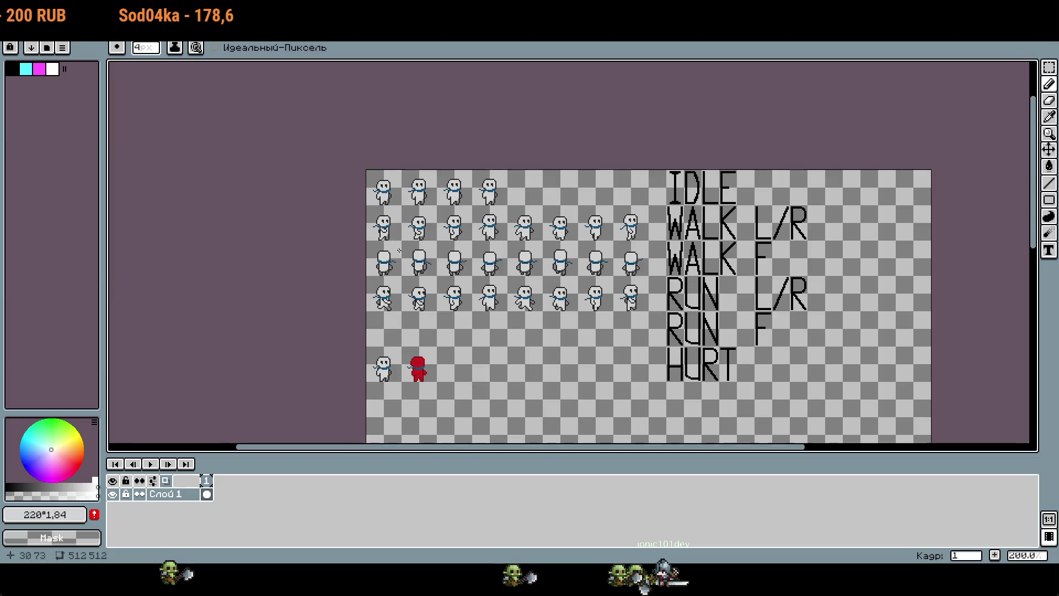
key("ctrl+Tab")
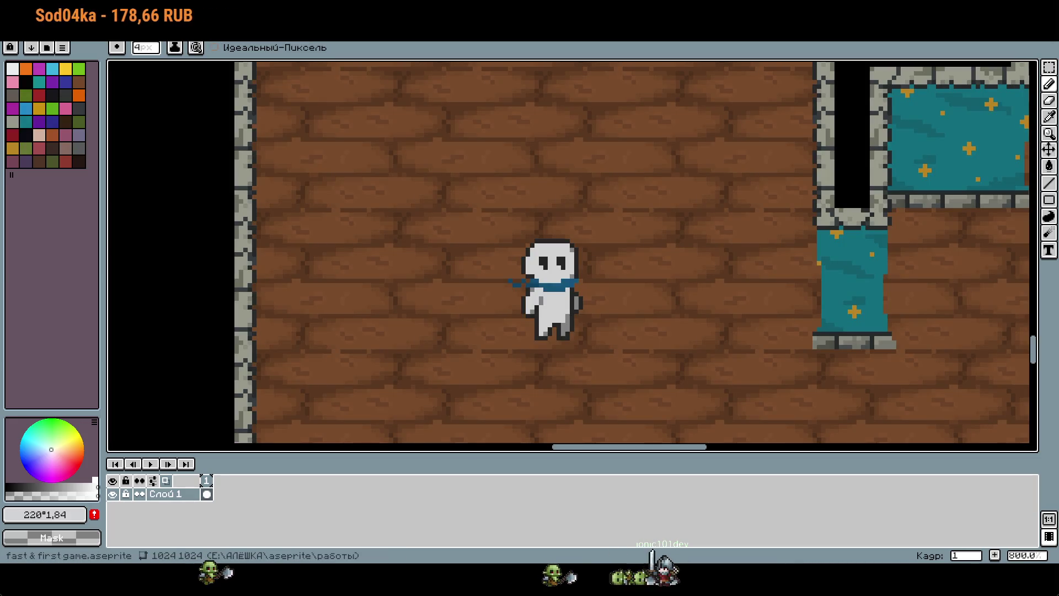
scroll(695, 274, "down", 5)
scroll(695, 275, "up", 1)
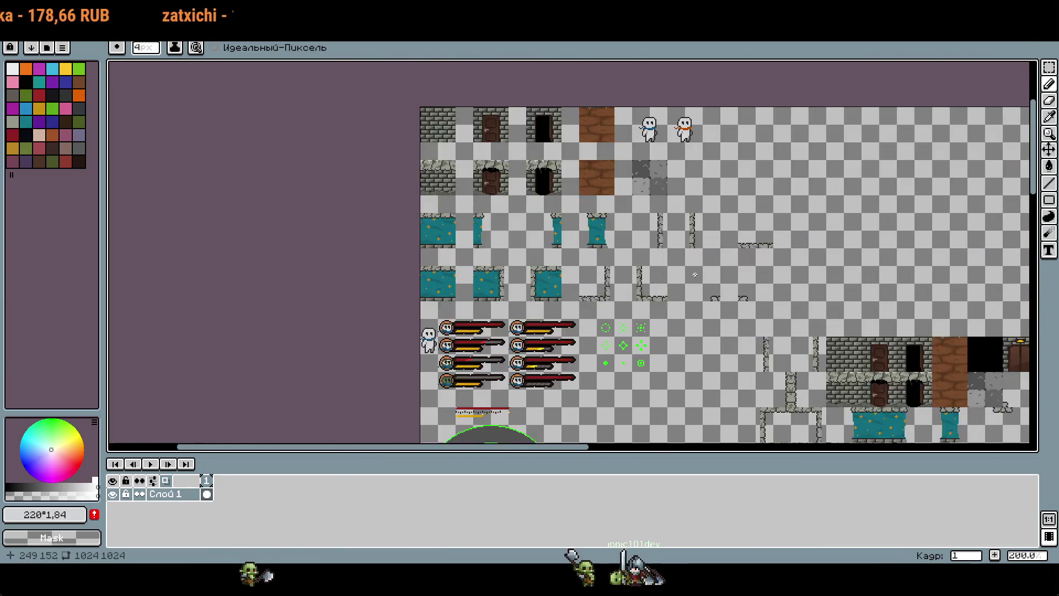
scroll(695, 275, "up", 1)
scroll(606, 324, "down", 5)
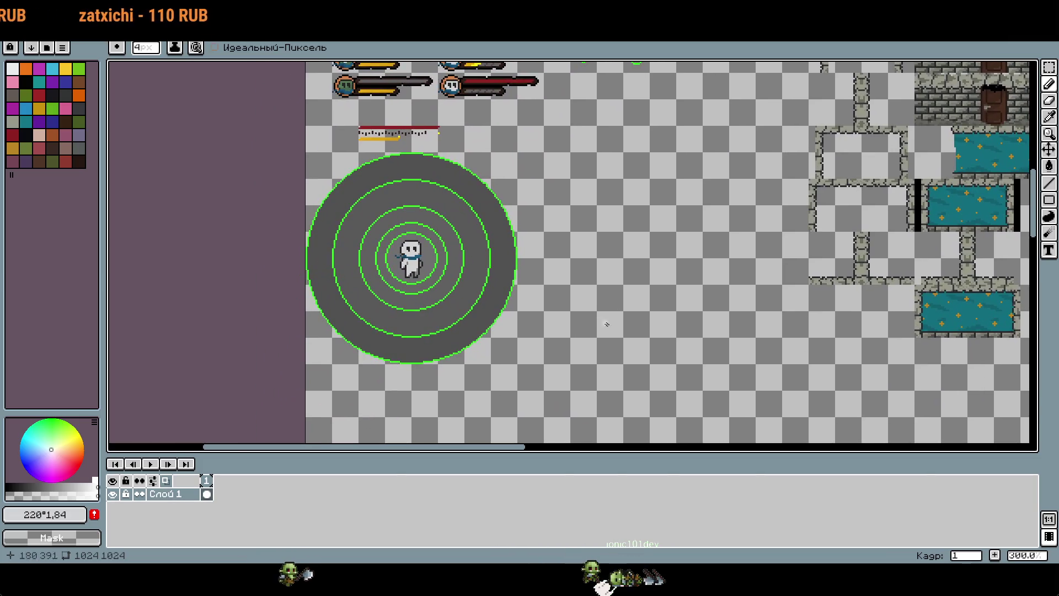
left_click_drag(669, 335, 722, 280)
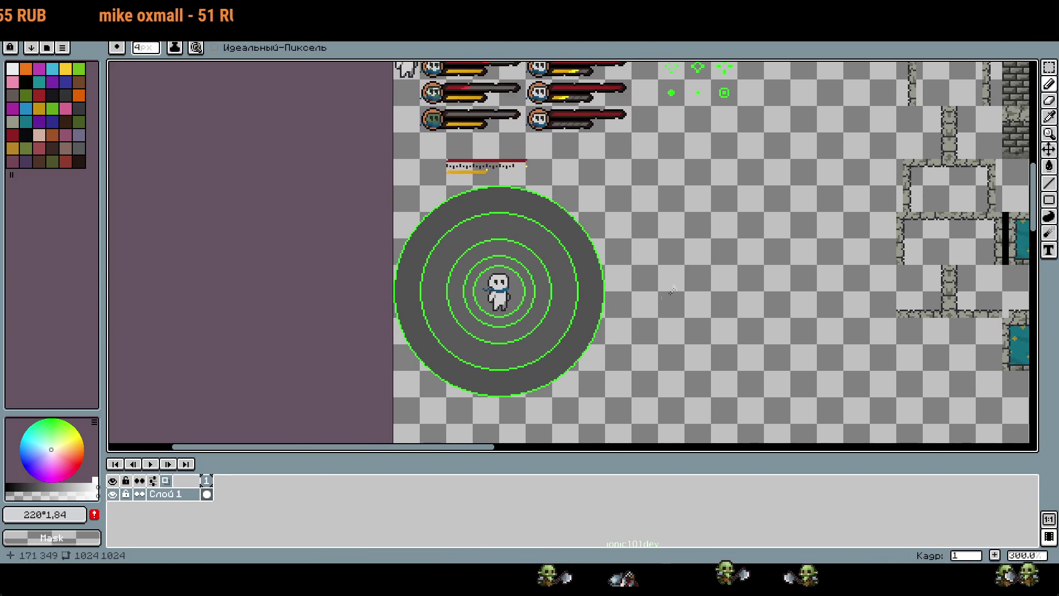
scroll(731, 179, "up", 2)
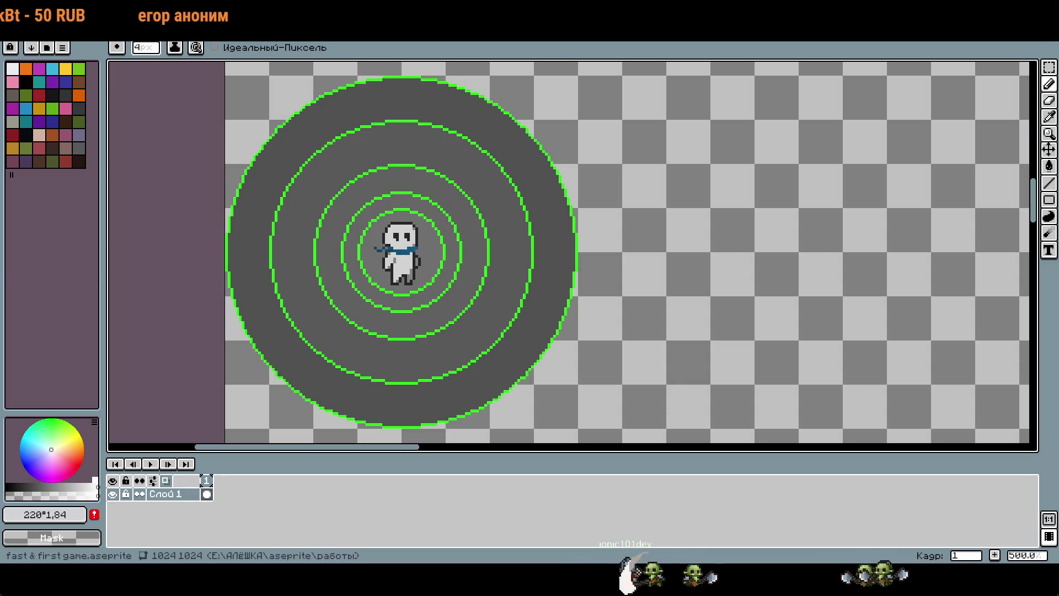
left_click_drag(803, 289, 774, 279)
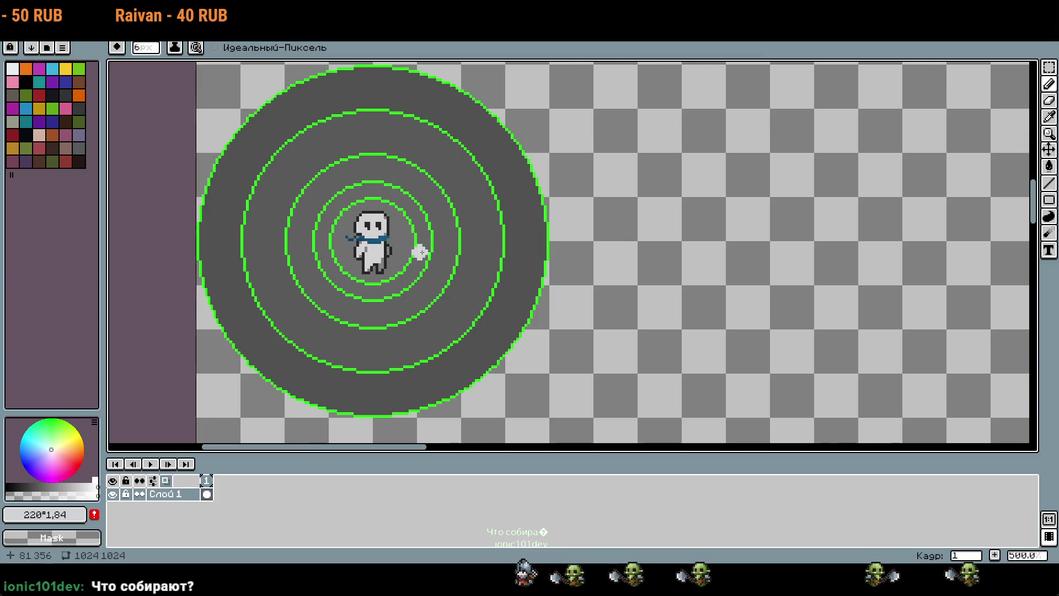
scroll(420, 252, "up", 5)
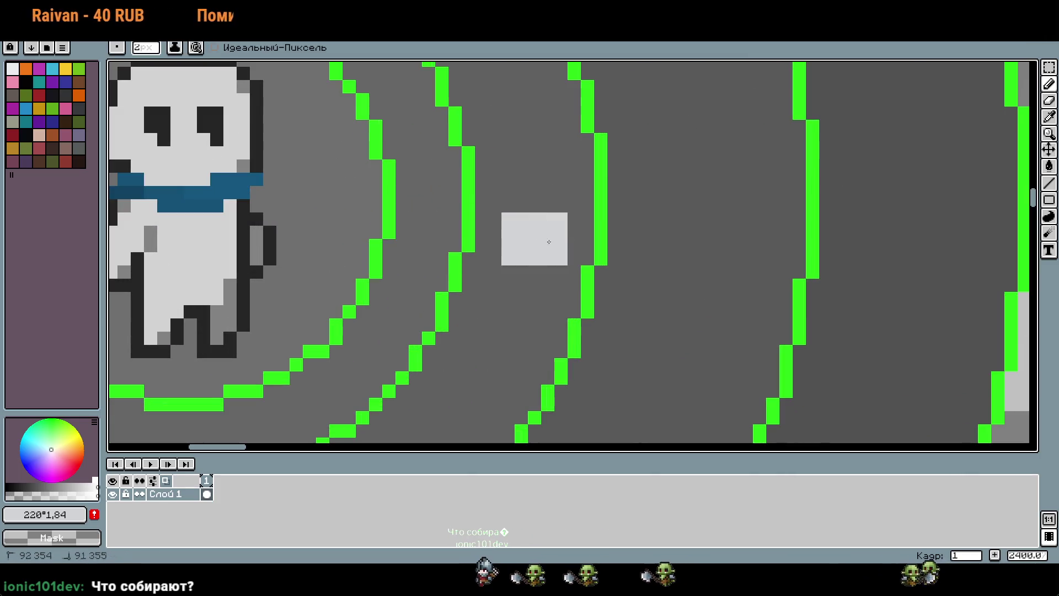
scroll(591, 309, "down", 8)
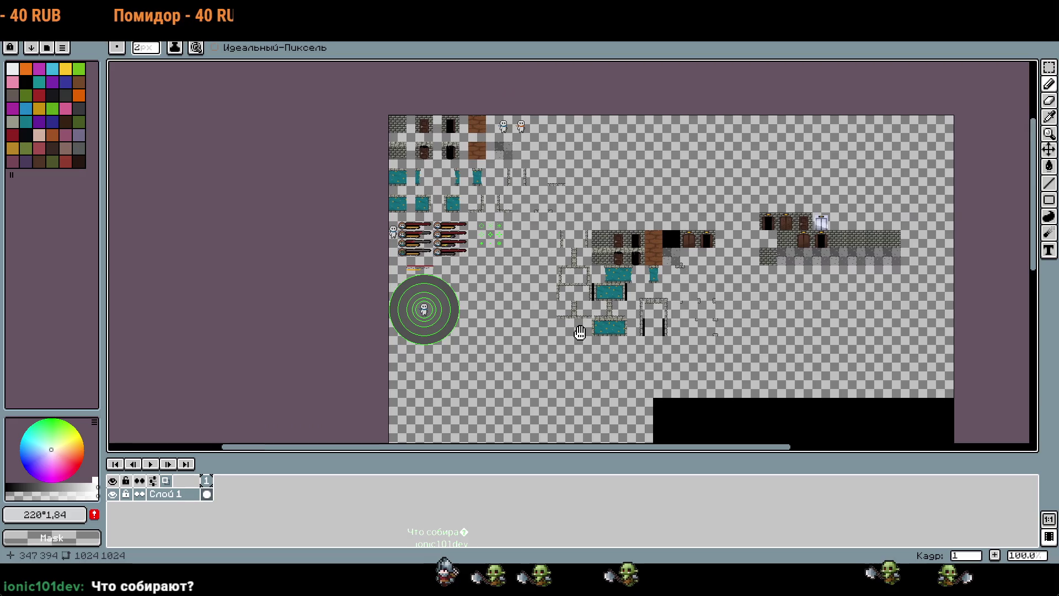
left_click_drag(580, 332, 573, 272)
left_click_drag(728, 382, 539, 390)
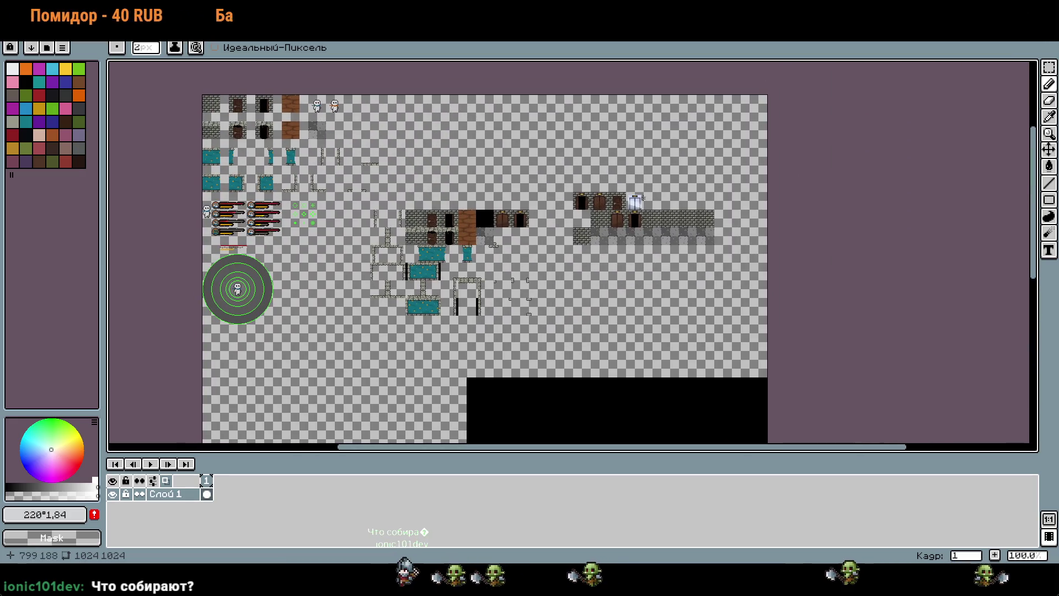
scroll(634, 188, "up", 8)
mouse_move(627, 362)
left_mouse_down()
mouse_move(671, 315)
mouse_move(901, 225)
mouse_move(915, 331)
left_mouse_up()
scroll(671, 316, "down", 1)
scroll(587, 248, "down", 4)
left_click_drag(690, 436, 643, 259)
scroll(662, 390, "up", 2)
scroll(662, 390, "down", 3)
left_click_drag(937, 309, 796, 306)
scroll(795, 306, "up", 2)
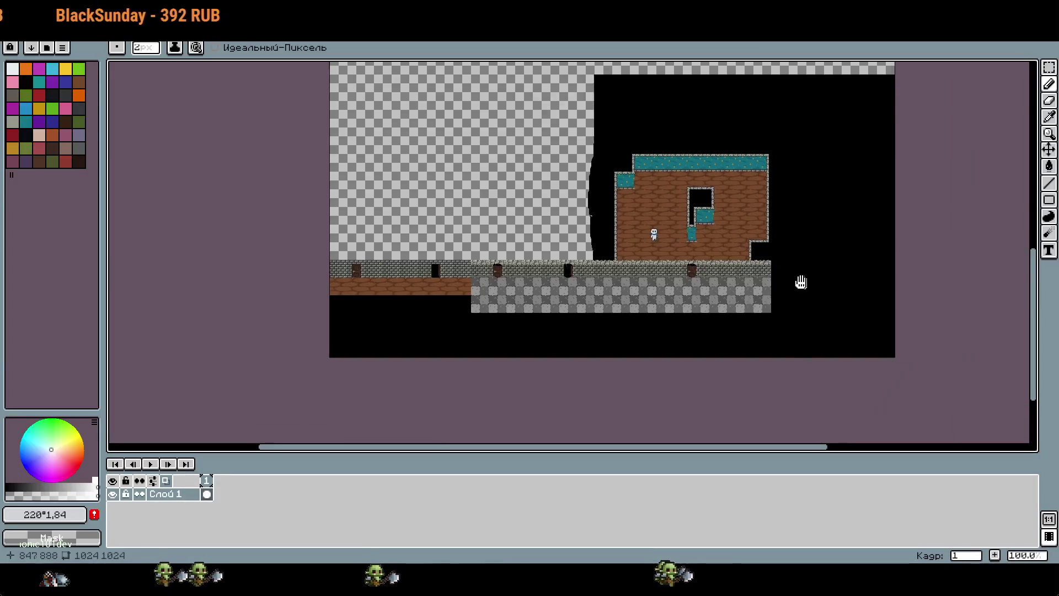
left_click_drag(800, 282, 693, 298)
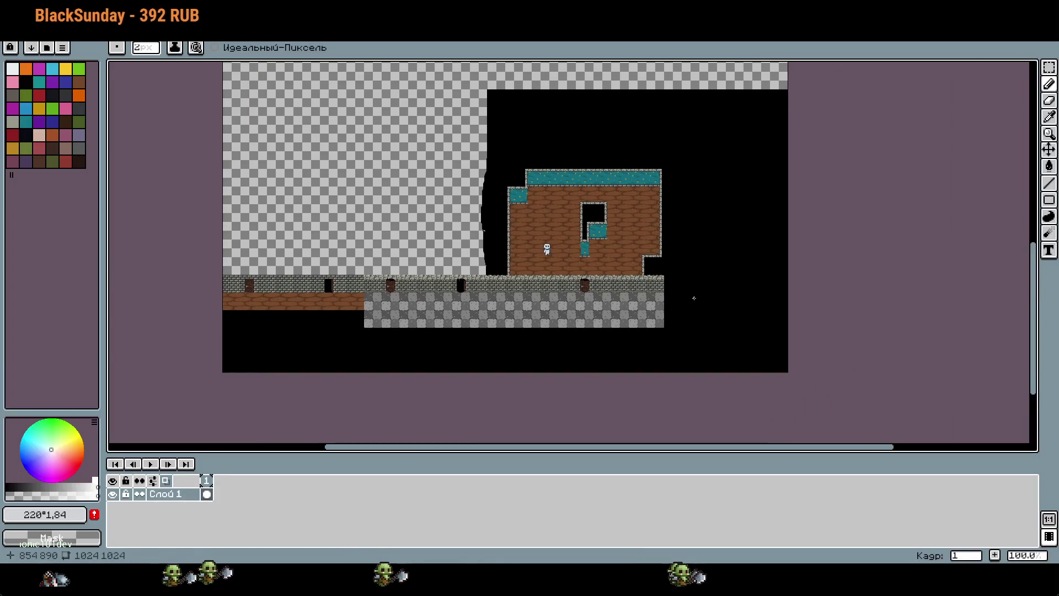
Step: Undo the test scribble and rectangle-select the two lit door tiles
scroll(693, 298, "up", 3)
mouse_move(617, 122)
left_mouse_down()
mouse_move(847, 341)
mouse_move(804, 236)
mouse_move(958, 239)
left_mouse_up()
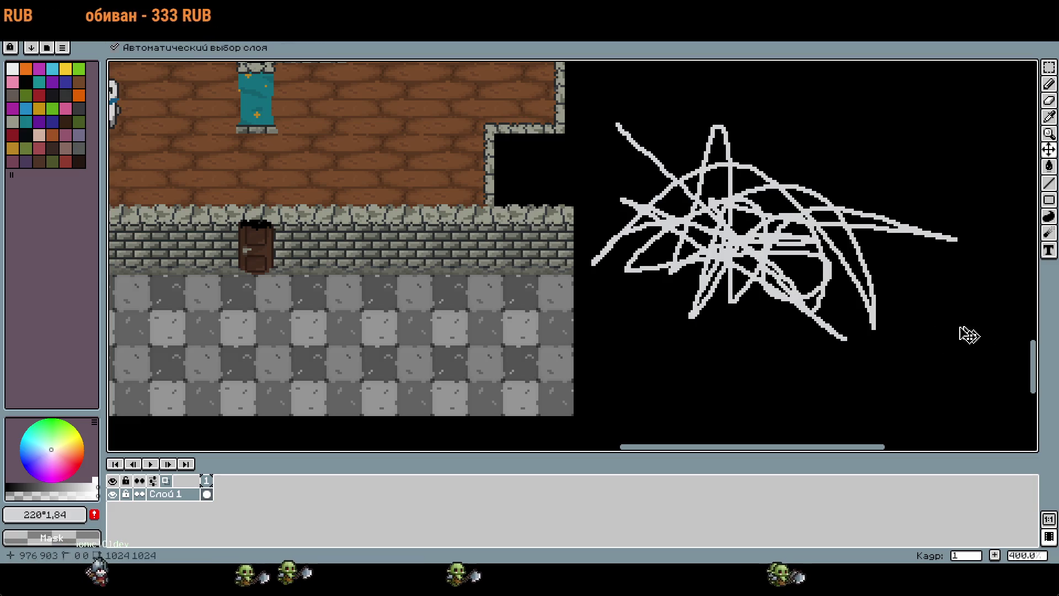
key("ctrl+z")
scroll(969, 334, "down", 4)
left_click_drag(748, 356, 787, 582)
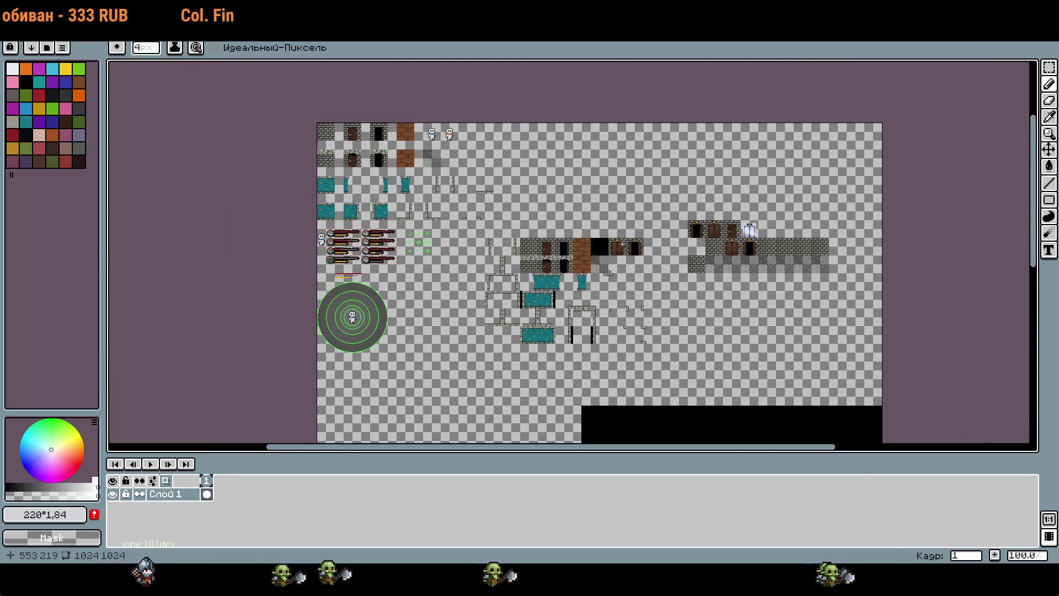
scroll(583, 281, "up", 4)
key("m")
mouse_move(438, 206)
left_mouse_down()
mouse_move(573, 294)
mouse_move(616, 297)
left_mouse_up()
scroll(618, 229, "down", 4)
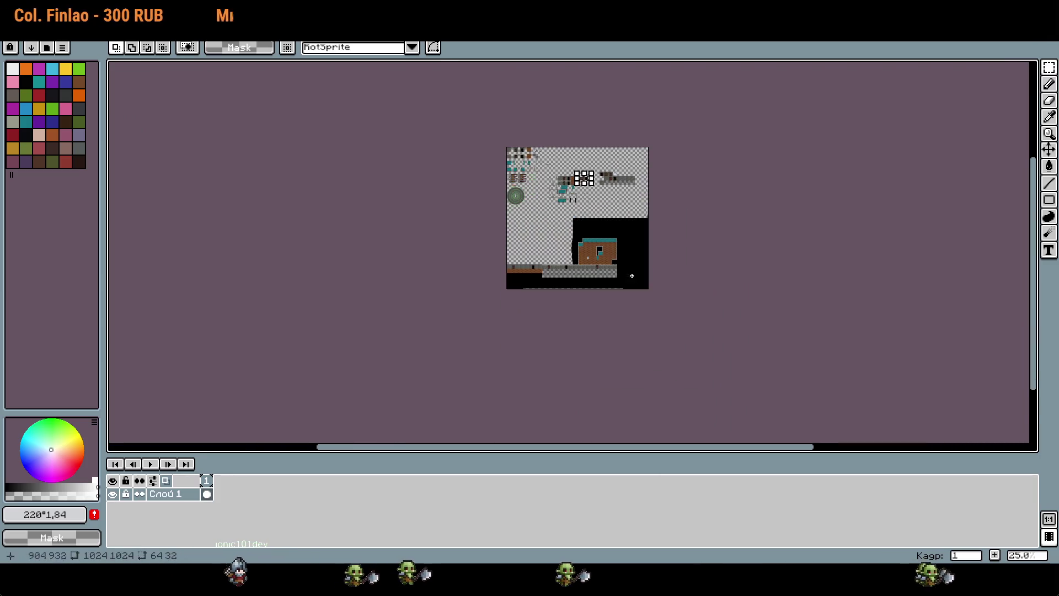
scroll(631, 274, "up", 4)
Step: Paste the two doors and nudge them into line at the corridor wall's right end
key("ctrl+v")
mouse_move(645, 304)
left_mouse_down()
mouse_move(610, 269)
mouse_move(538, 231)
left_mouse_up()
key("Up")
key("Up")
key("Up")
key("Right")
key("Right")
key("Down")
key("Down")
key("Down")
key("Up")
key("Up")
key("Up")
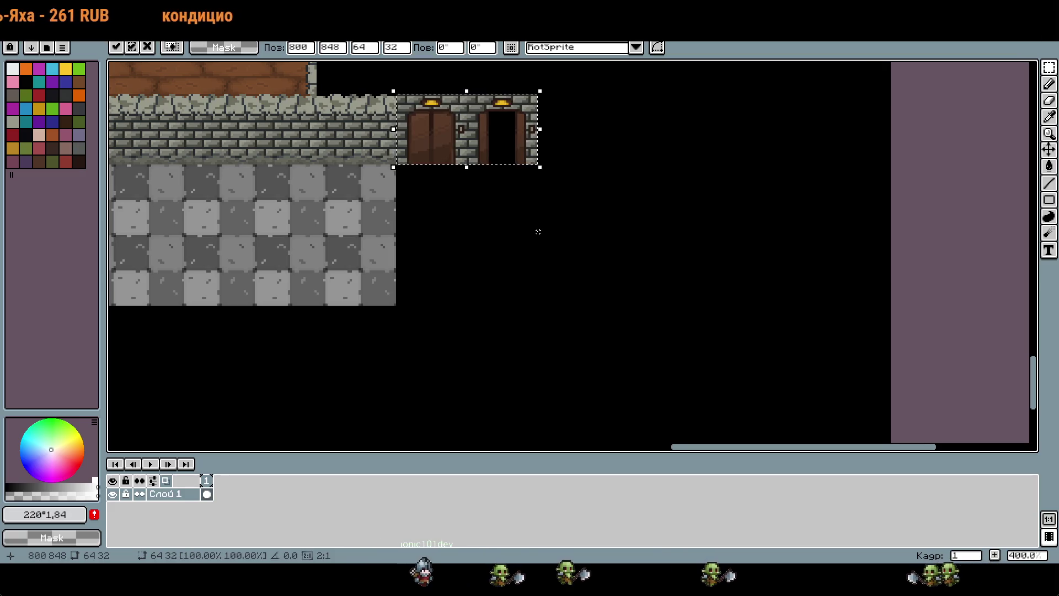
key("Return")
Step: Extend the checkered floor two tiles right to run beneath the doors
mouse_move(486, 224)
left_mouse_down()
mouse_move(665, 285)
mouse_move(589, 288)
left_mouse_up()
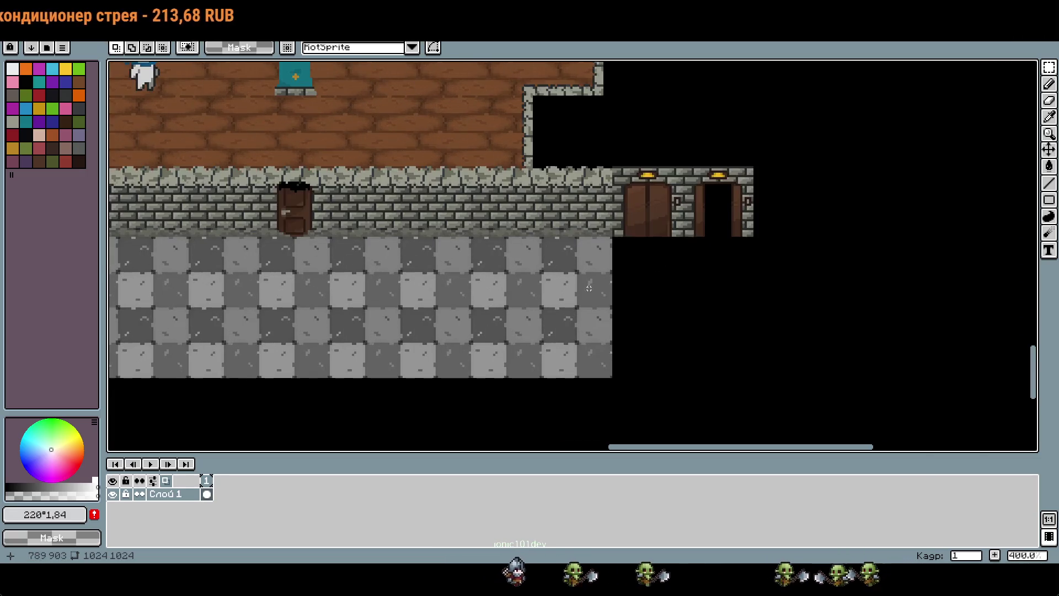
left_click_drag(557, 236, 609, 370)
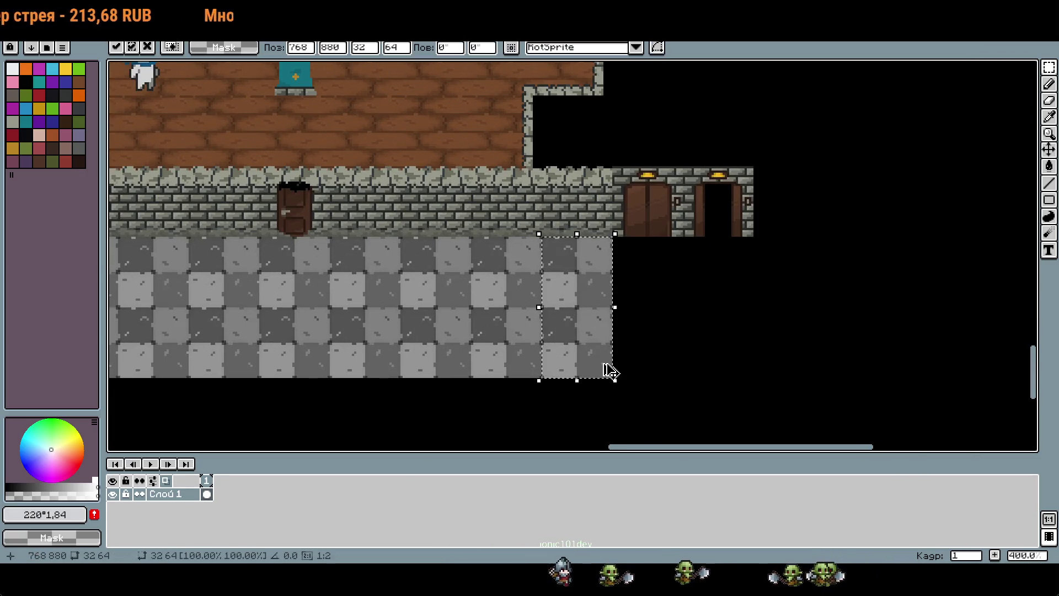
key("Right")
key("Right")
key("Right")
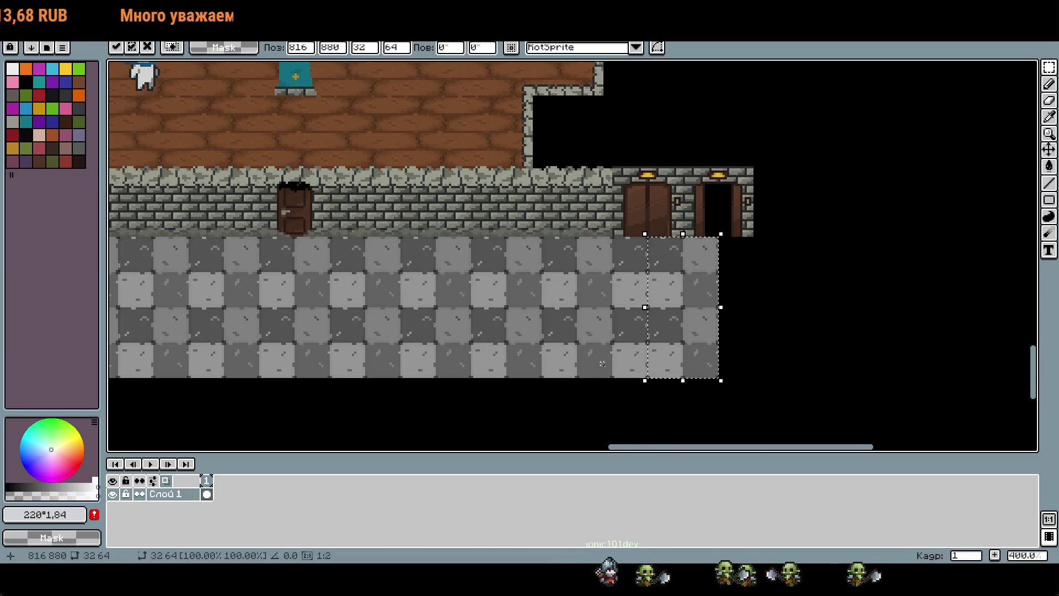
key("Right")
key("Return")
left_click_drag(859, 298, 835, 305)
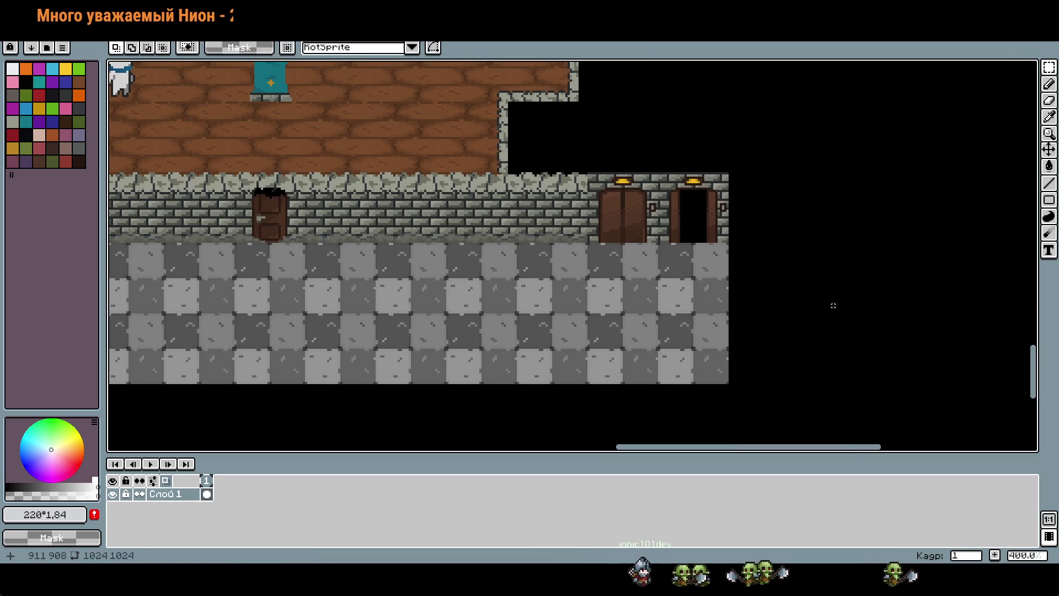
scroll(833, 306, "down", 2)
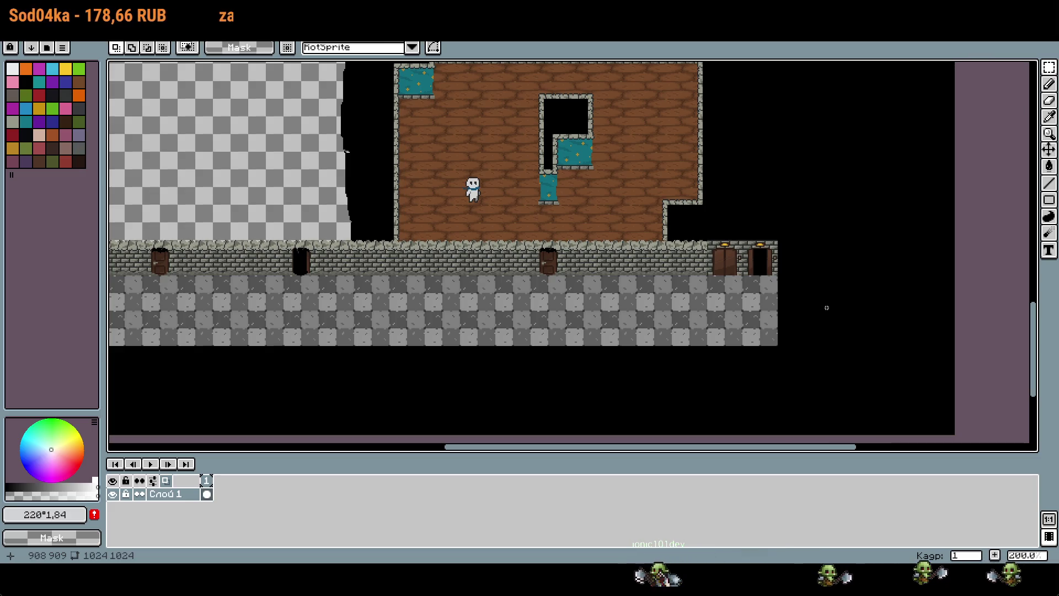
scroll(681, 293, "up", 2)
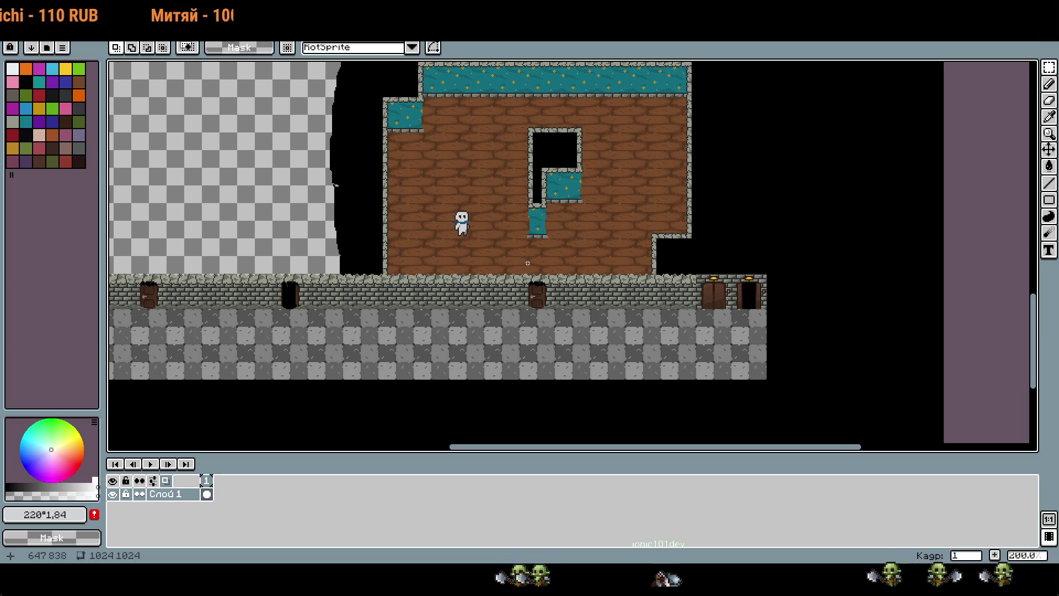
mouse_move(473, 230)
left_mouse_down()
mouse_move(525, 138)
mouse_move(643, 134)
mouse_move(596, 240)
mouse_move(680, 205)
mouse_move(559, 271)
mouse_move(732, 350)
left_mouse_up()
key("Escape")
scroll(731, 328, "up", 2)
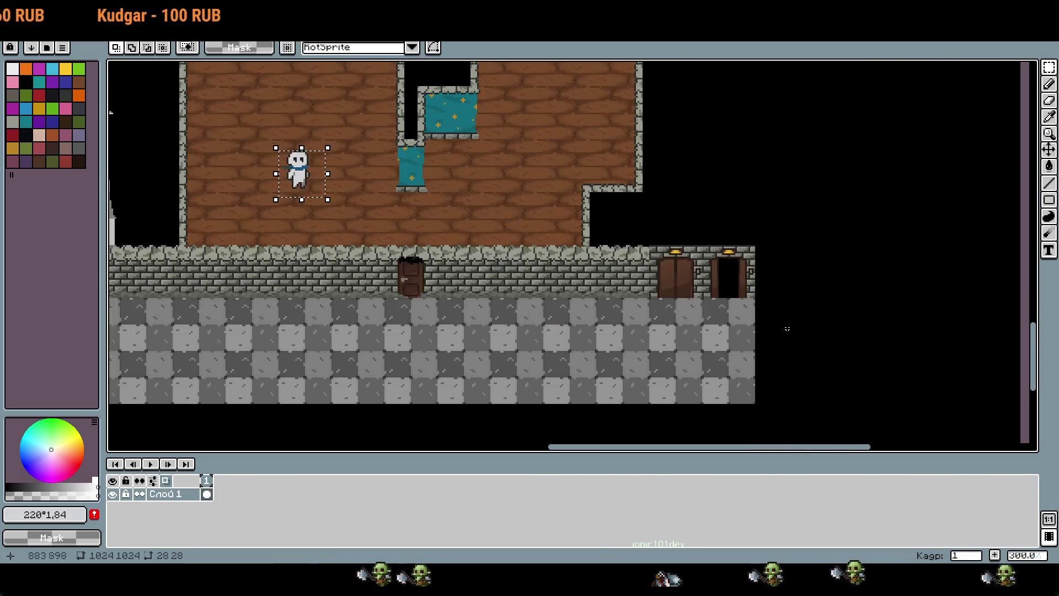
scroll(730, 327, "down", 1)
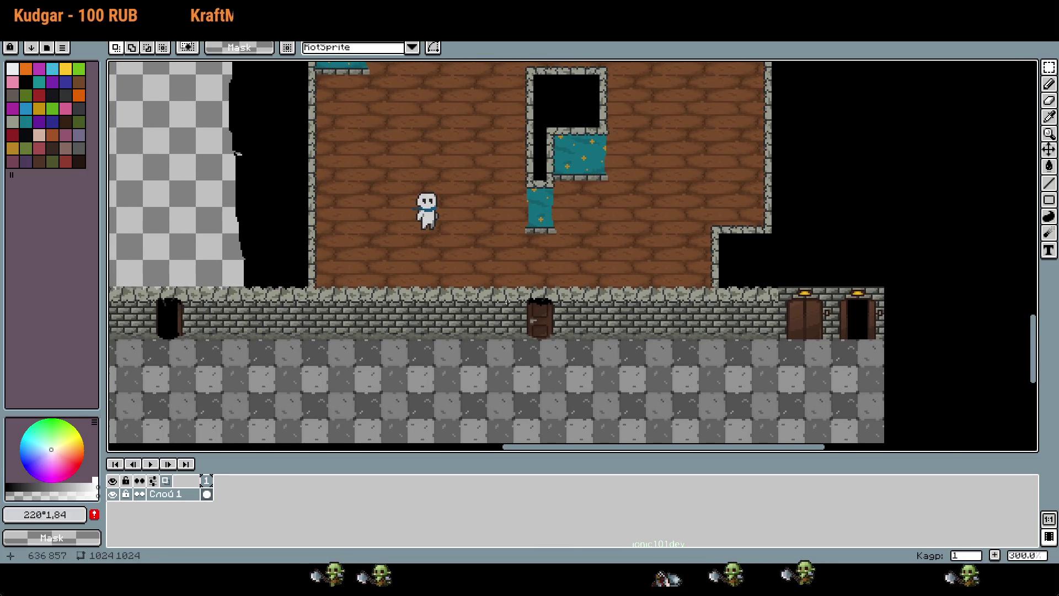
scroll(556, 304, "down", 2)
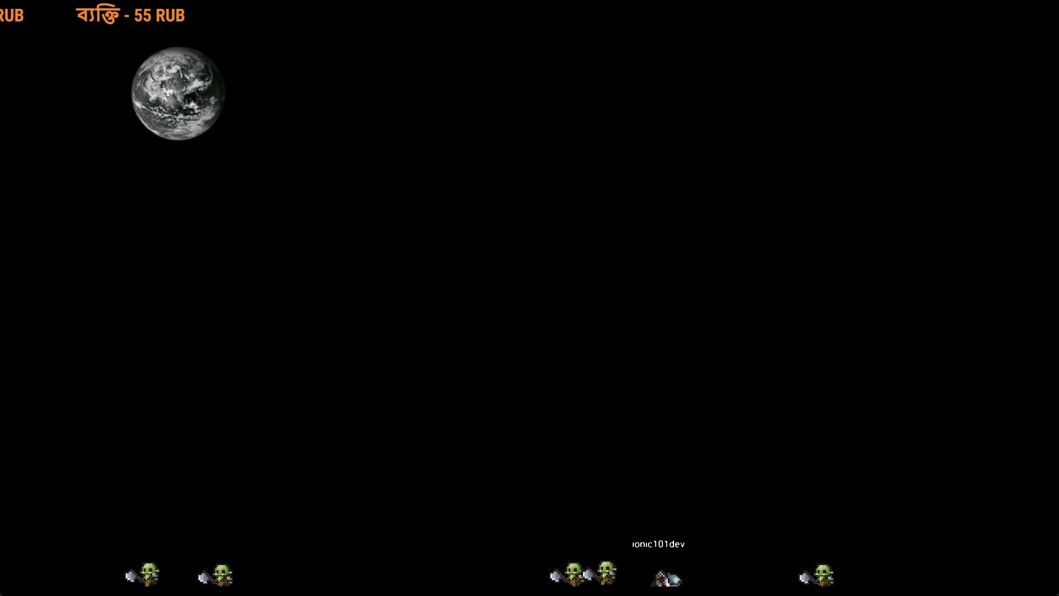
Step: Retype the 12332121 heading text as 'идея'
key("ctrl+z")
scroll(557, 260, "down", 1)
scroll(557, 259, "right", 1)
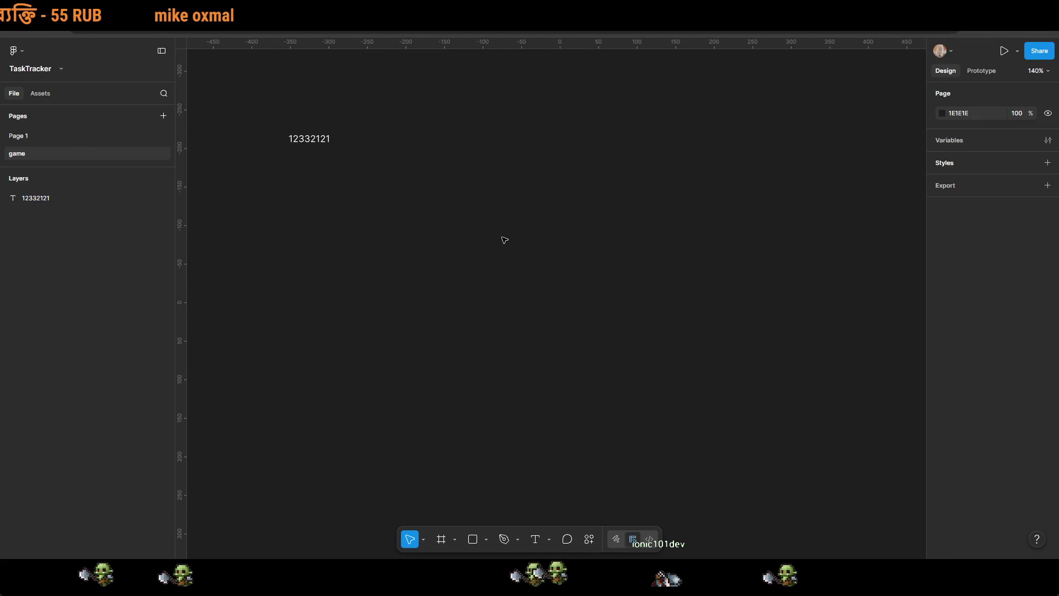
double_click(318, 139)
type("идея")
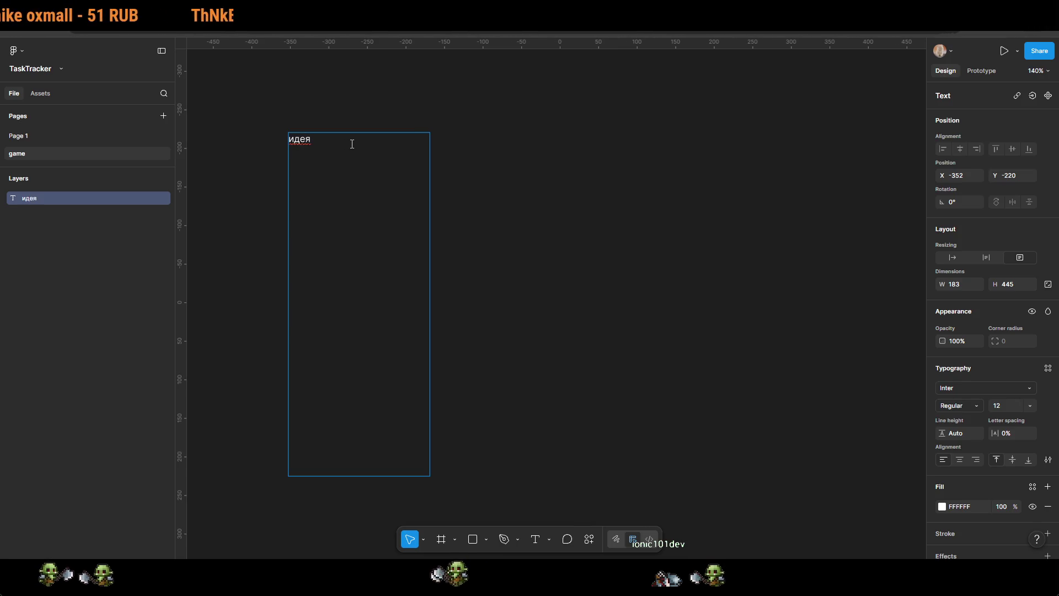
key("Escape")
Step: Duplicate it twice to the right as 'механики' columns and select all three boxes
mouse_move(381, 194)
left_mouse_down()
mouse_move(518, 217)
mouse_move(531, 202)
mouse_move(519, 200)
left_mouse_up()
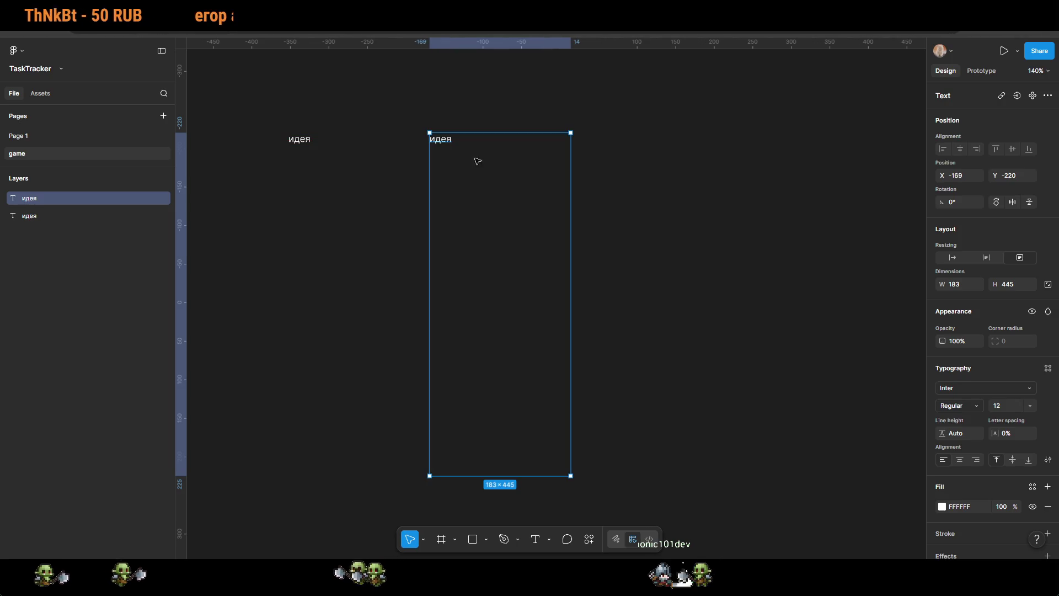
double_click(452, 139)
type("механики")
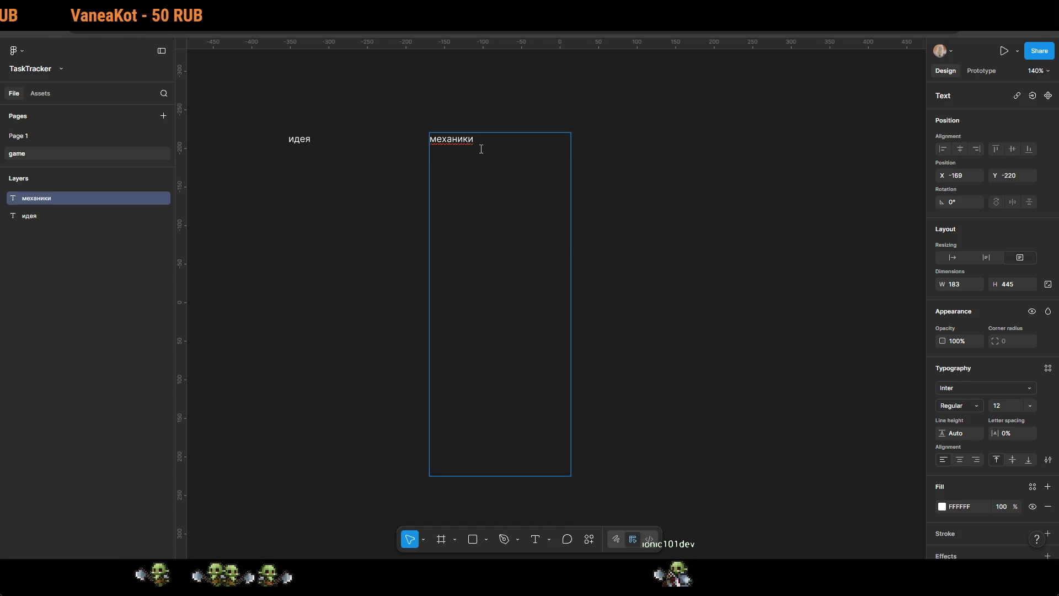
key("Escape")
mouse_move(496, 191)
left_mouse_down()
mouse_move(638, 241)
mouse_move(622, 226)
left_mouse_up()
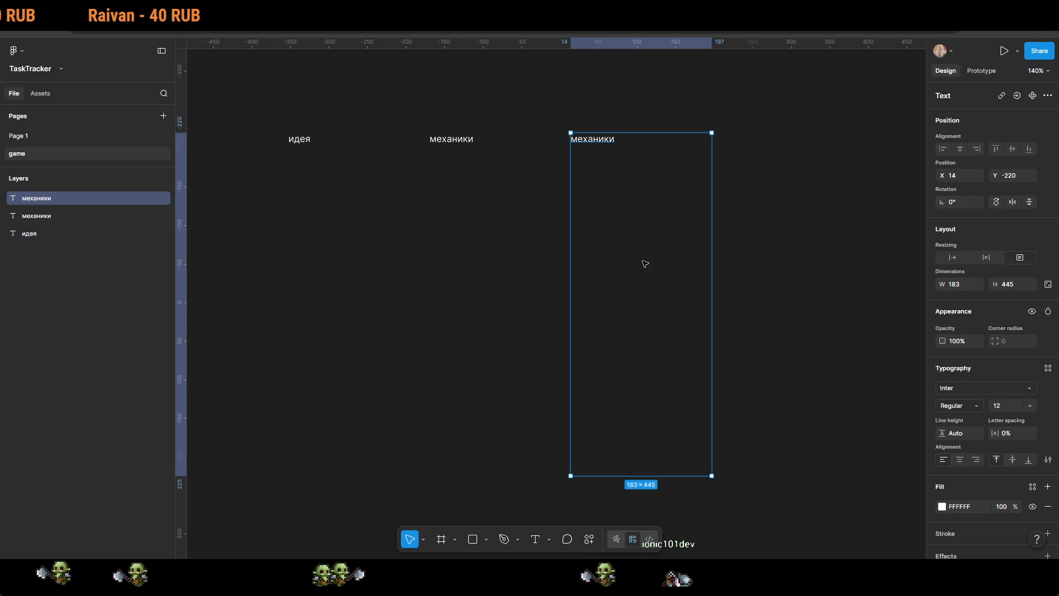
left_click_drag(262, 98, 747, 385)
scroll(997, 514, "down", 3)
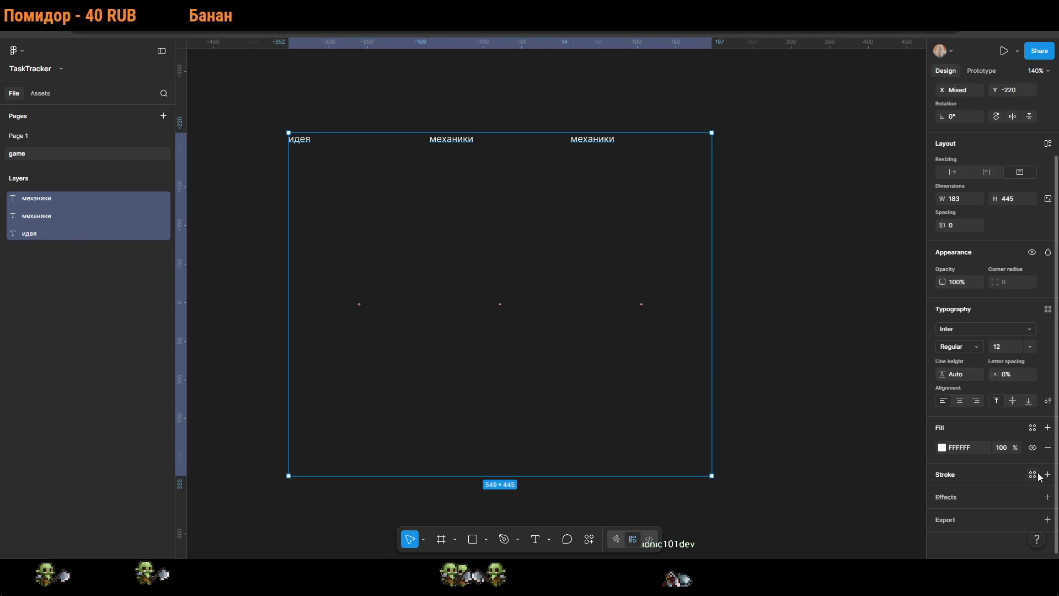
left_click(1046, 476)
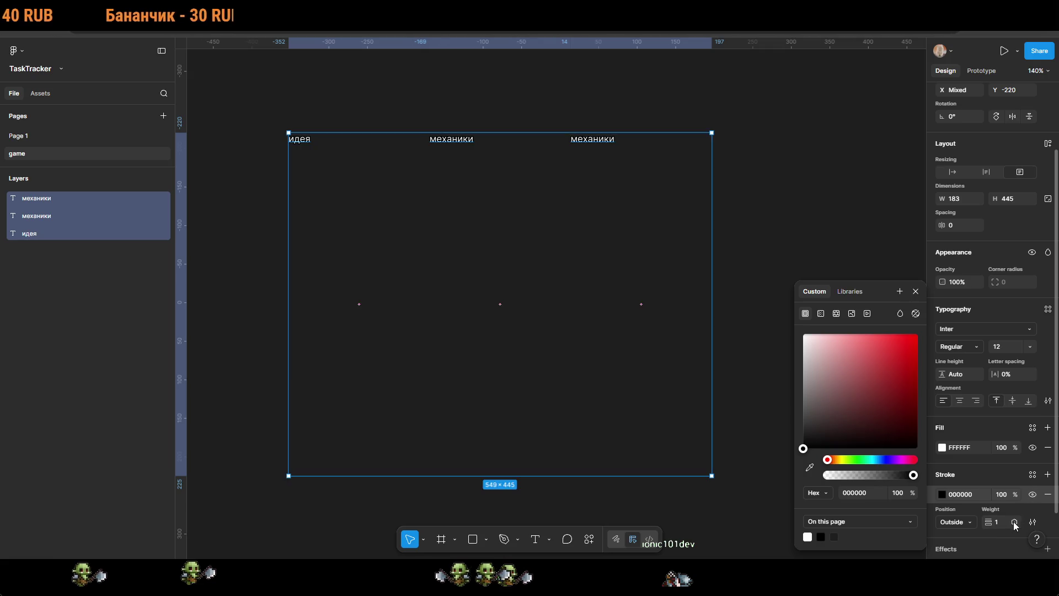
left_click(725, 277)
key("ctrl+a")
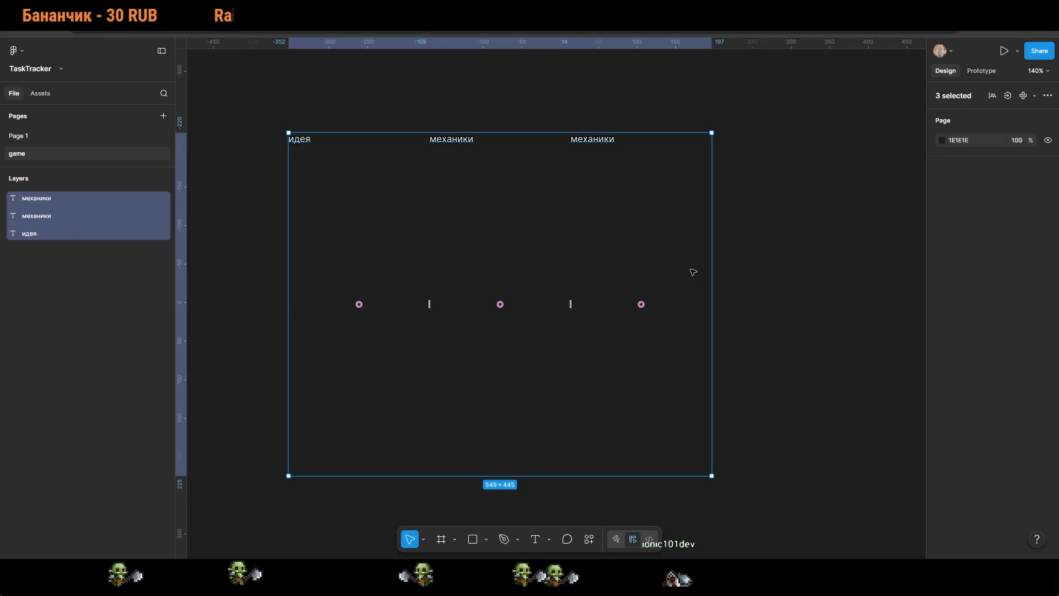
scroll(949, 469, "down", 2)
left_click(634, 219)
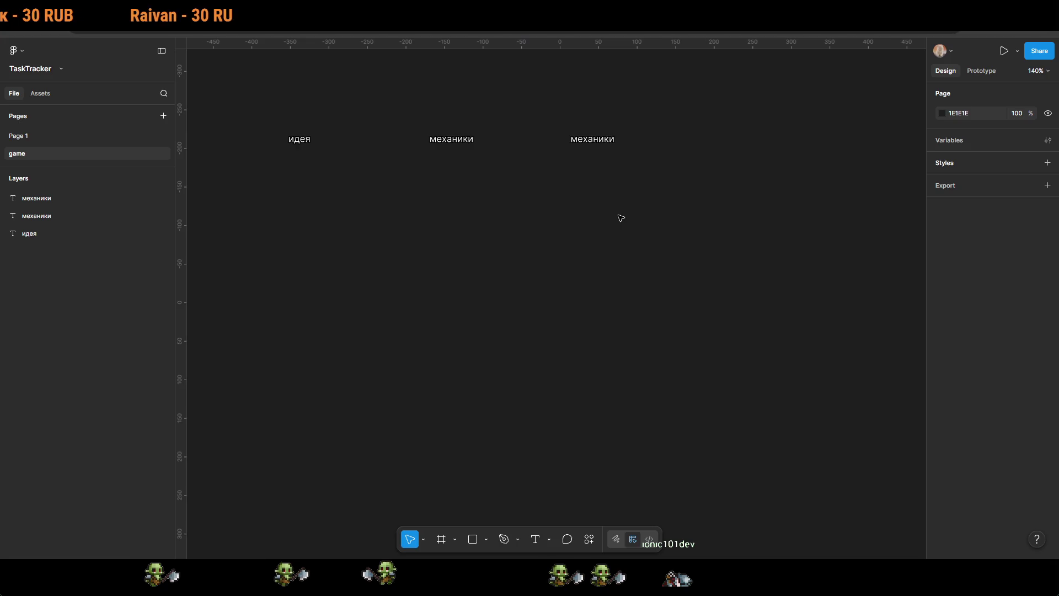
key("ctrl+a")
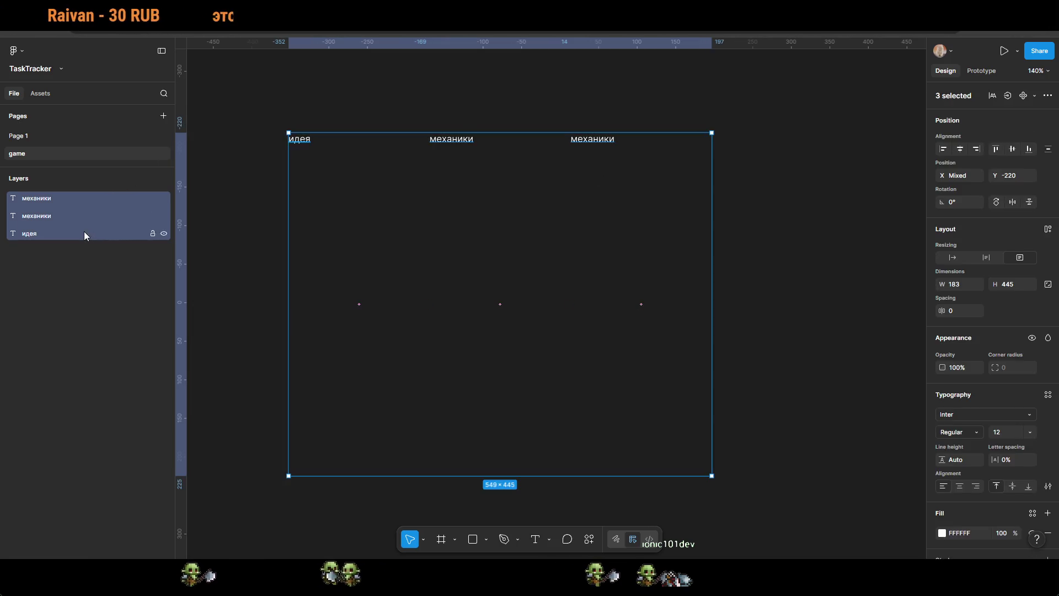
left_click(59, 215)
left_click(58, 198)
scroll(1039, 447, "down", 2)
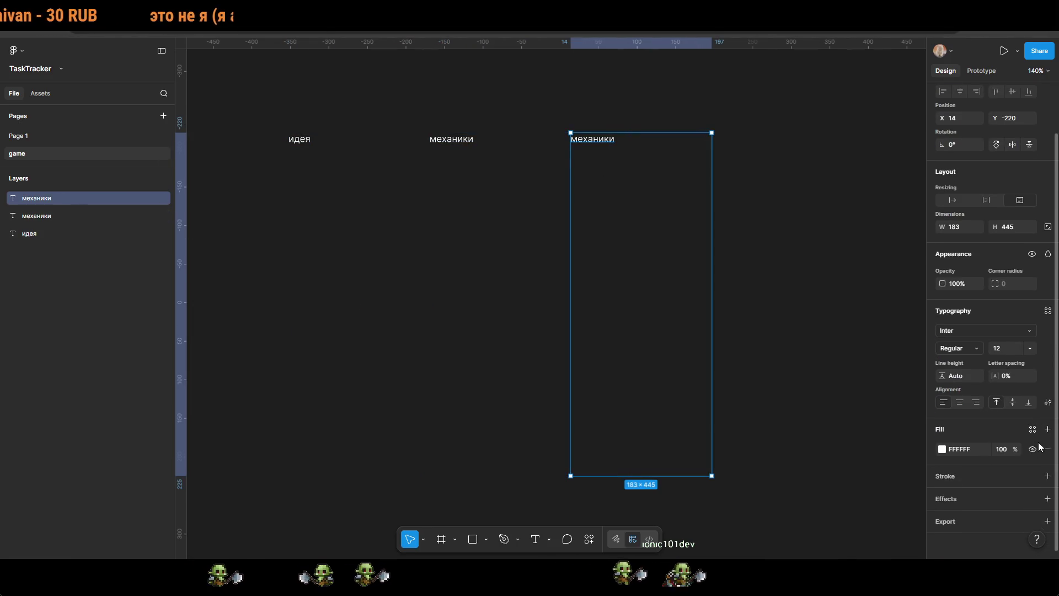
left_click(1048, 476)
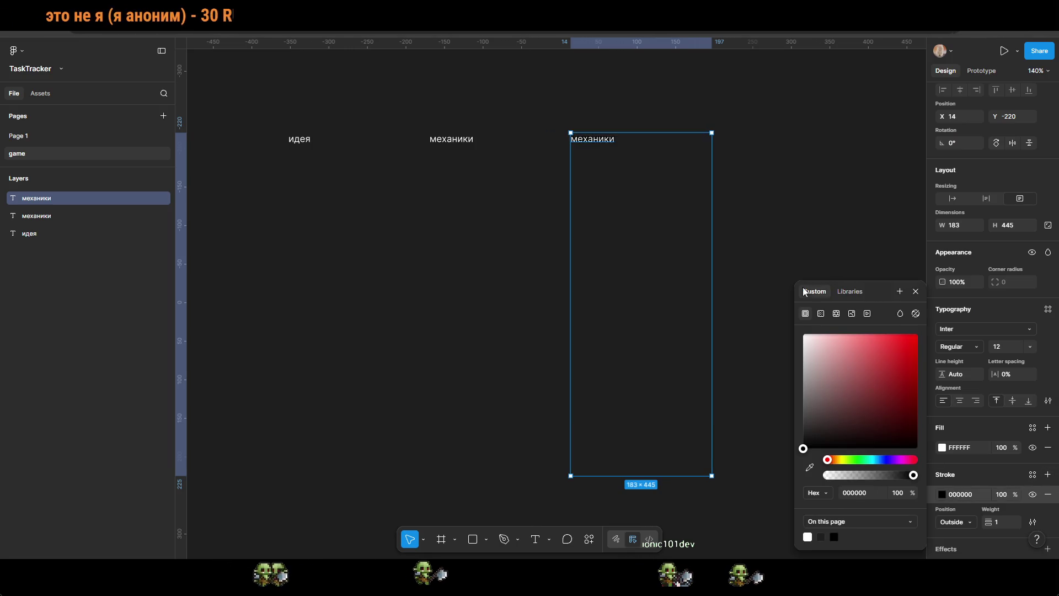
left_click(778, 201)
left_click(700, 208)
left_click(765, 224)
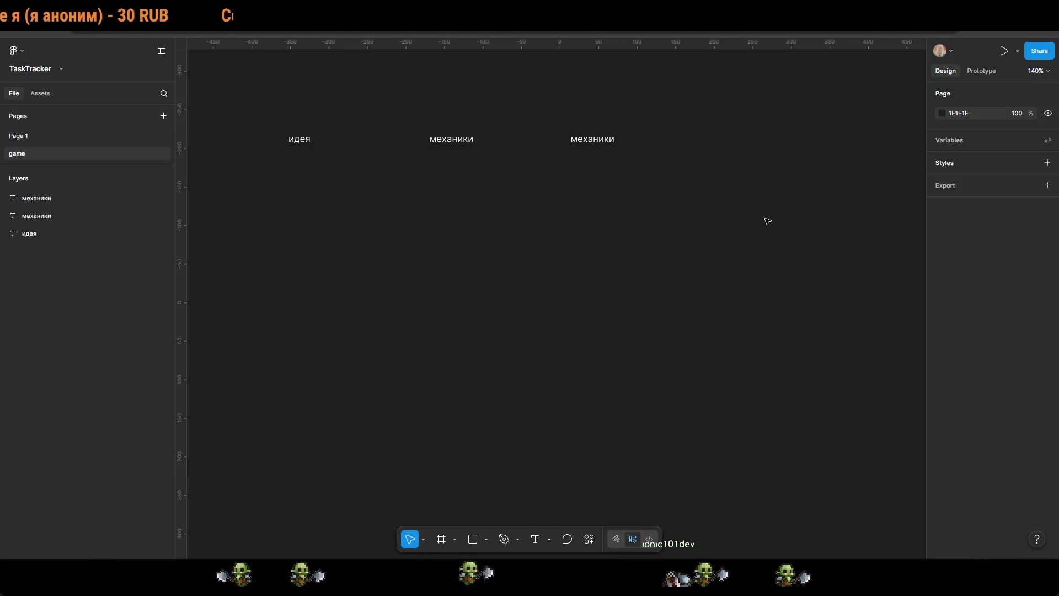
scroll(531, 395, "right", 5)
scroll(532, 395, "down", 1)
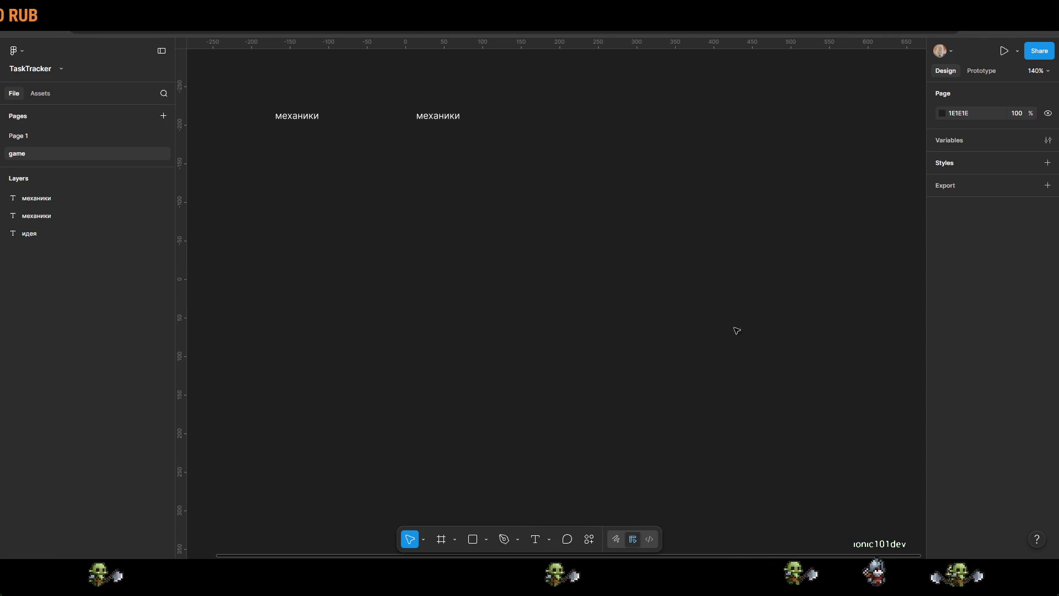
Step: Paste the pixel-art level image and shrink it to 496×381 beside the headings
key("ctrl+v")
scroll(540, 261, "down", 5)
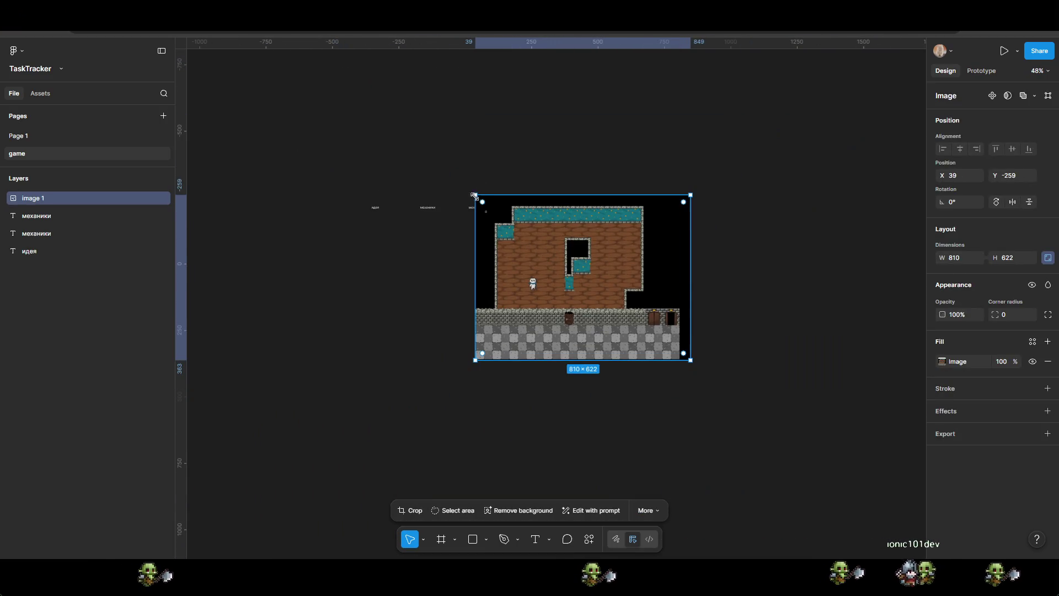
left_click_drag(474, 197, 556, 255)
mouse_move(644, 315)
left_mouse_down()
mouse_move(619, 268)
mouse_move(605, 265)
left_mouse_up()
left_click(643, 359)
Step: Add a centred caption 'Пример вида игры' above the level image
scroll(553, 256, "up", 10)
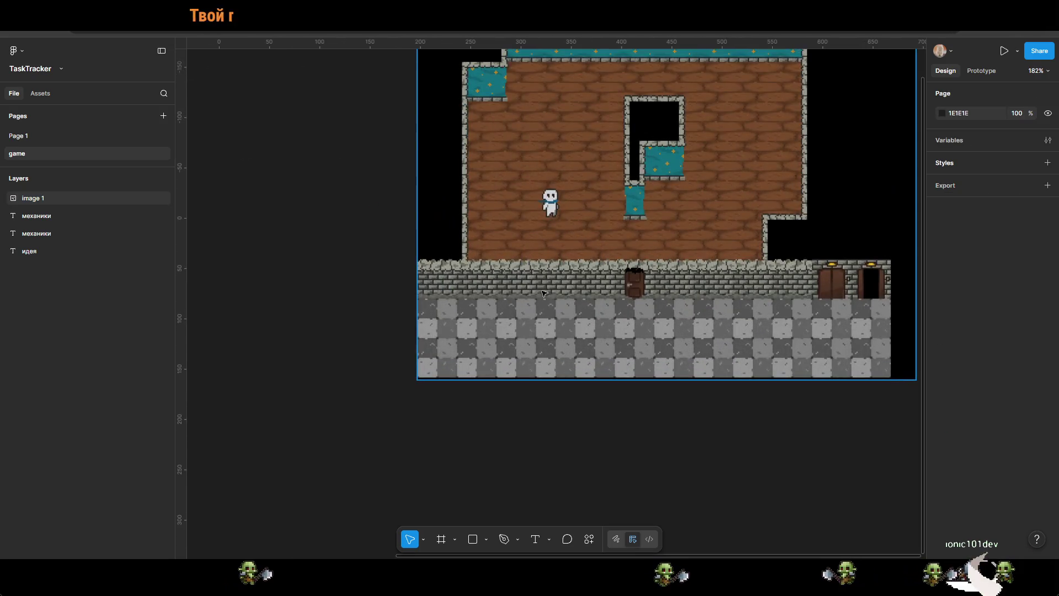
scroll(571, 324, "up", 2)
scroll(571, 325, "left", 3)
left_click_drag(643, 214, 668, 301)
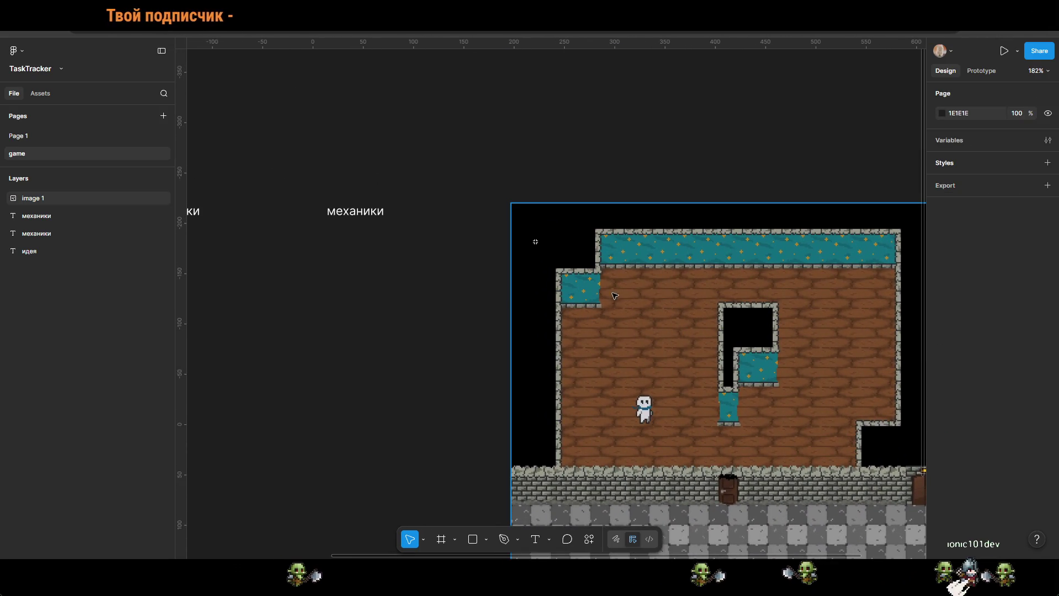
left_click(668, 301)
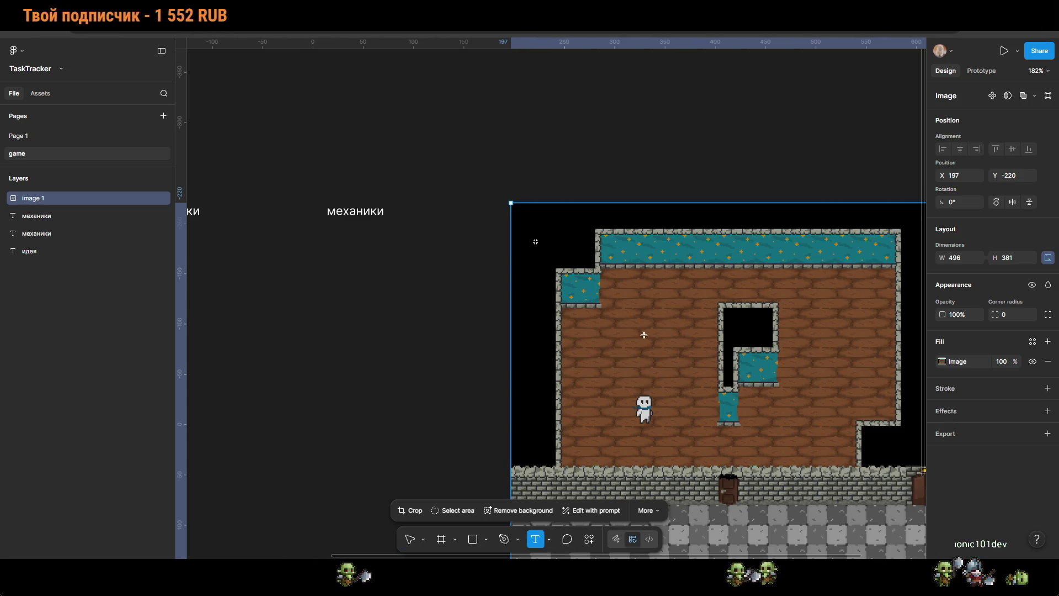
mouse_move(511, 176)
left_mouse_down()
mouse_move(697, 236)
mouse_move(721, 203)
mouse_move(1018, 204)
mouse_move(785, 203)
left_mouse_up()
scroll(736, 313, "left", 5)
scroll(736, 313, "up", 1)
type("Пример вида игры")
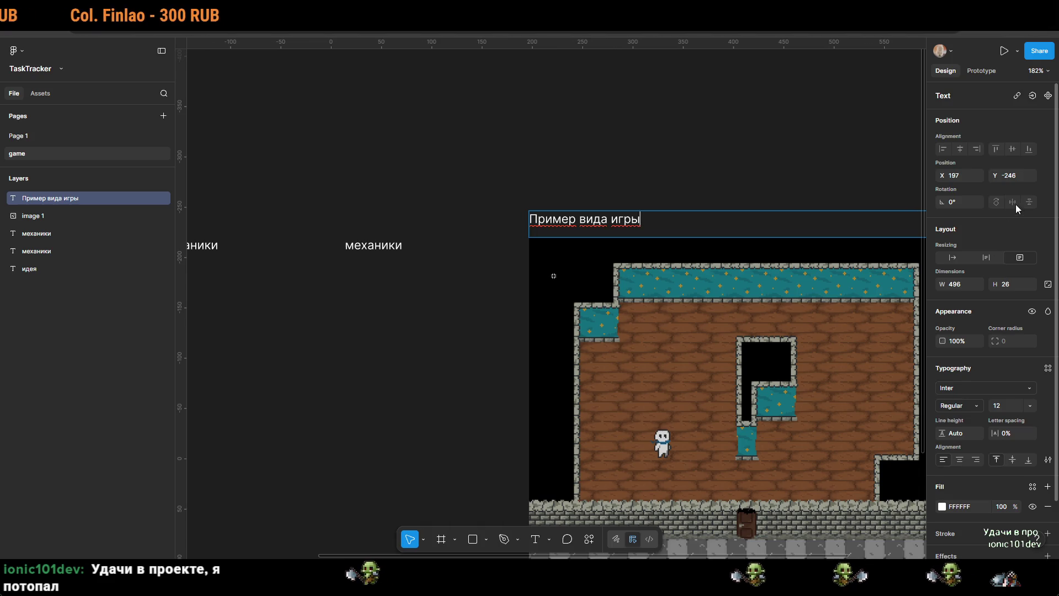
left_click(960, 460)
key("Escape")
scroll(533, 152, "down", 5)
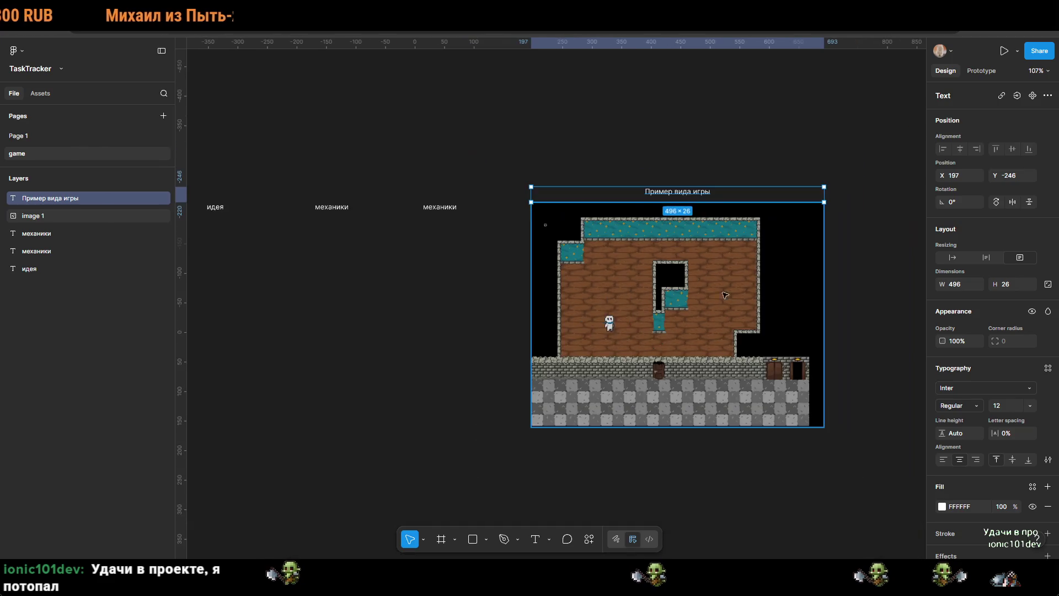
left_click(707, 498)
scroll(419, 314, "left", 5)
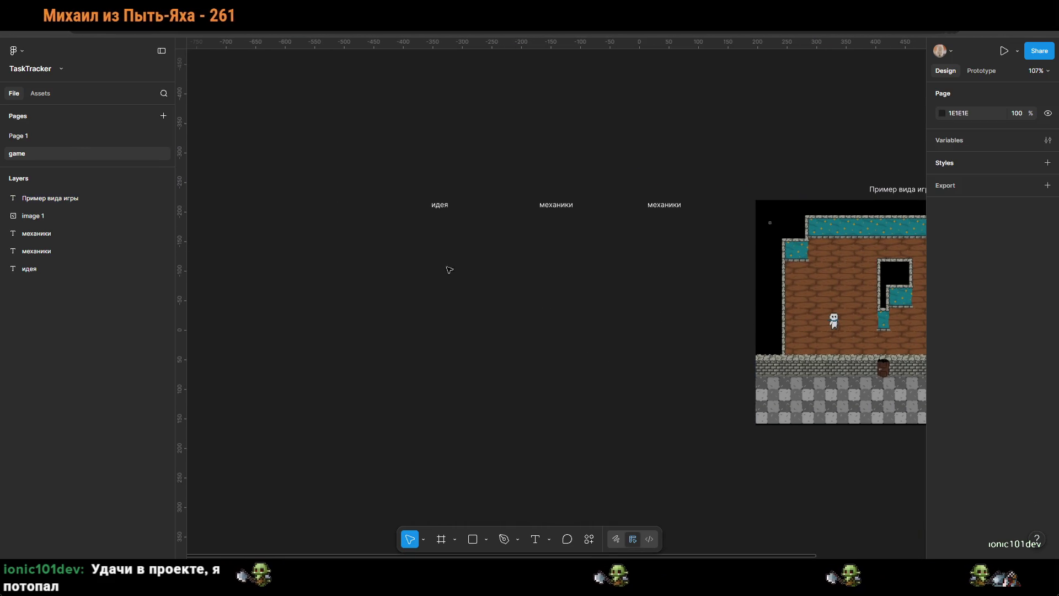
Step: Add a colon to the идея heading and write 'два игрока собирают оружия, и потом сражаются' below it
double_click(451, 206)
scroll(456, 215, "up", 5, "ctrl")
left_click(478, 185)
type(":")
key("Return")
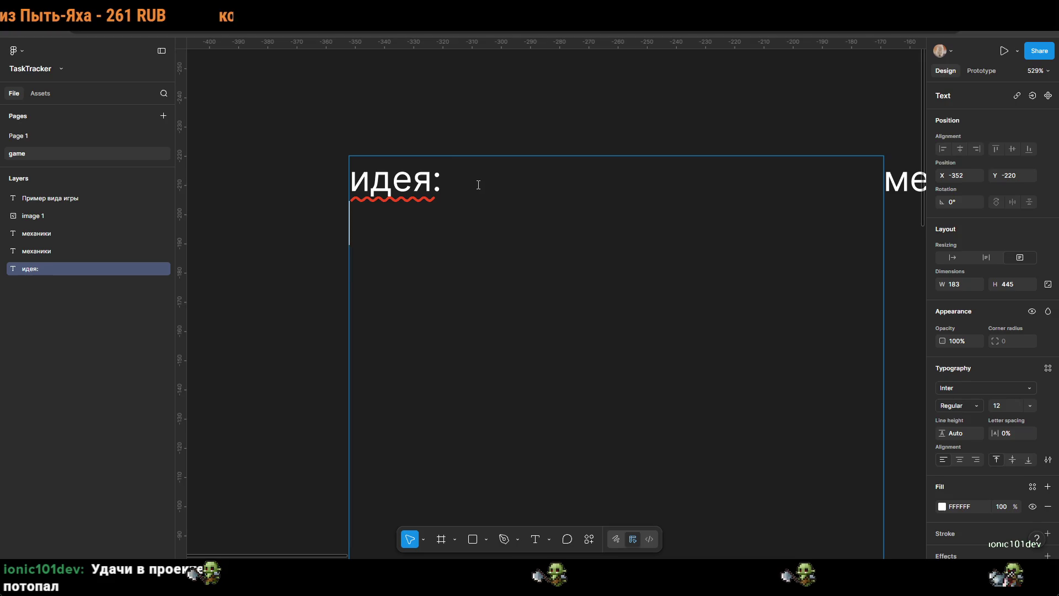
type("два игрока собирают ору")
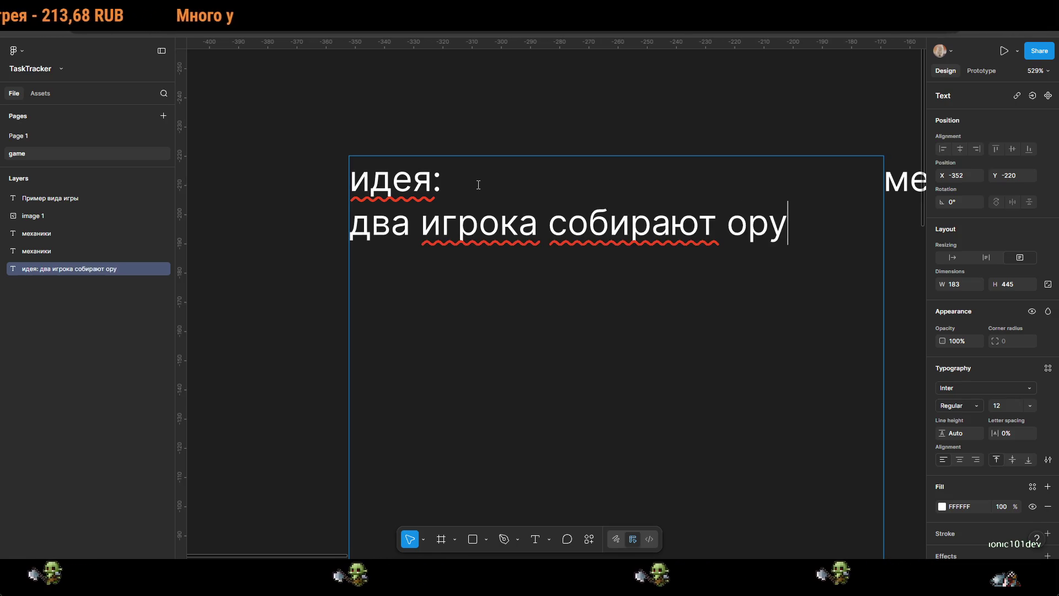
type("жия, и пор")
key("BackSpace")
type("том сражаются")
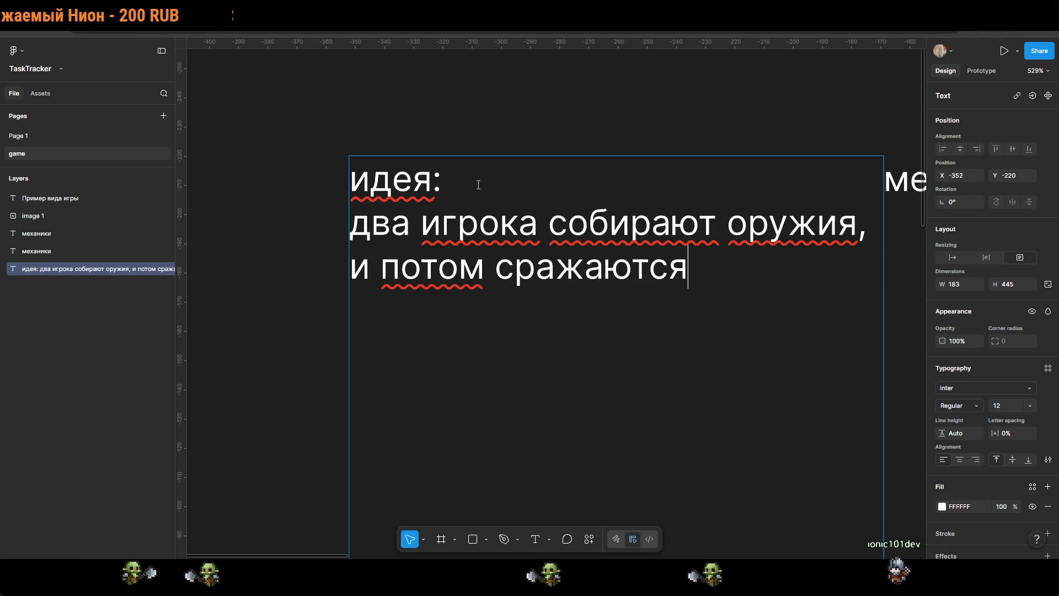
key("Escape")
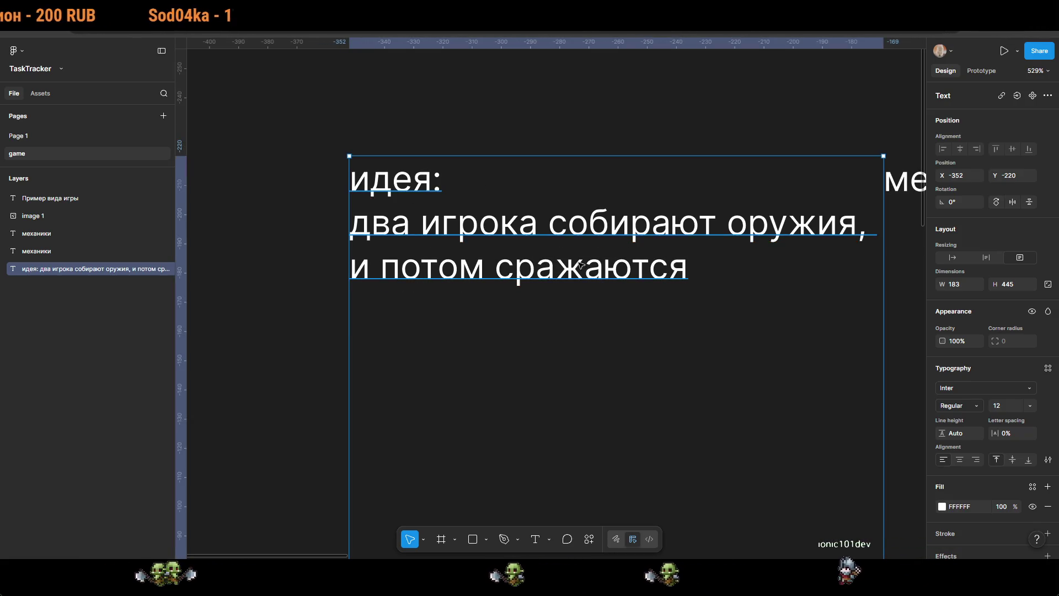
Step: Select the middle механики heading
scroll(634, 270, "down", 5)
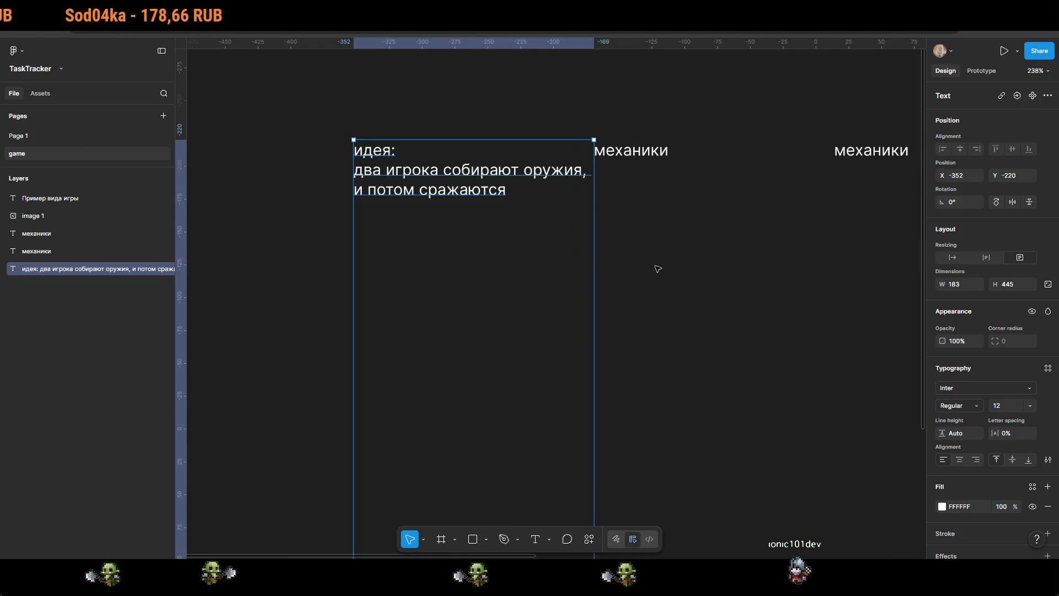
scroll(701, 271, "right", 5)
left_click(546, 155)
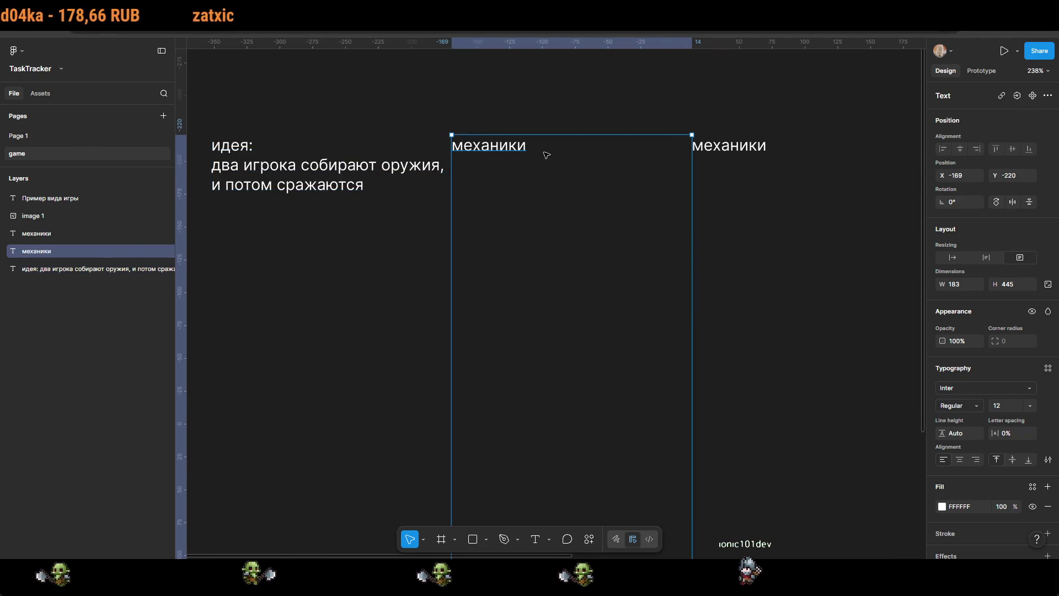
Step: Change the middle heading to 'механики:' and start a '1.' list line beneath it
key("Escape")
double_click(539, 151)
left_click(536, 146)
type(":")
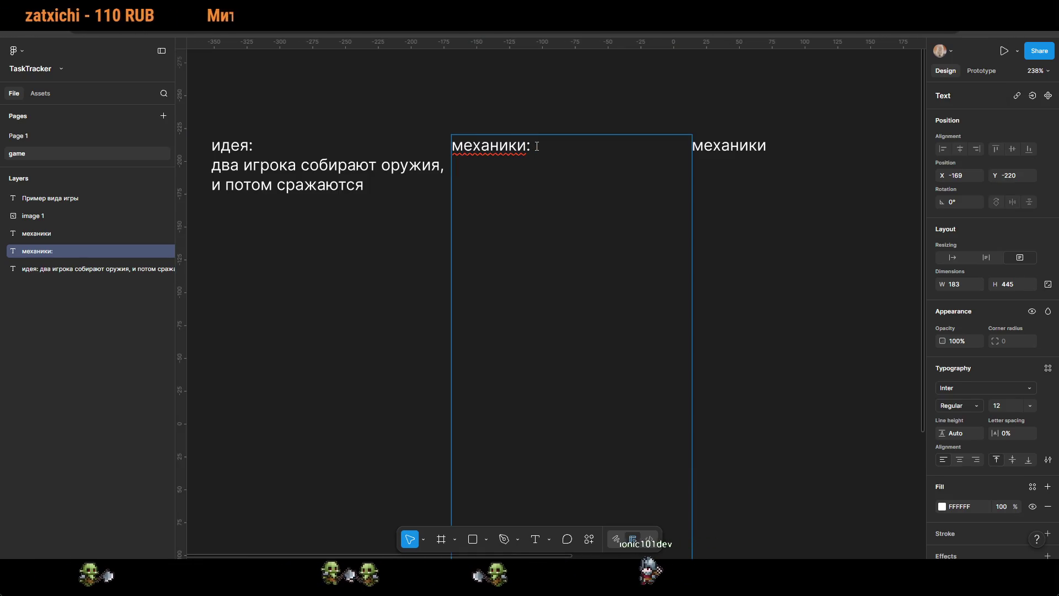
key("Return")
type("1.")
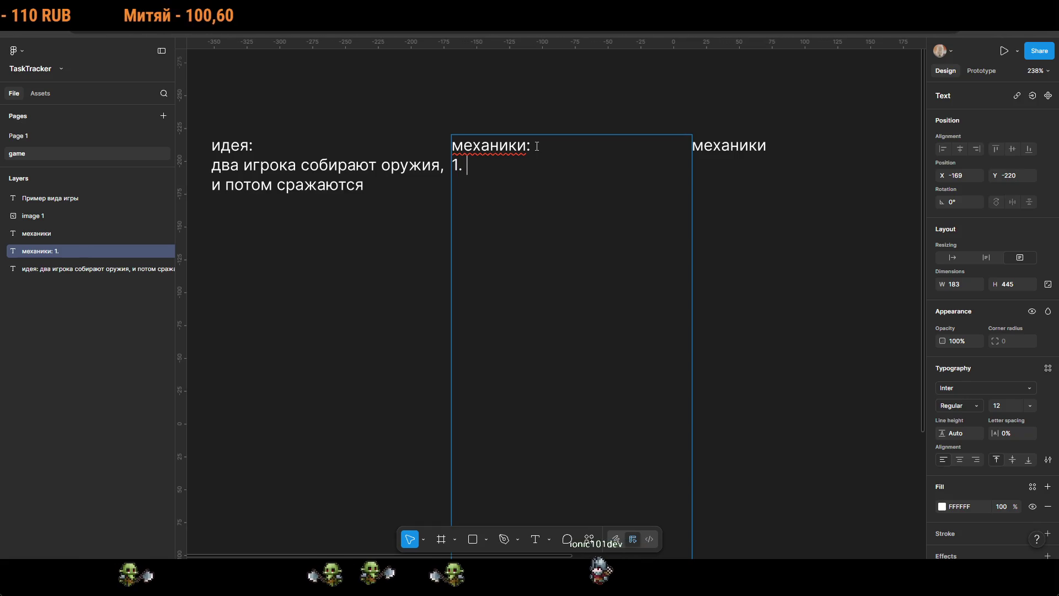
left_click(231, 172)
double_click(480, 165)
left_click(474, 165)
key("Escape")
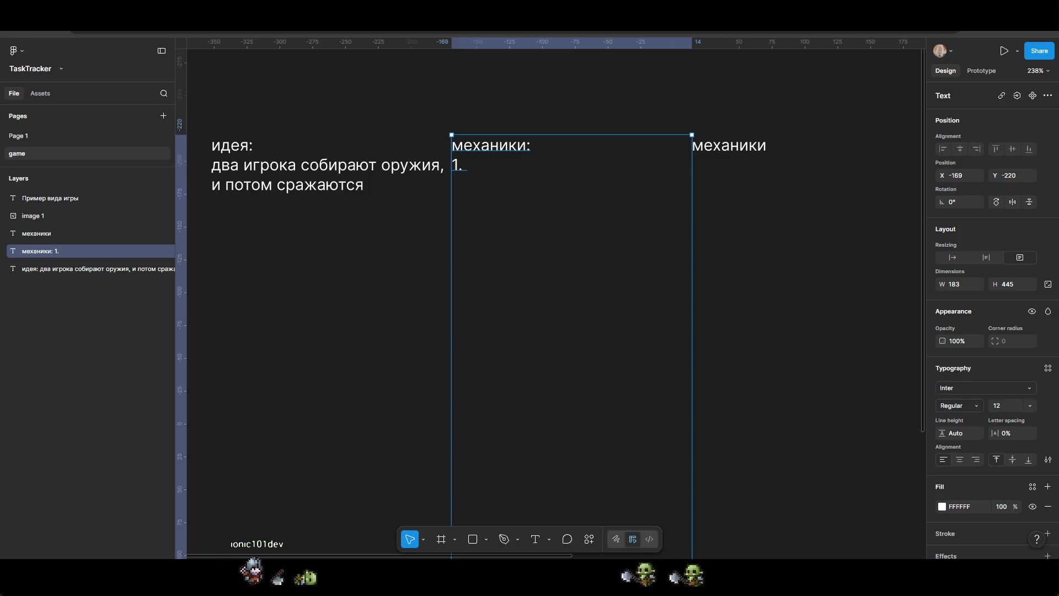
Step: Rename the right-hand heading to 'главные моменты:'
scroll(669, 303, "left", 3)
scroll(620, 288, "up", 5)
scroll(417, 245, "right", 2)
double_click(711, 191)
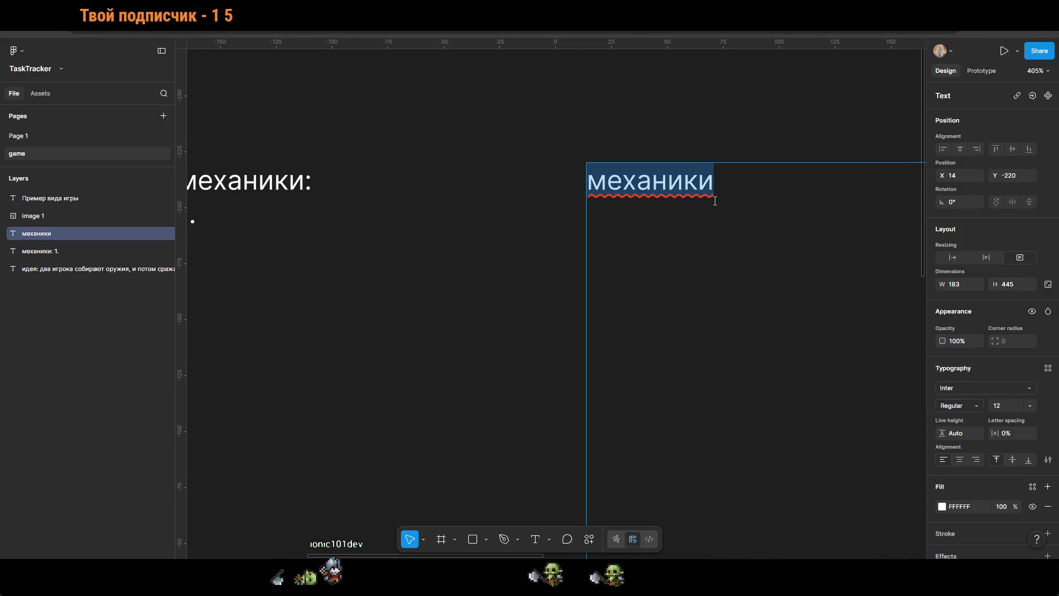
type("главные ")
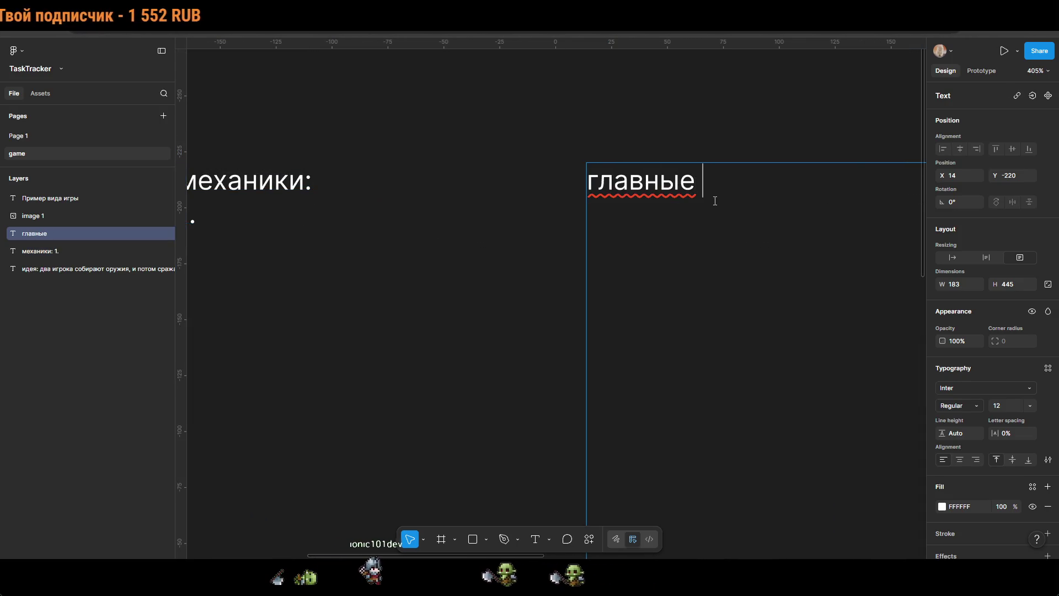
type("момент")
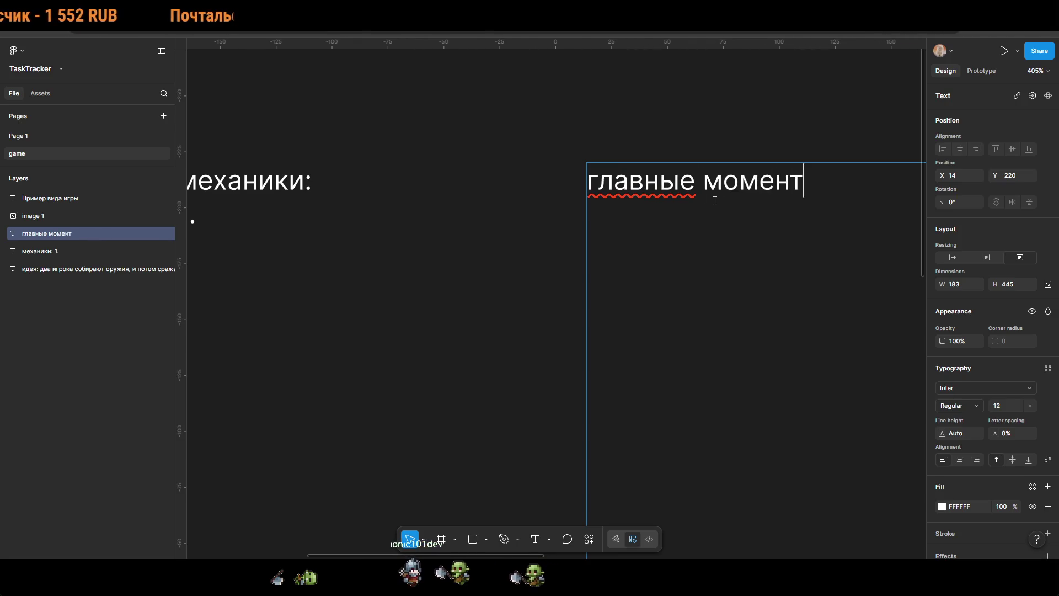
type("ы:")
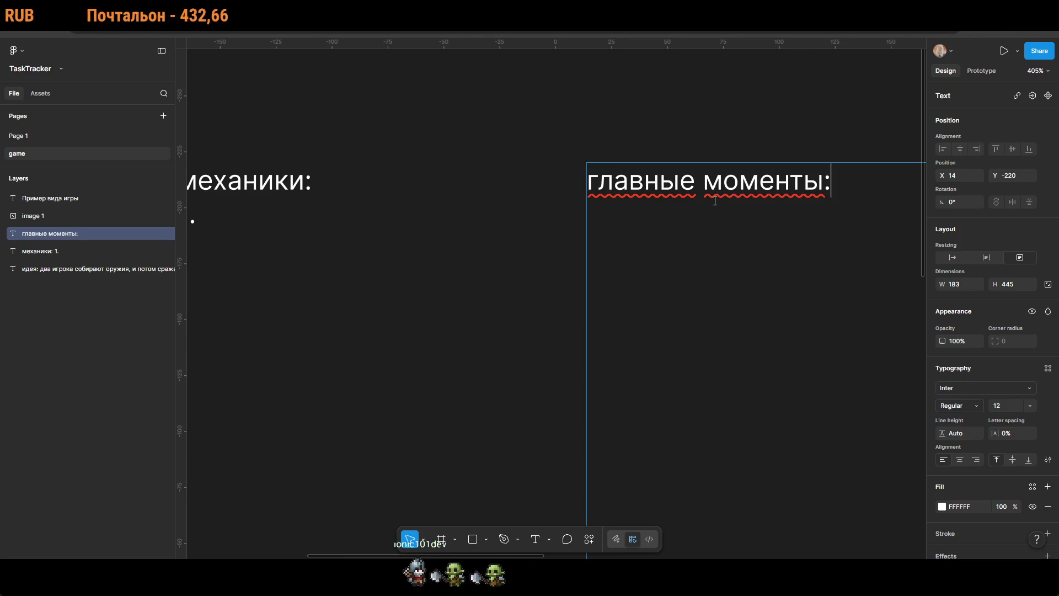
key("Escape")
key("Escape")
Step: Enter mechanics '1. сбор предметов' and '2. открытие дверей'
scroll(679, 261, "down", 5)
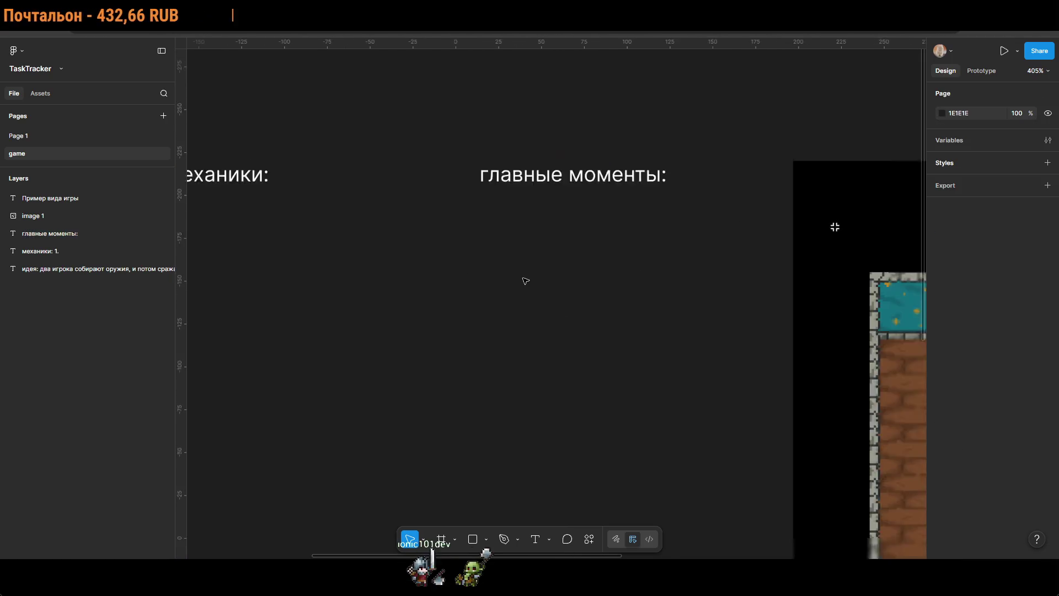
scroll(485, 234, "up", 5)
double_click(474, 216)
left_click(475, 217)
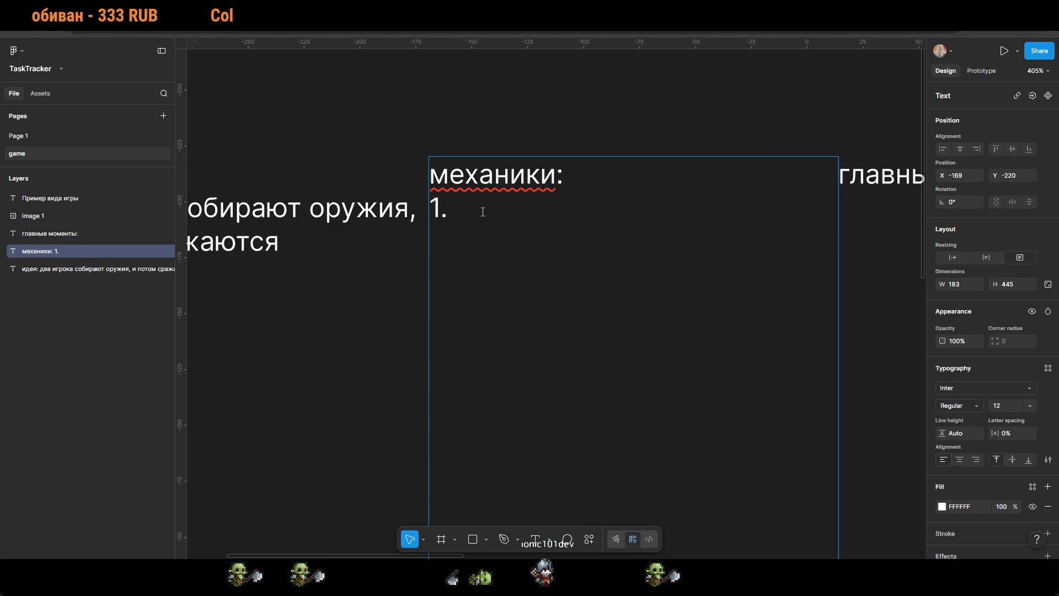
type(" сбор")
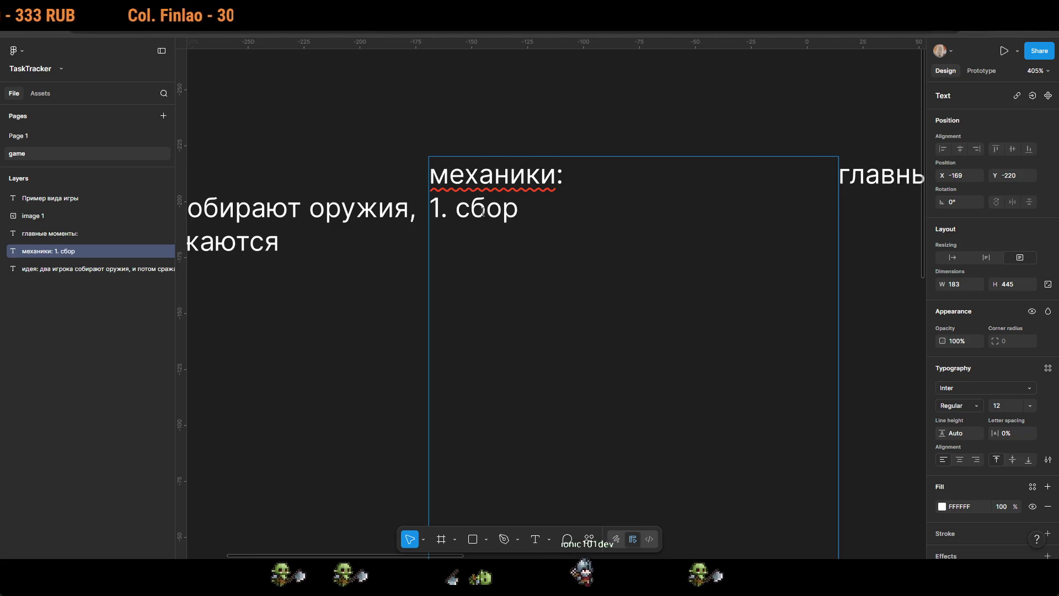
type(" предметов")
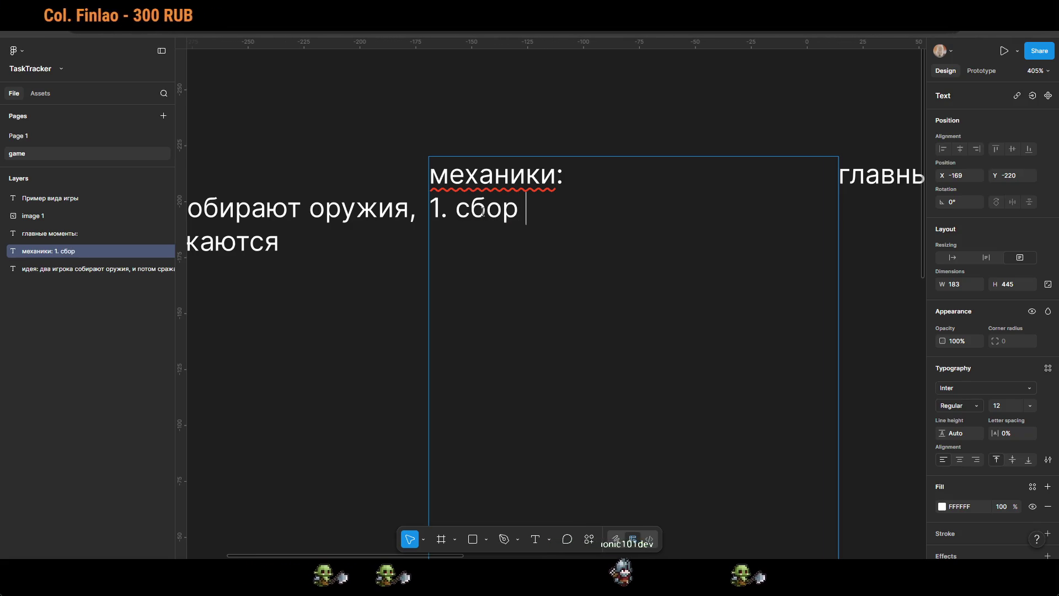
key("Return")
type("2.")
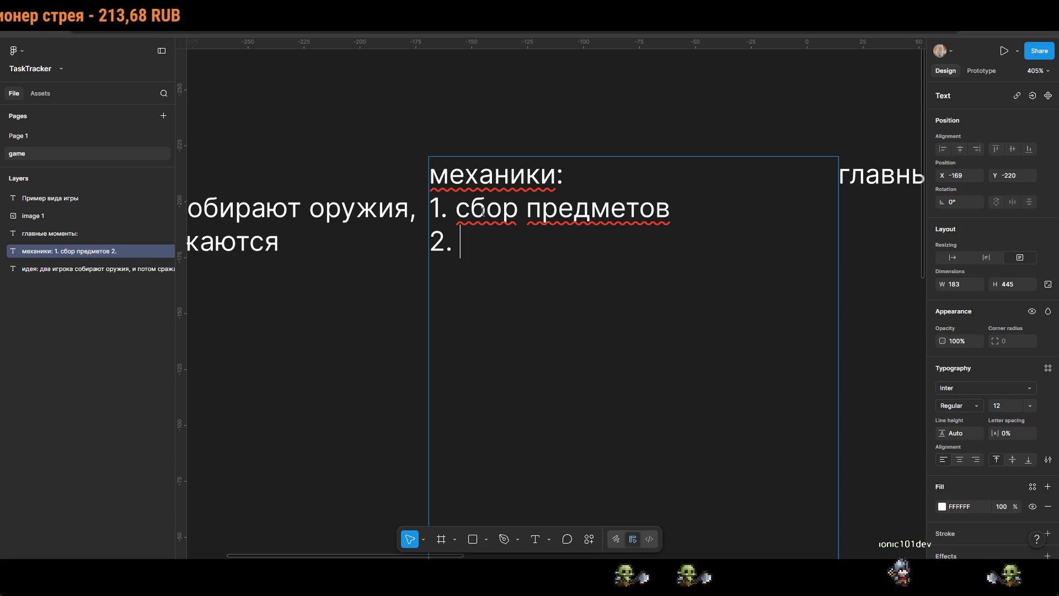
type("открытие дверей")
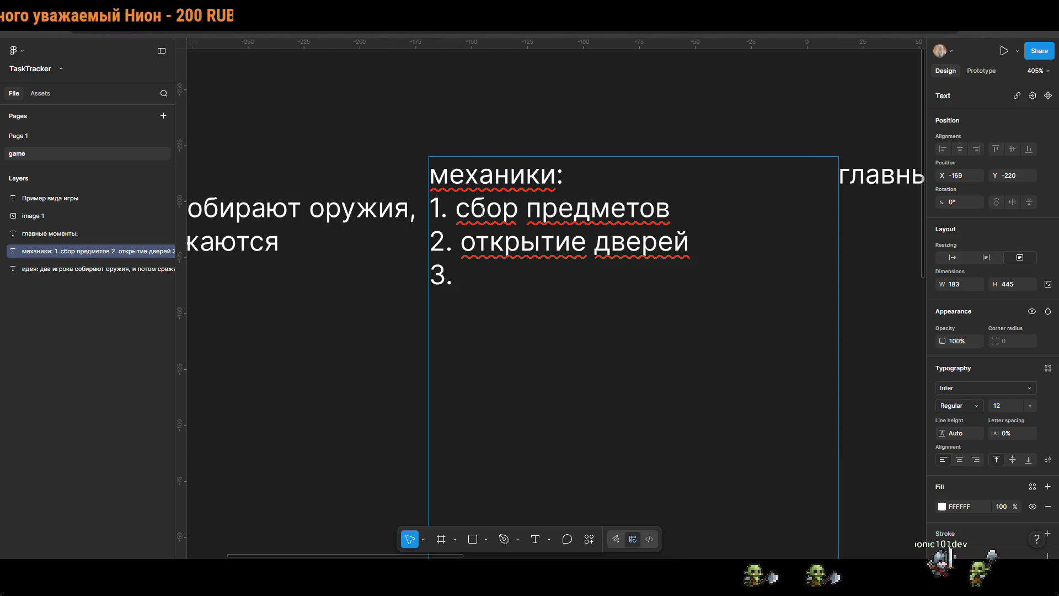
Step: Finish mechanic 3 as 'инвентарь' and start a new list line
scroll(483, 211, "down", 5)
scroll(651, 316, "up", 4)
scroll(583, 330, "up", 5)
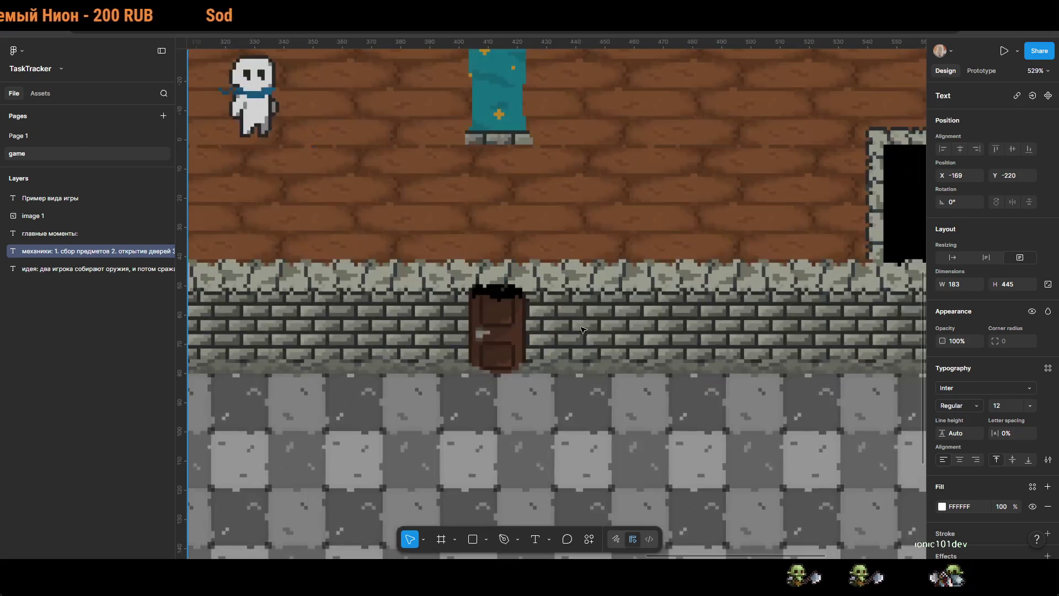
scroll(583, 330, "down", 5)
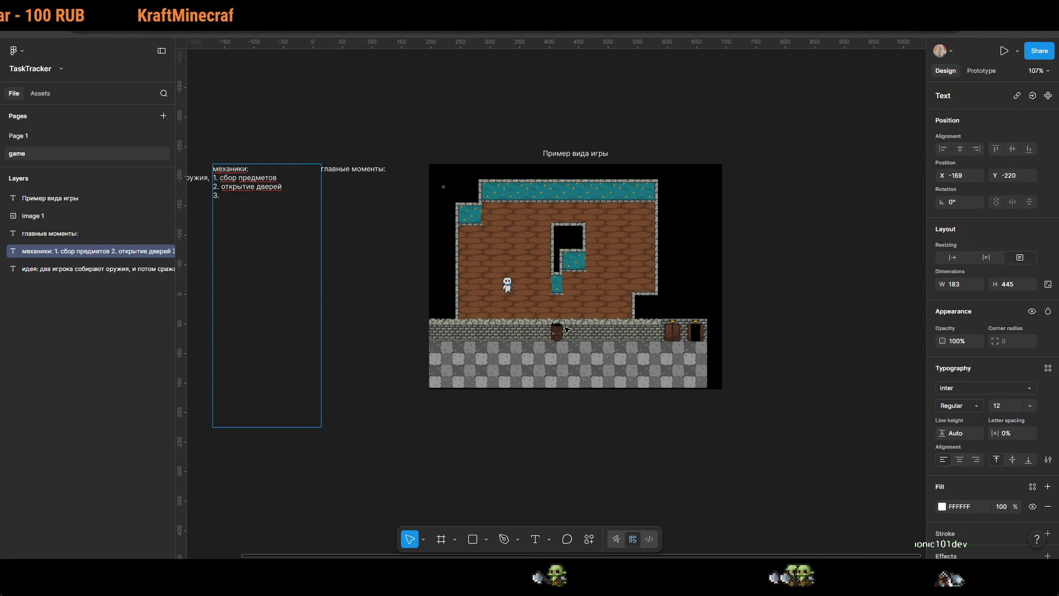
scroll(209, 196, "up", 5, "ctrl")
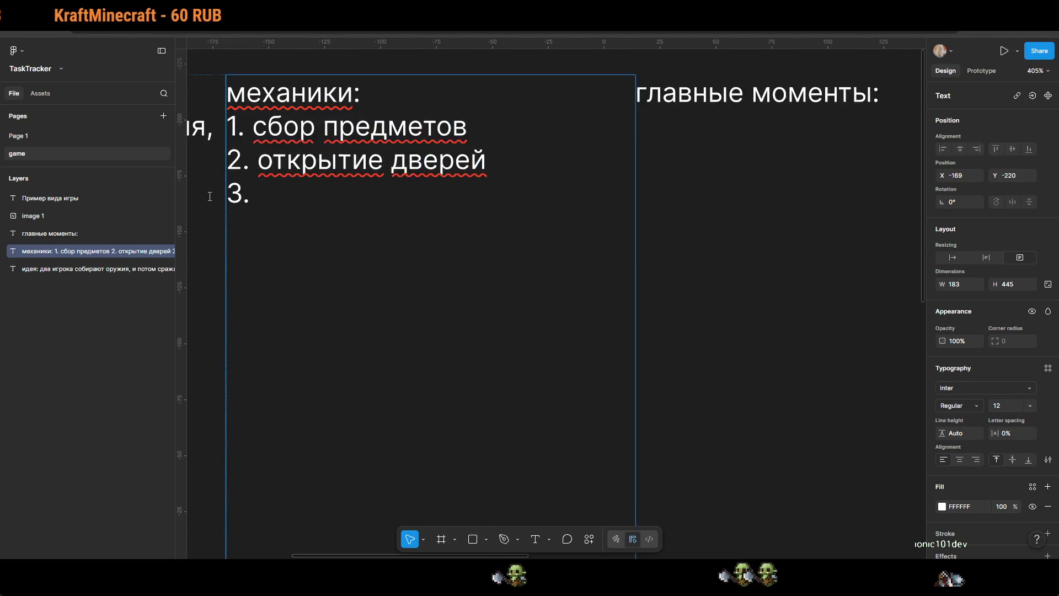
scroll(270, 194, "left", 5)
scroll(270, 195, "up", 2)
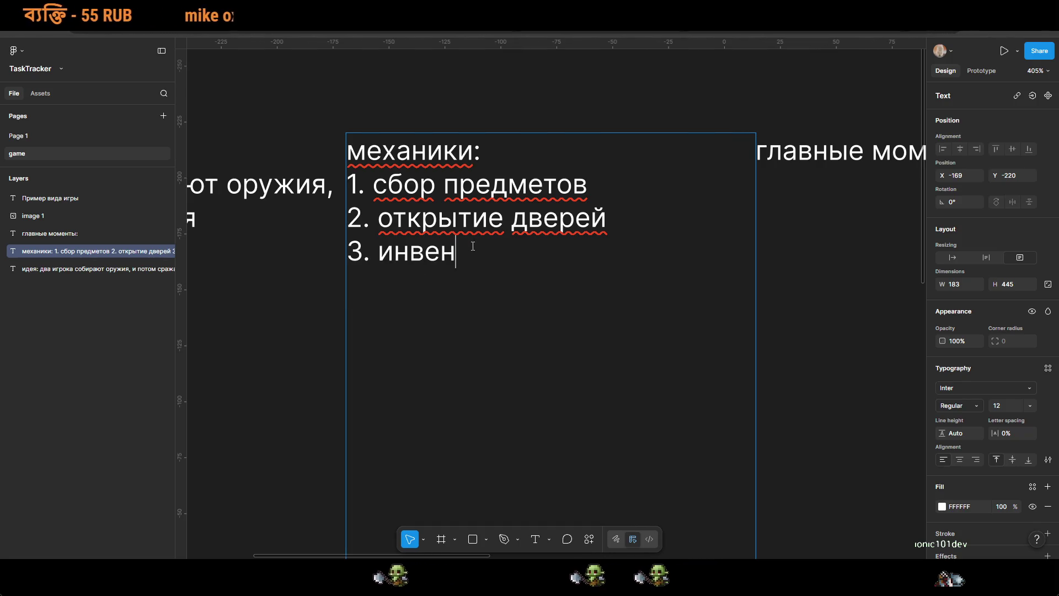
type("тарь")
key("Return")
Step: Add mechanic '4. классы персонажей'
type("4.")
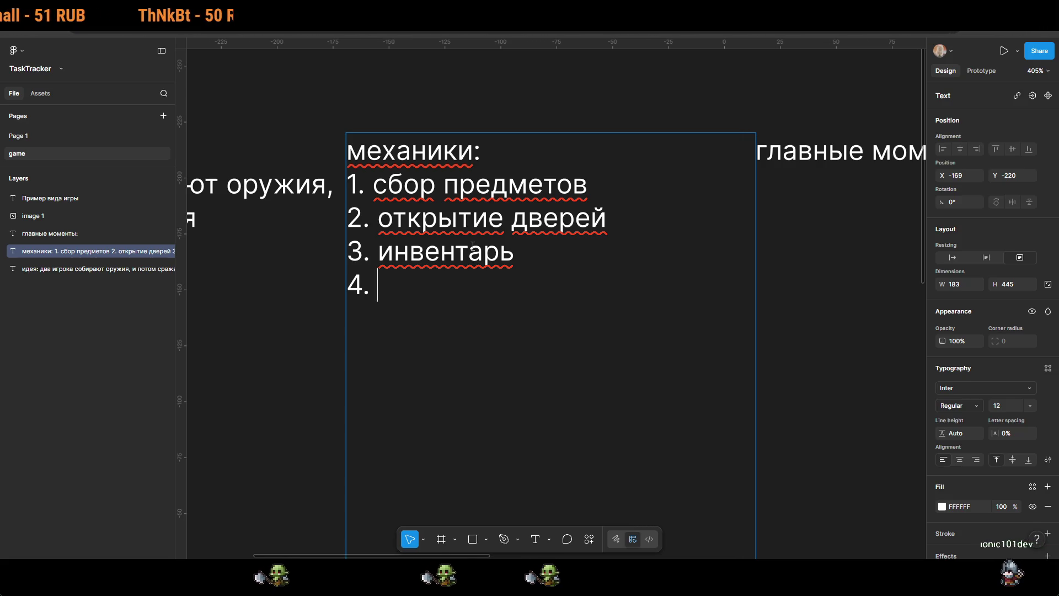
type(" классы")
key("Return")
key("BackSpace")
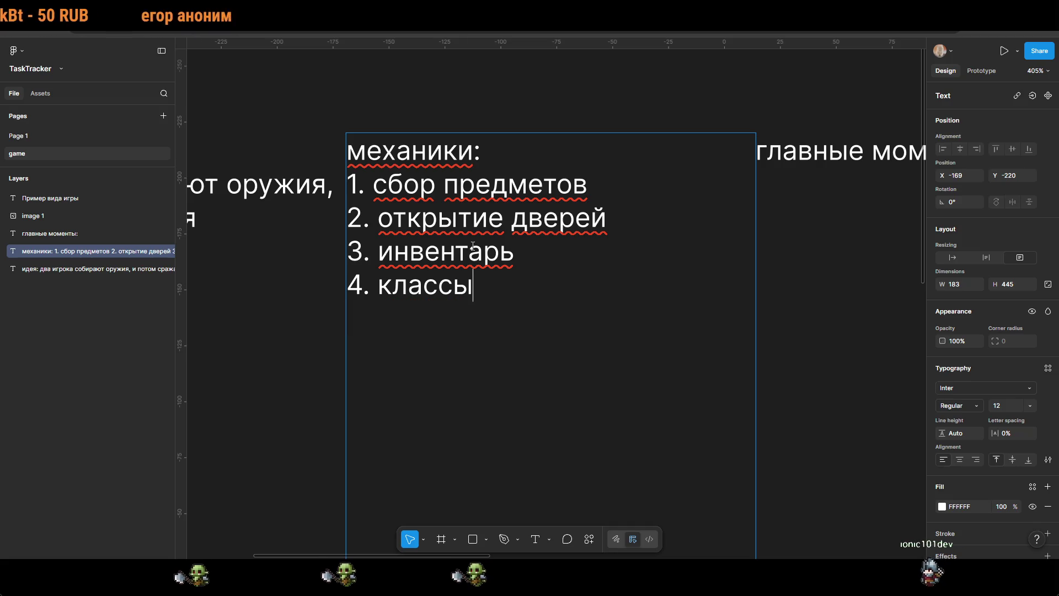
type(" персона")
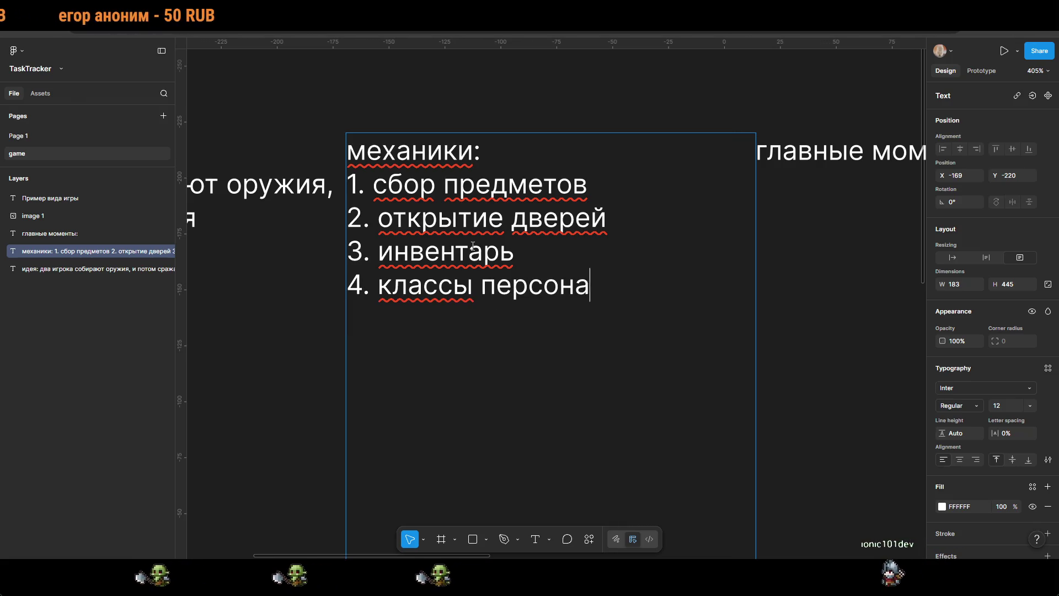
type("жей")
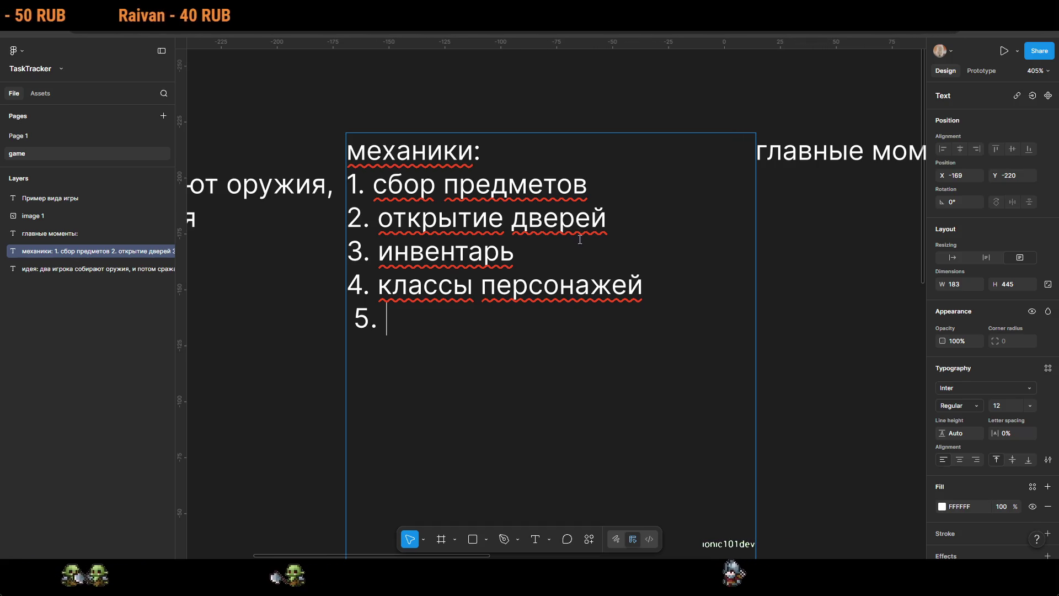
Step: Place the caret after the colon of the 'главные моменты:' heading
scroll(537, 274, "right", 3)
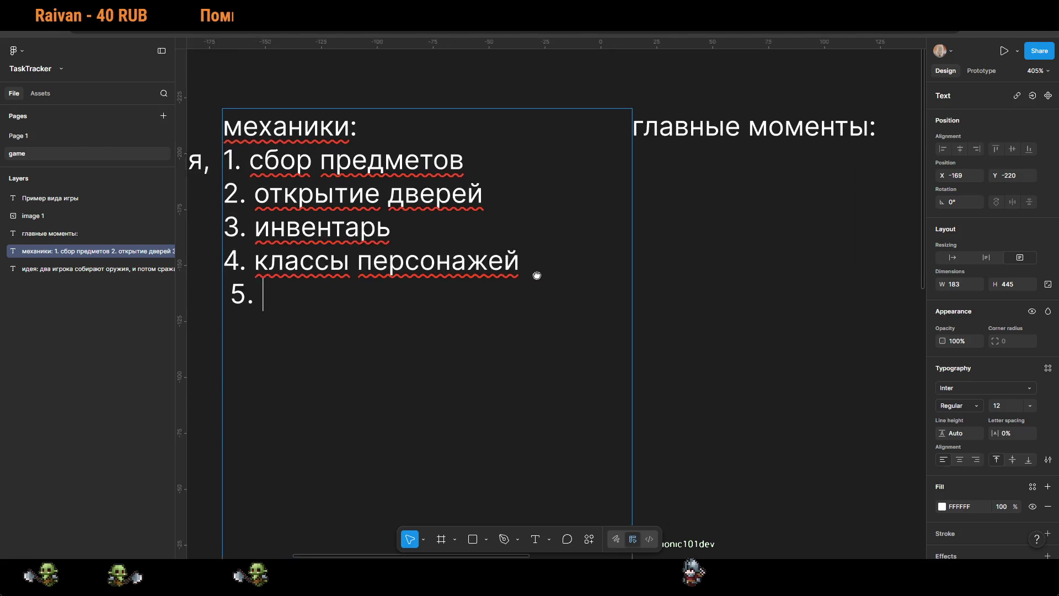
left_click(826, 151)
left_click(839, 149)
type("1.")
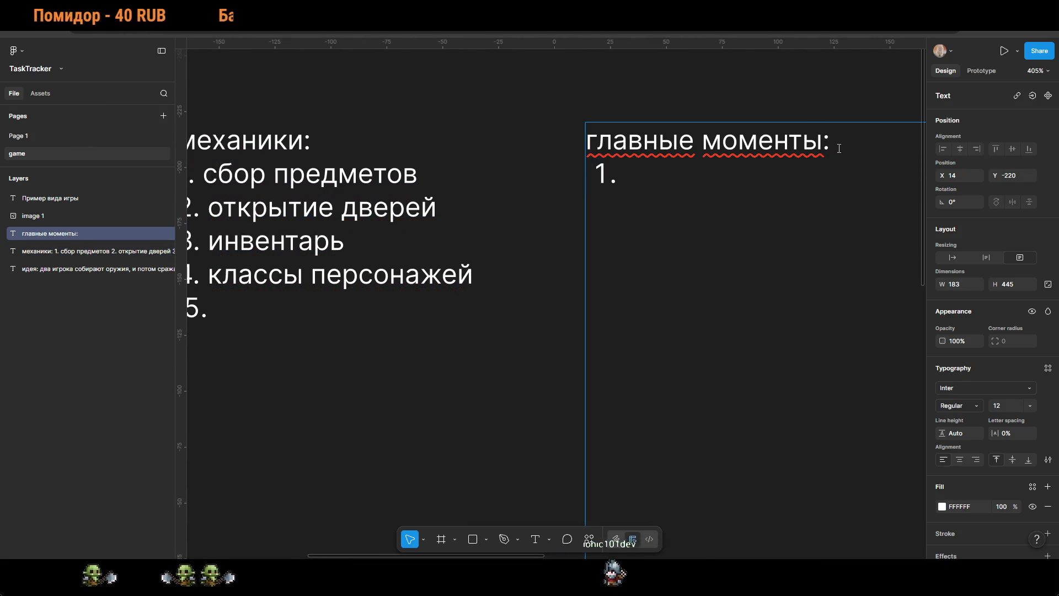
scroll(651, 372, "left", 3)
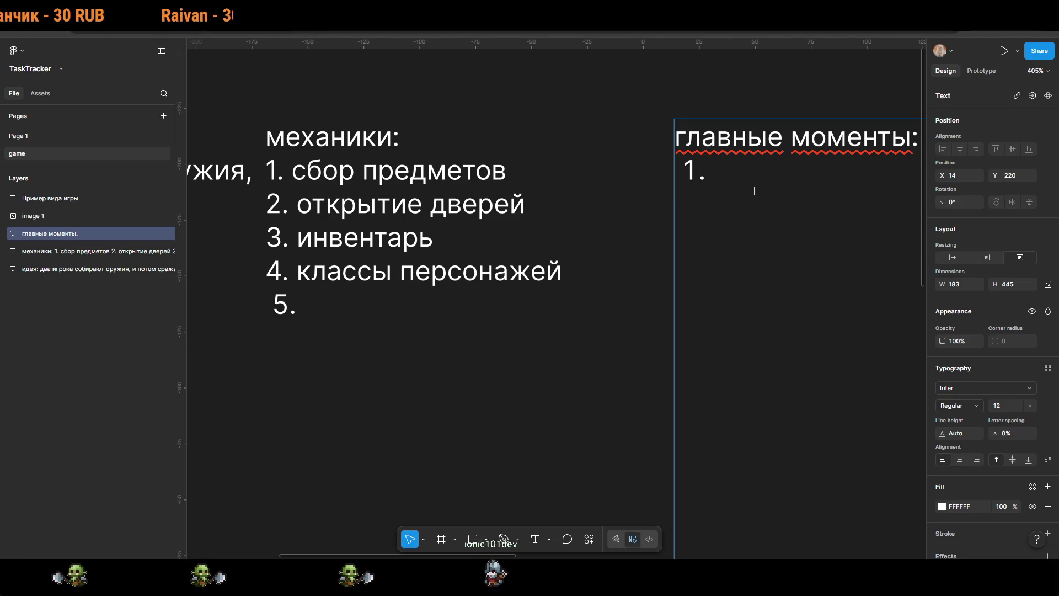
Step: Remove the empty fifth item and start fresh numbered lines below классы персонажей
double_click(313, 306)
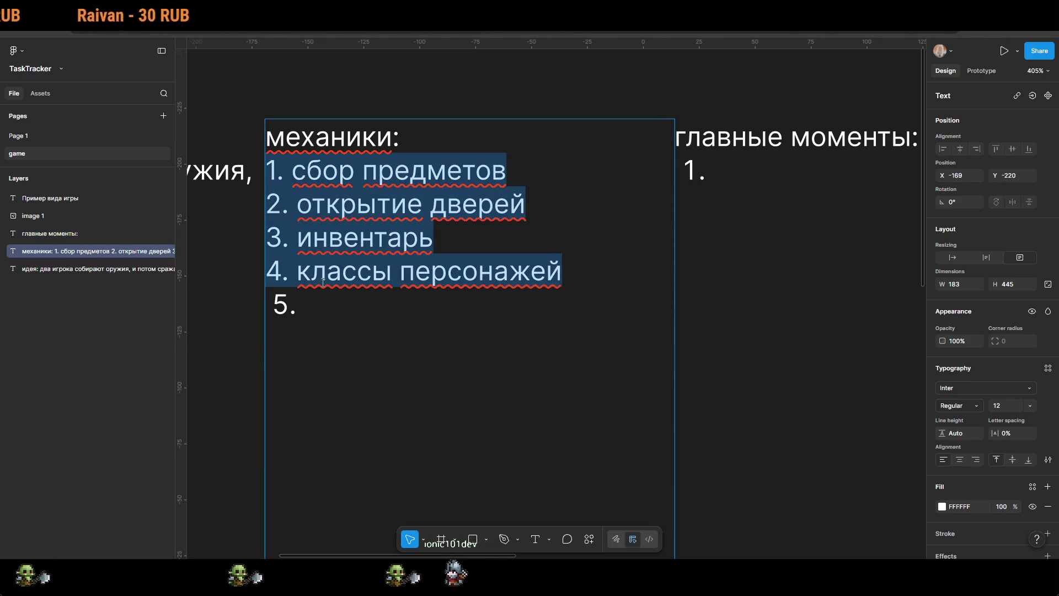
left_click(313, 306)
key("BackSpace")
key("BackSpace")
key("BackSpace")
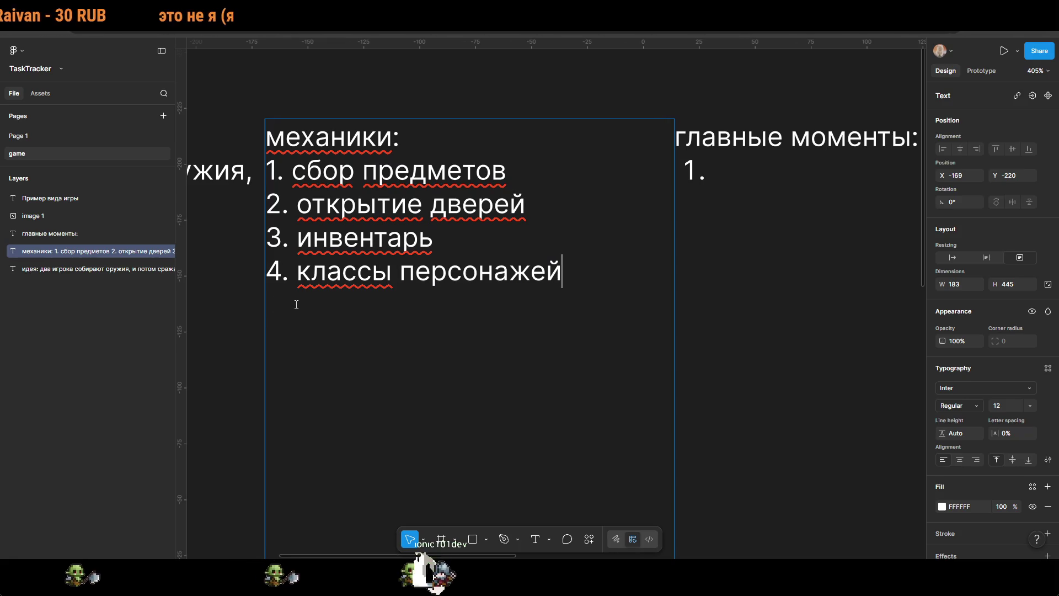
key("Return")
type("5.")
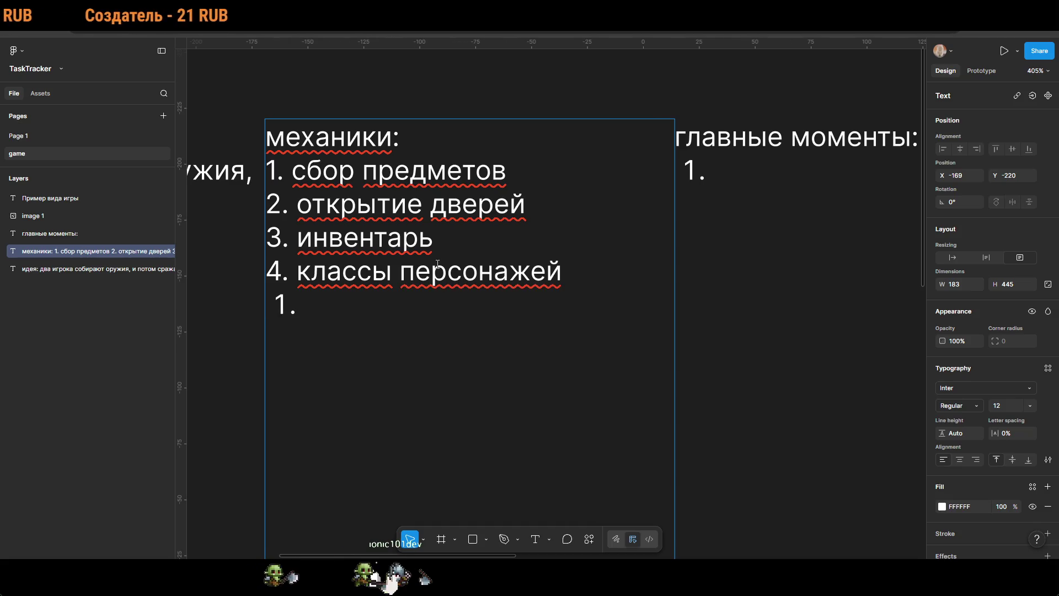
Step: Copy 'сбор предметов' and 'открытие дверей' onto new numbered lines 1 and 2
left_click_drag(482, 175, 292, 172)
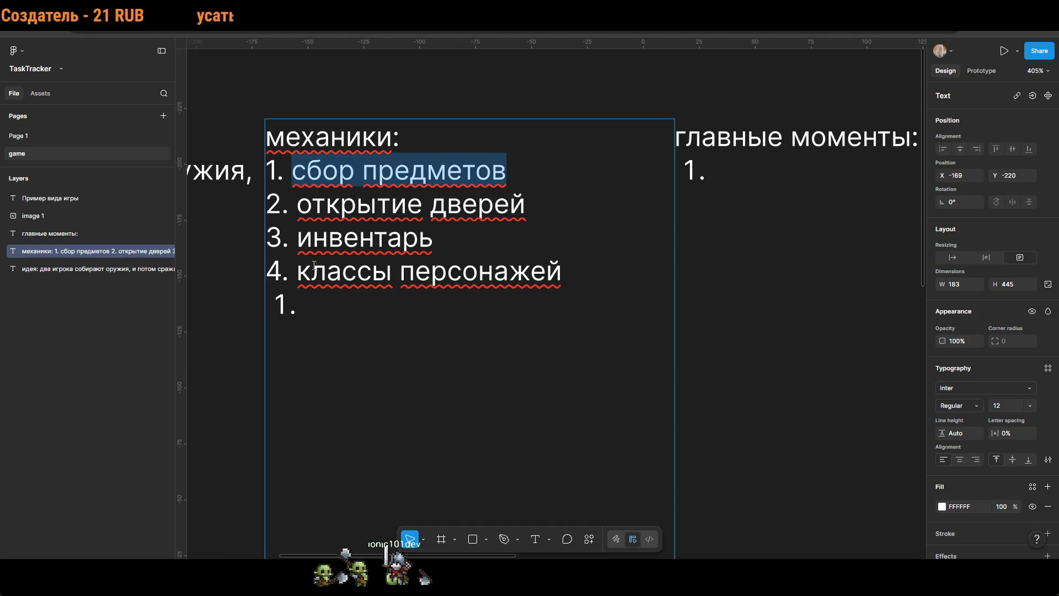
key("ctrl+c")
left_click(369, 315)
key("ctrl+v")
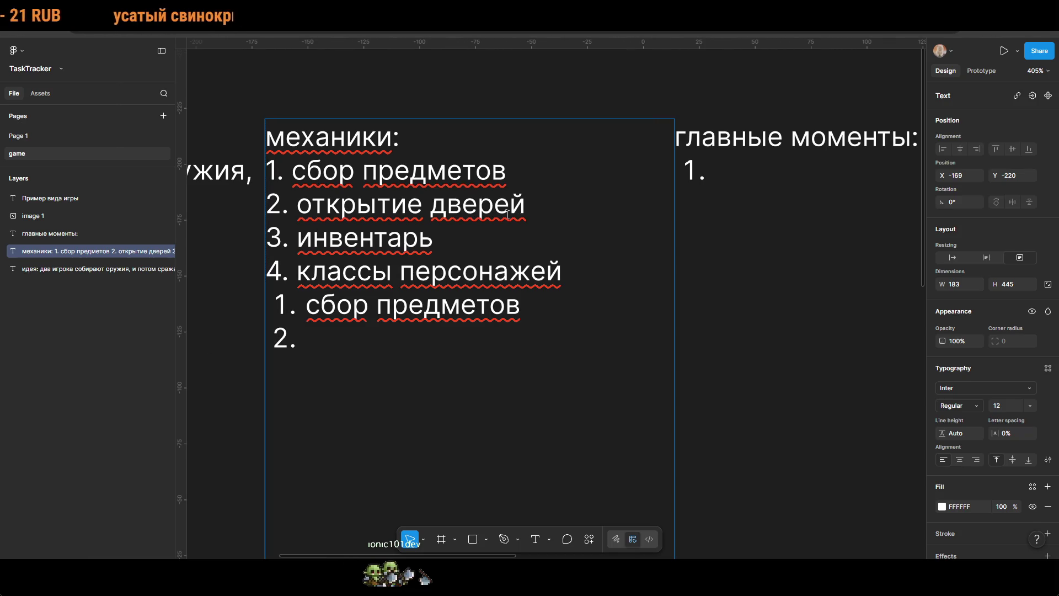
left_click_drag(525, 214, 356, 216)
key("ctrl+c")
left_click(362, 340)
key("ctrl+v")
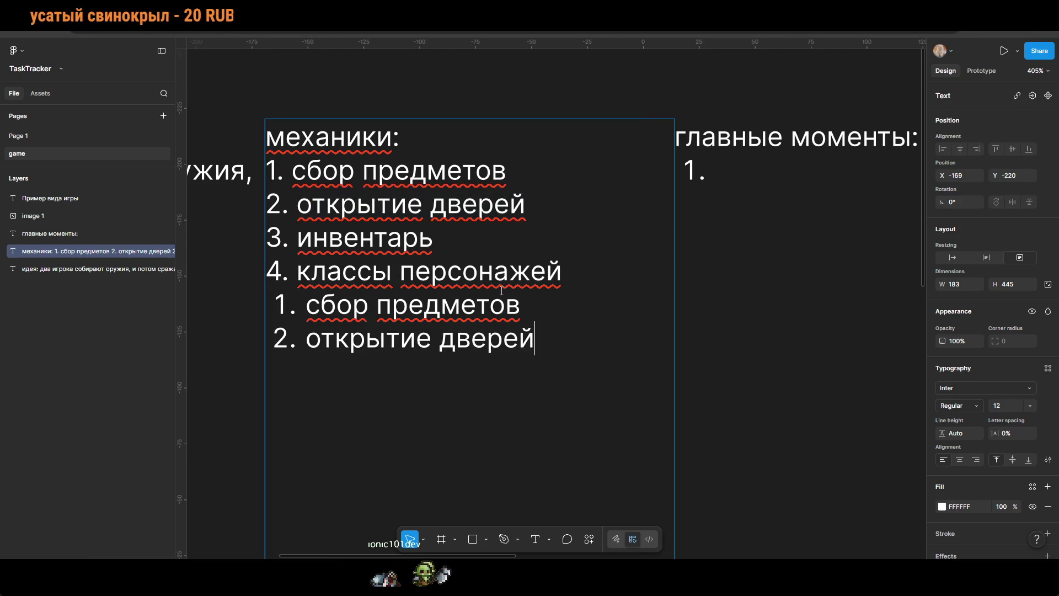
Step: Carry 'инвентарь' and 'классы персонажей' over to new lines 3 and 4
left_click_drag(423, 244, 298, 246)
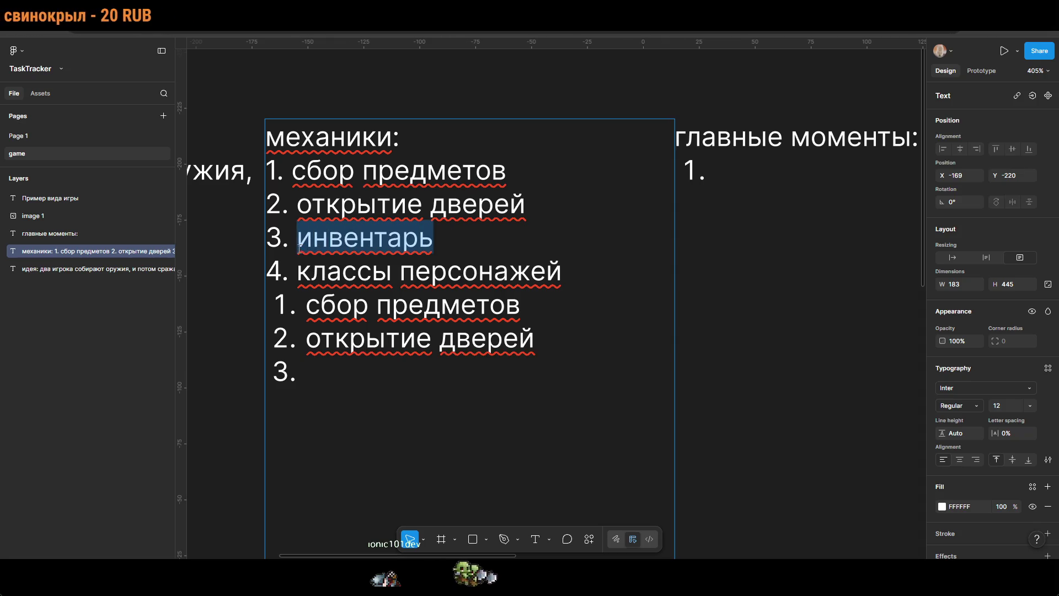
left_click(386, 412)
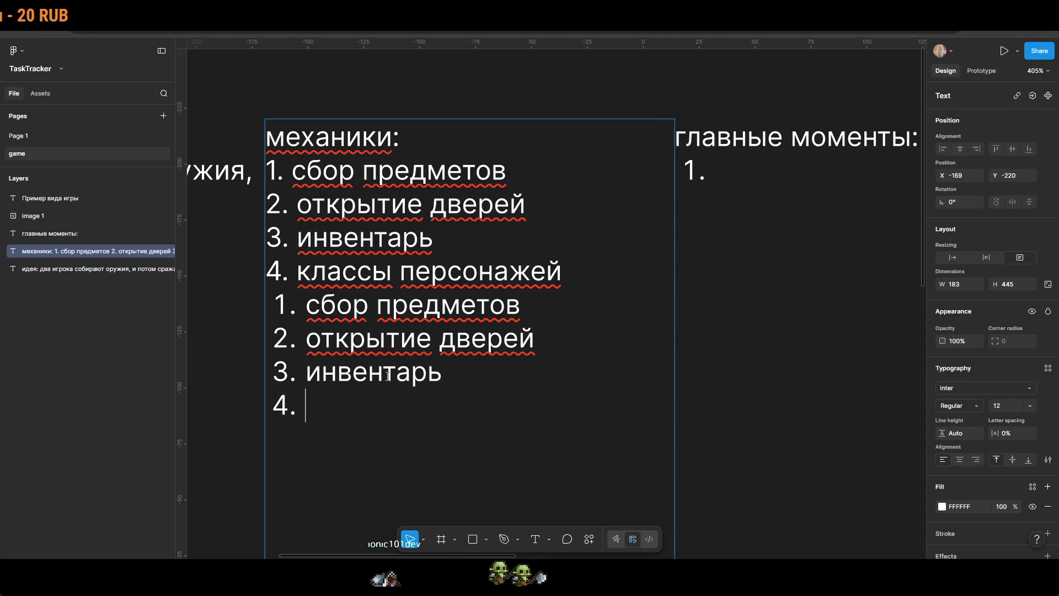
left_click_drag(540, 272, 282, 280)
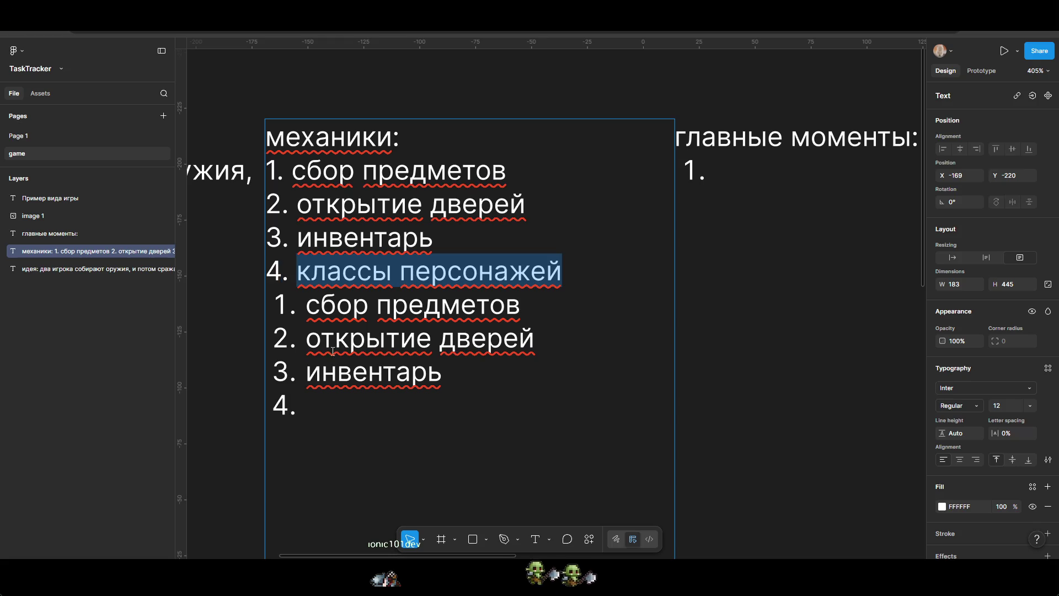
left_click(309, 405)
key("ctrl+v")
Step: Delete the original unindented mechanics lines
left_click_drag(564, 273, 391, 175)
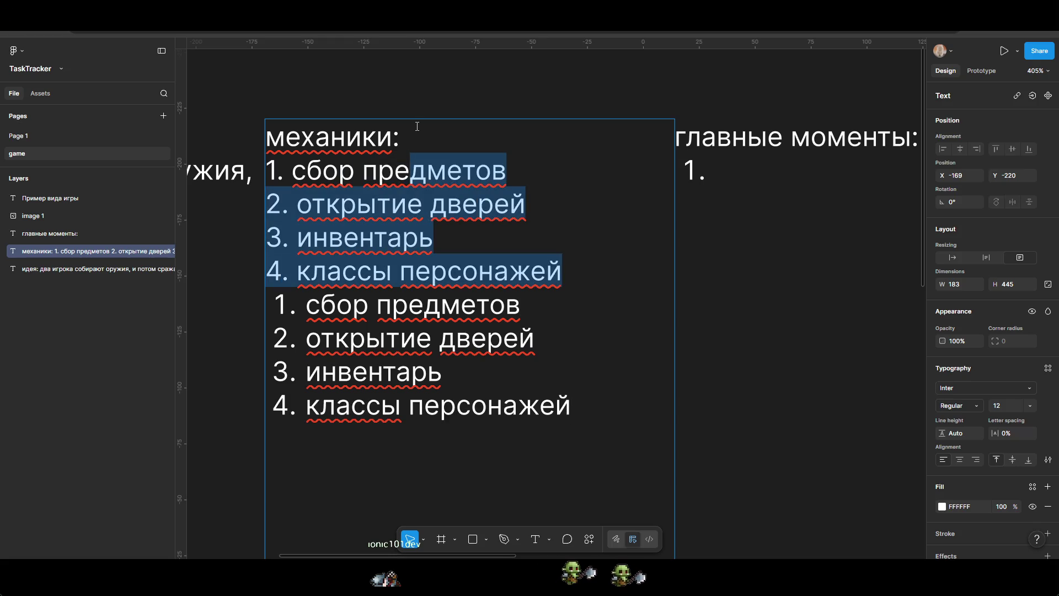
key("shift+Up")
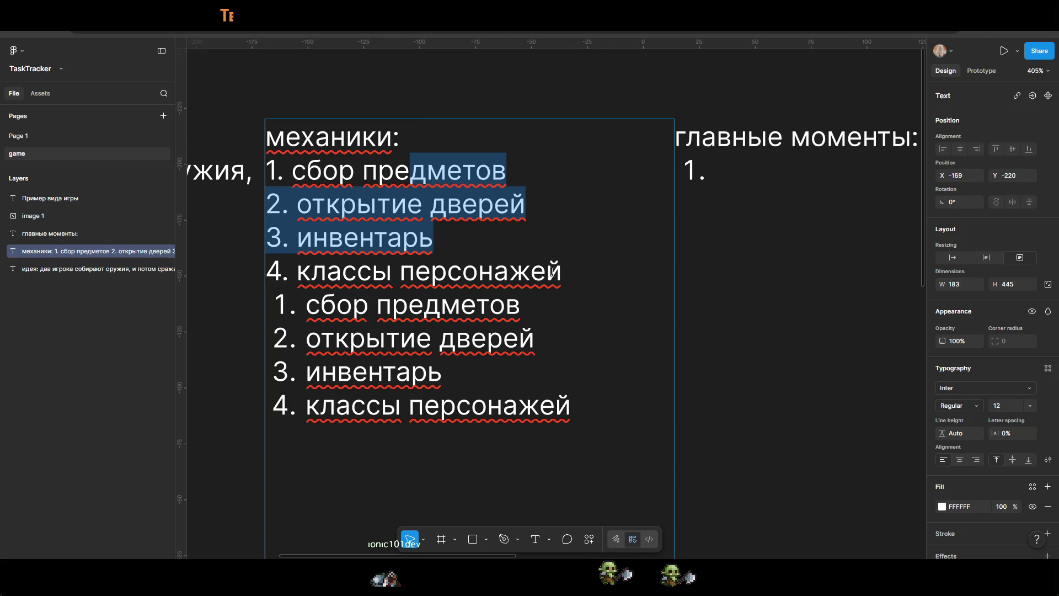
left_click_drag(552, 272, 426, 138)
key("BackSpace")
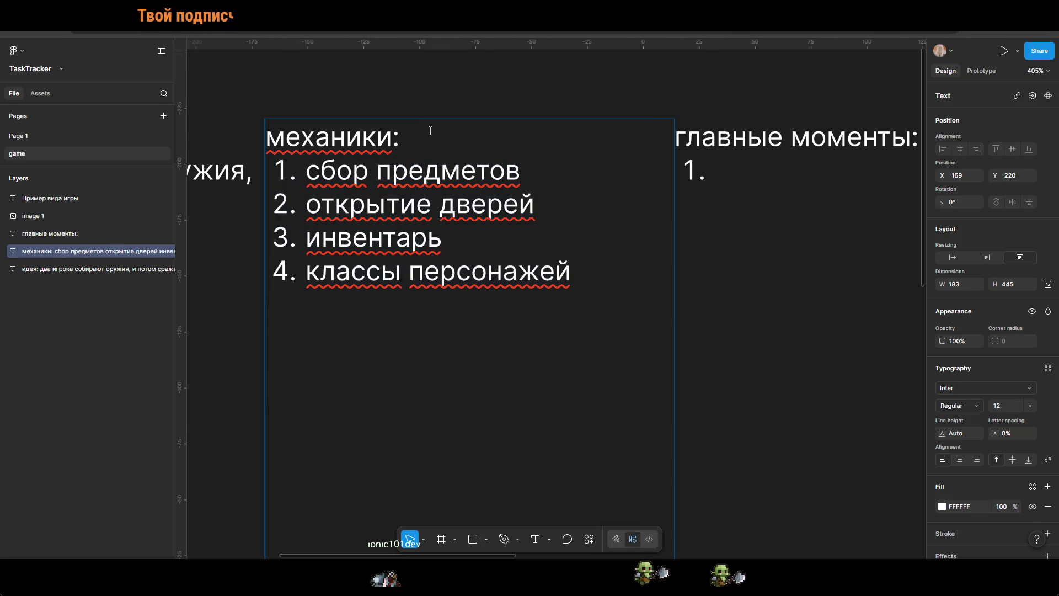
left_click(773, 176)
scroll(671, 191, "right", 5)
Step: List 'одиночная игра:' and 'мультиплеер' as key moments 1 and 2
type("один")
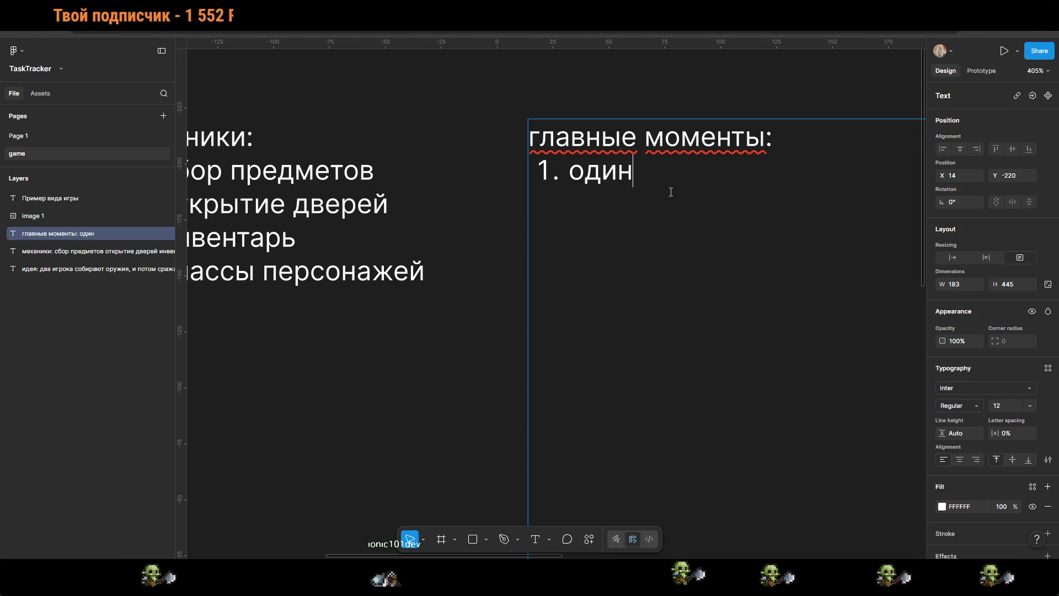
type("очн")
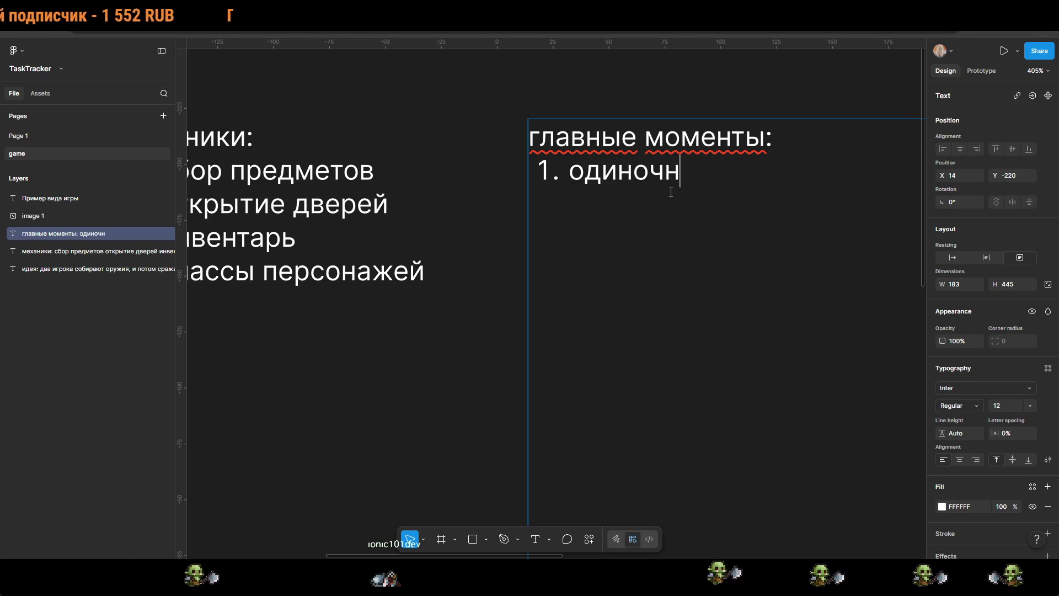
type("ая игра")
key("Return")
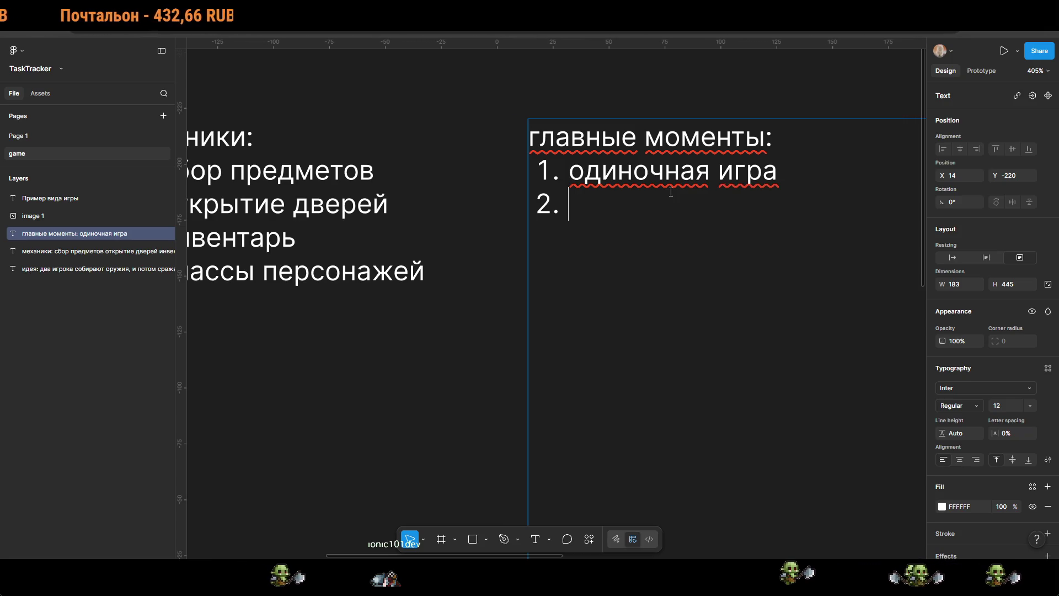
type("мультиплеер")
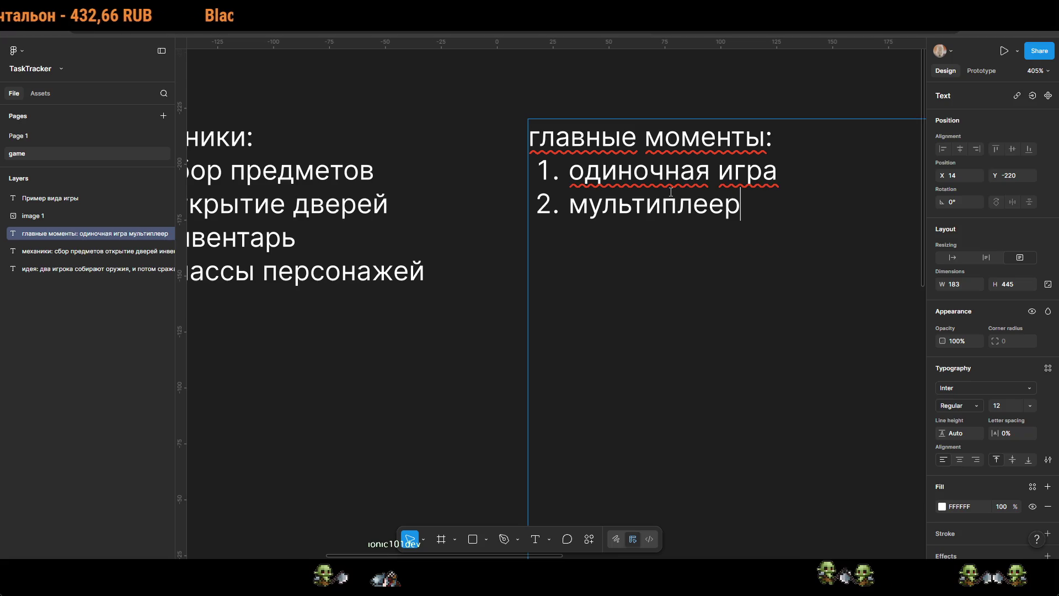
left_click(805, 182)
type(":")
key("Return")
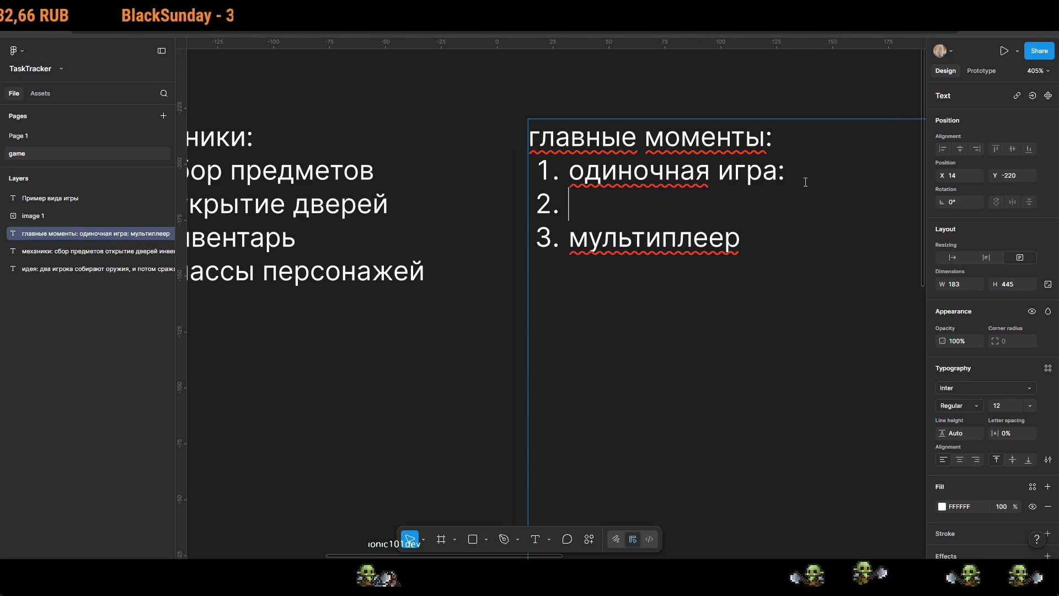
key("ctrl+z")
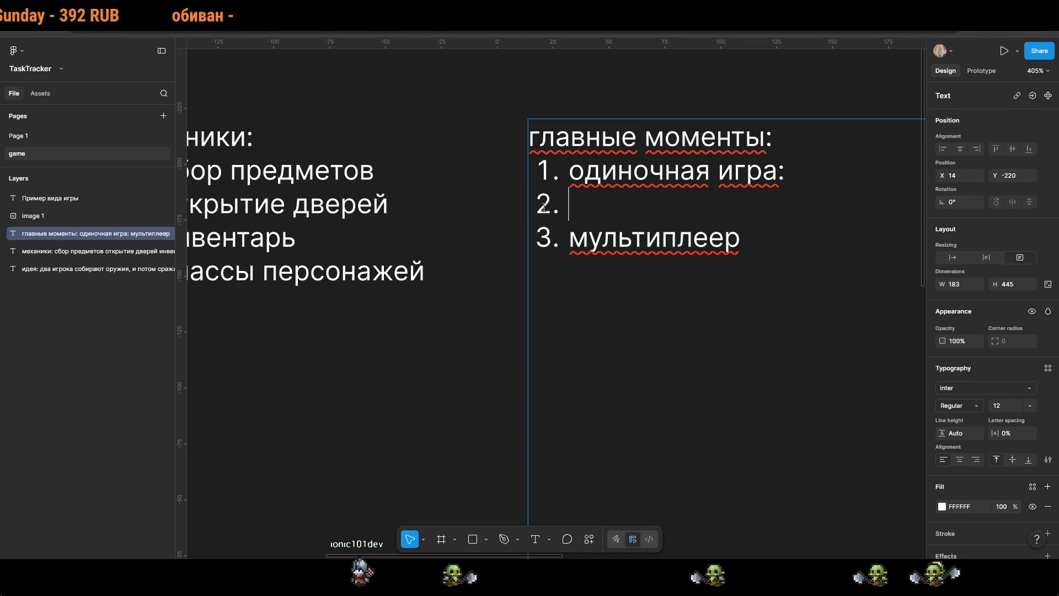
right_click(544, 208)
left_click(690, 208)
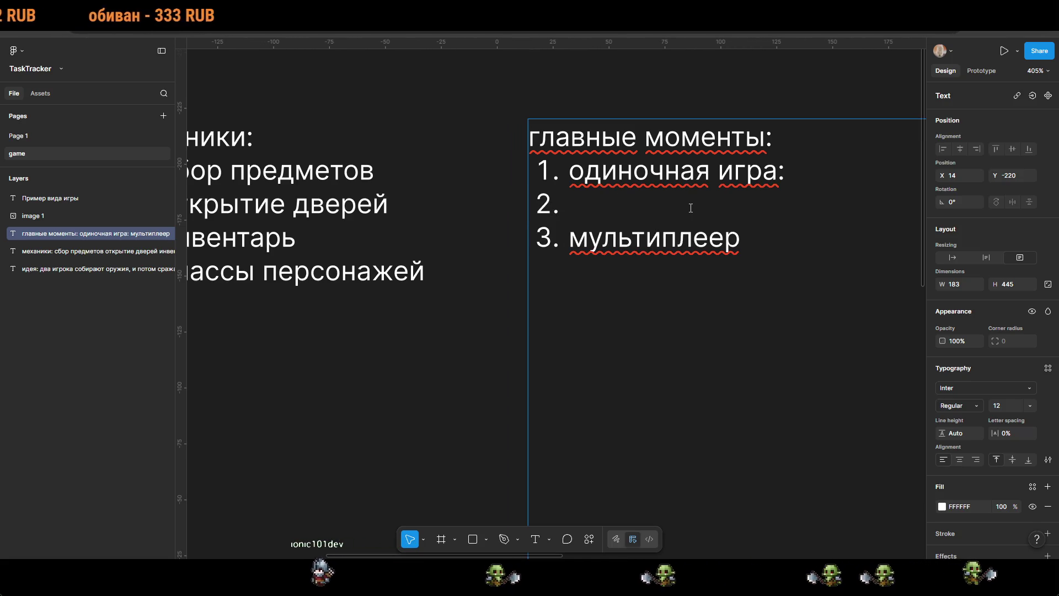
key("Delete")
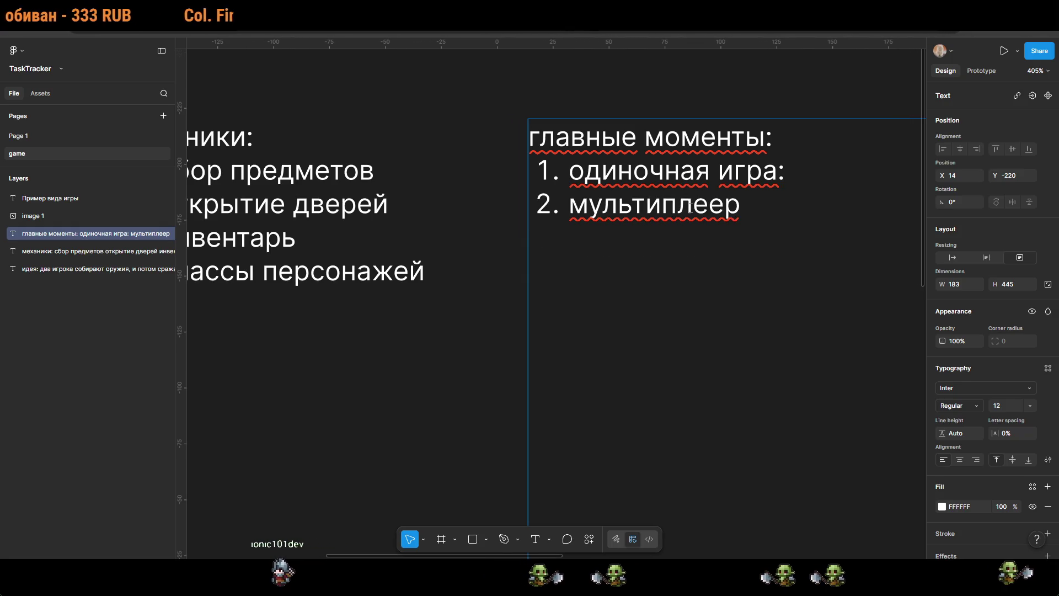
Step: Add the sub-line 'волны врагов (зомби)' under одиночная игра
key("shift+Return")
type("d")
key("BackSpace")
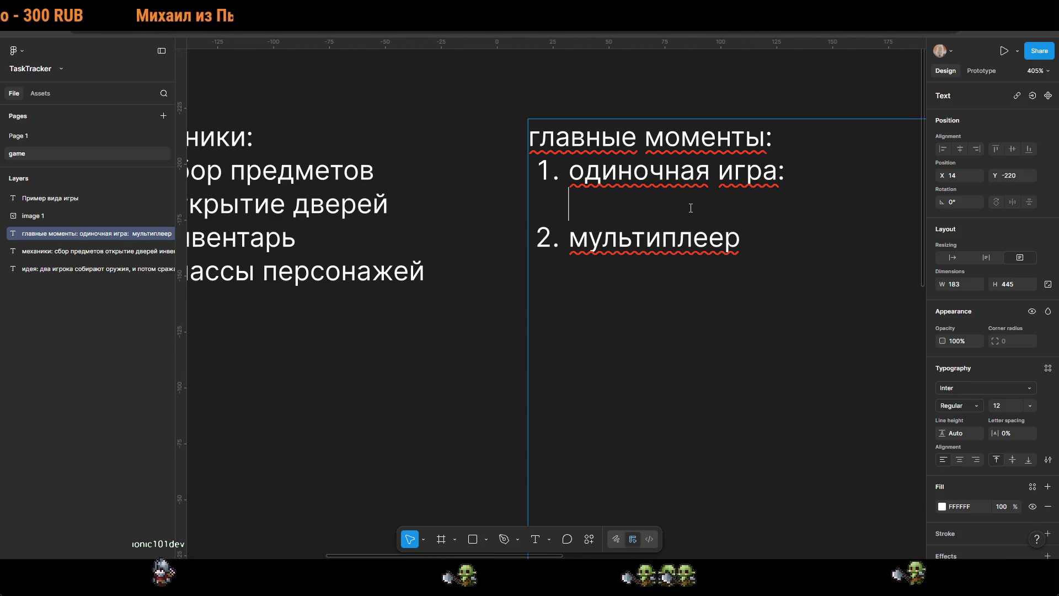
type("волны")
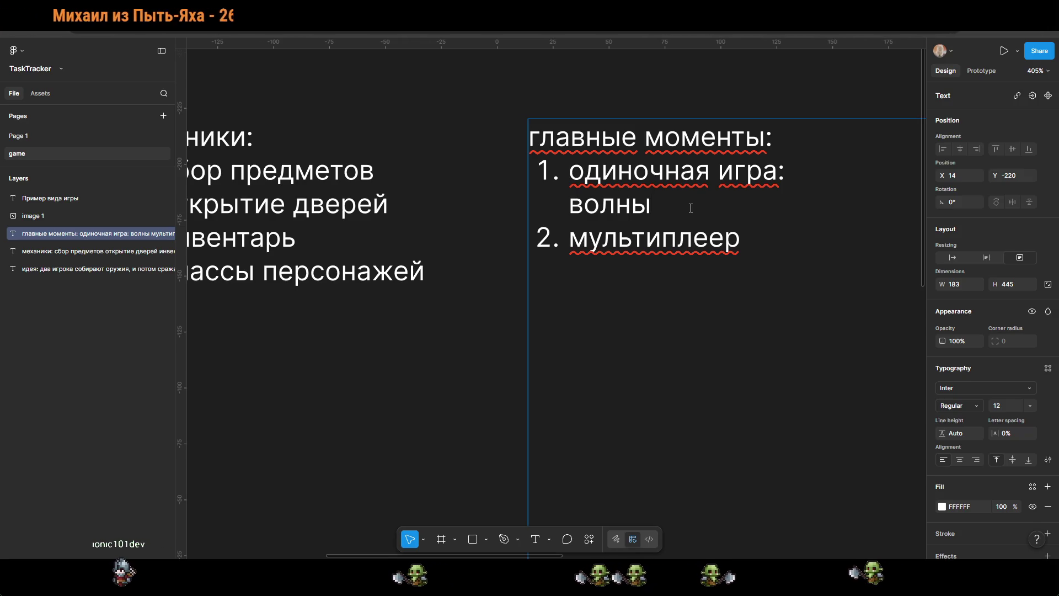
type(" вр")
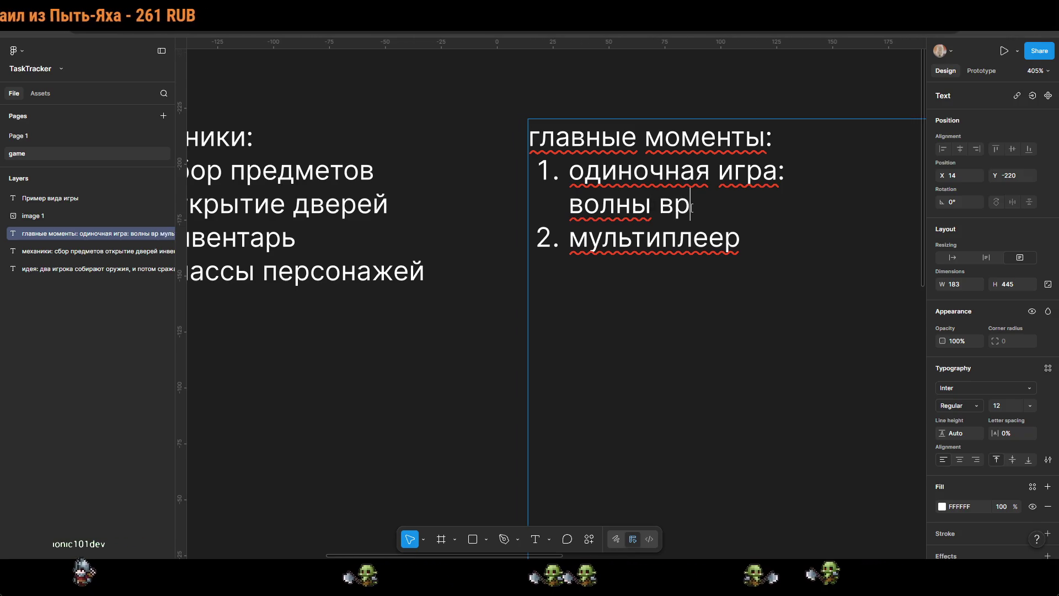
type("агов (зо)")
key("Left")
type("зо")
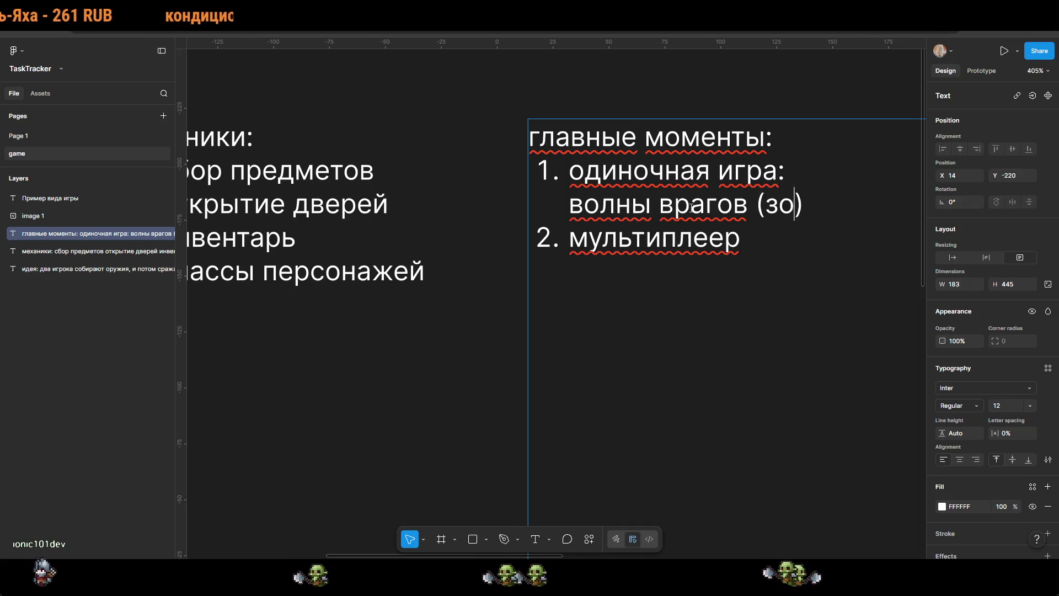
type("мби")
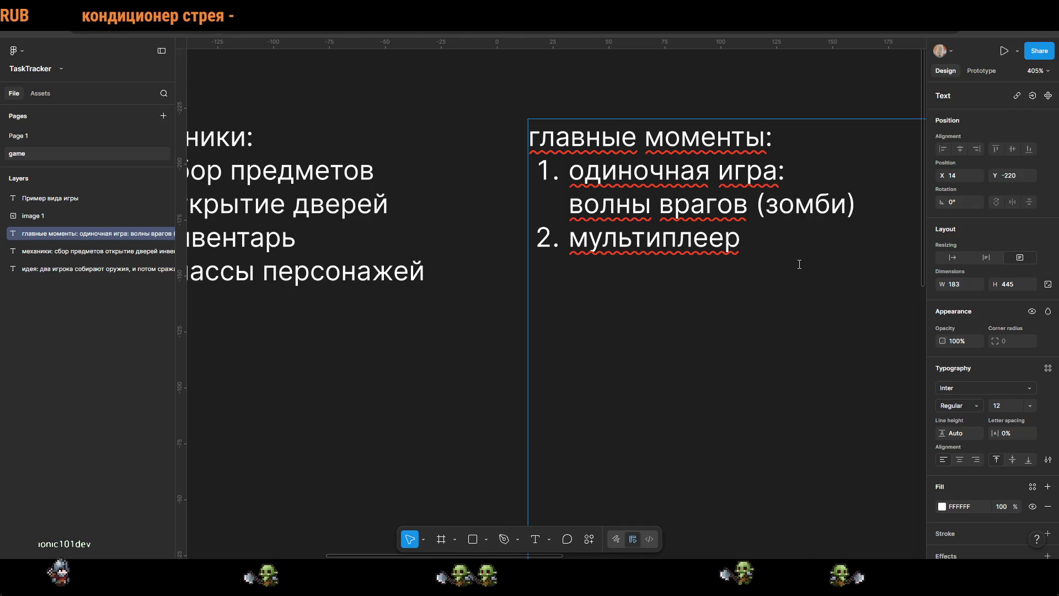
Step: Add the sub-line '1 VS 1, волны врагов' under мультиплеер
key("Return")
key("BackSpace")
key("shift+Return")
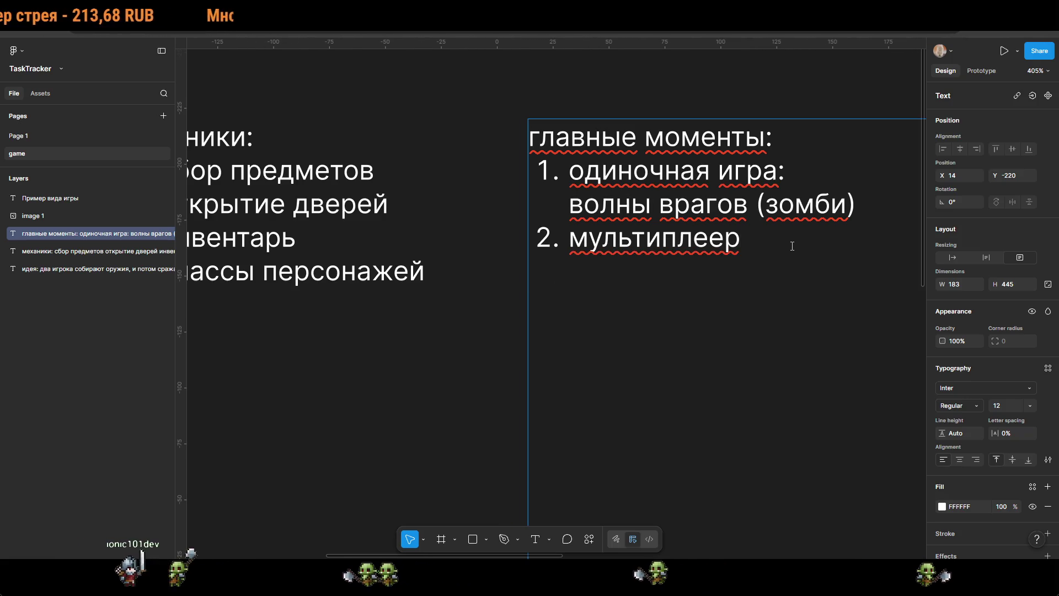
type("оидн на один")
key("BackSpace")
key("BackSpace")
key("BackSpace")
type("один на ")
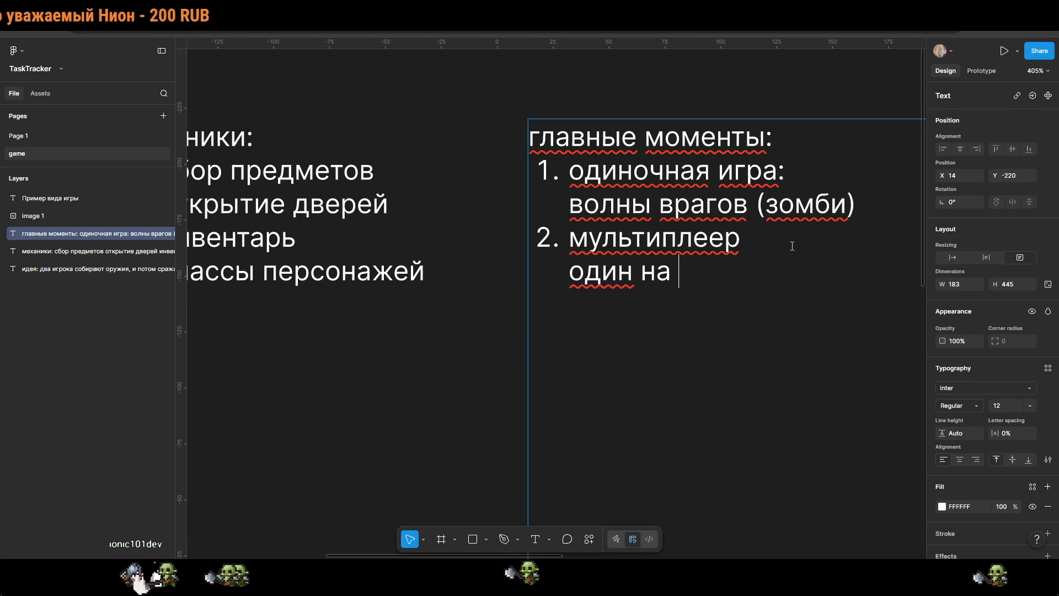
type("один")
key("BackSpace")
key("BackSpace")
key("BackSpace")
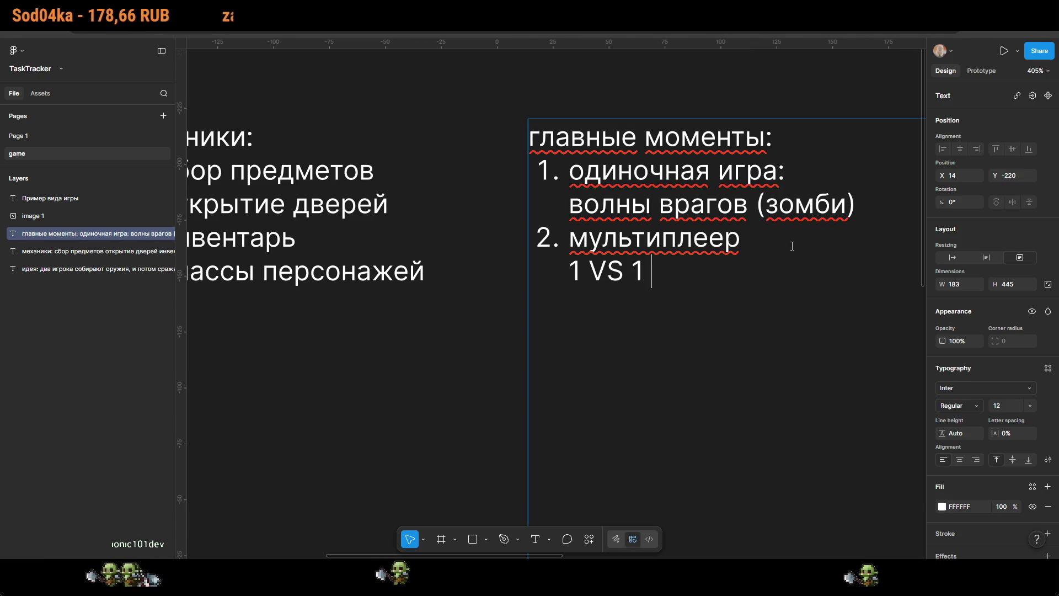
type("и")
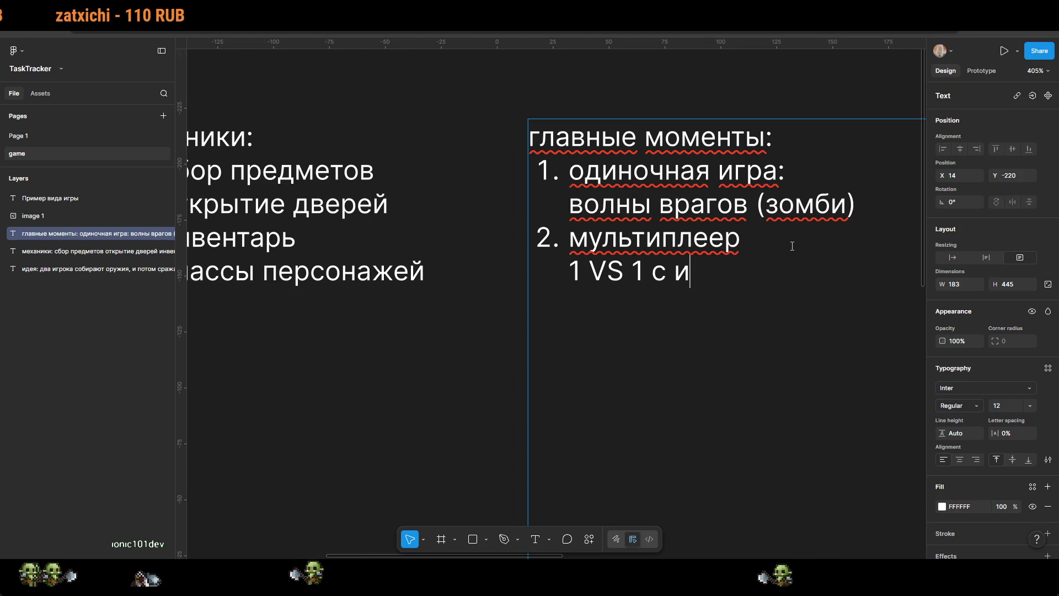
key("BackSpace")
key("BackSpace")
key("BackSpace")
type(", ")
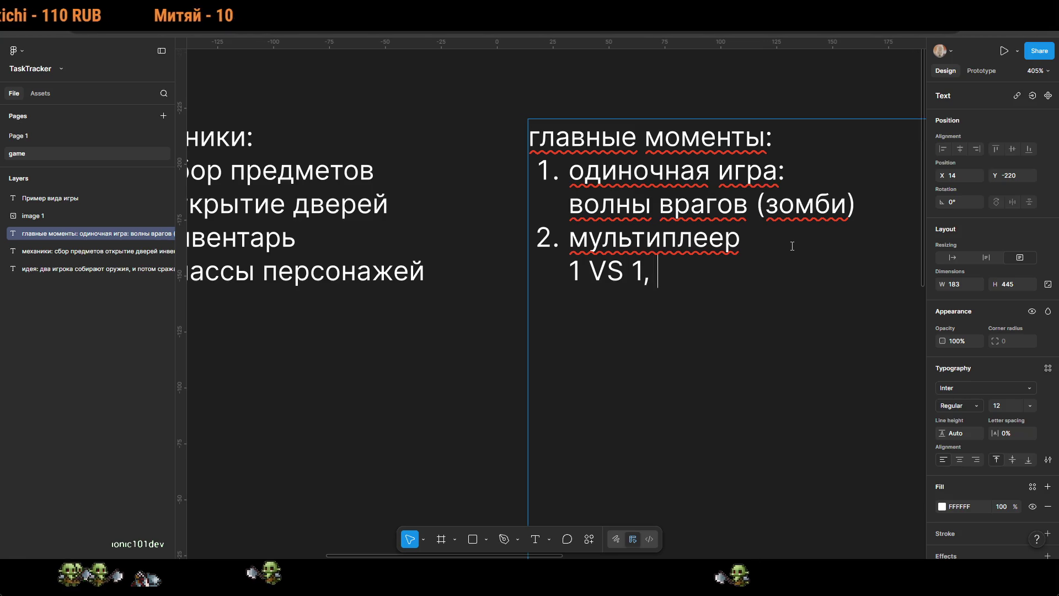
type("волны врагов")
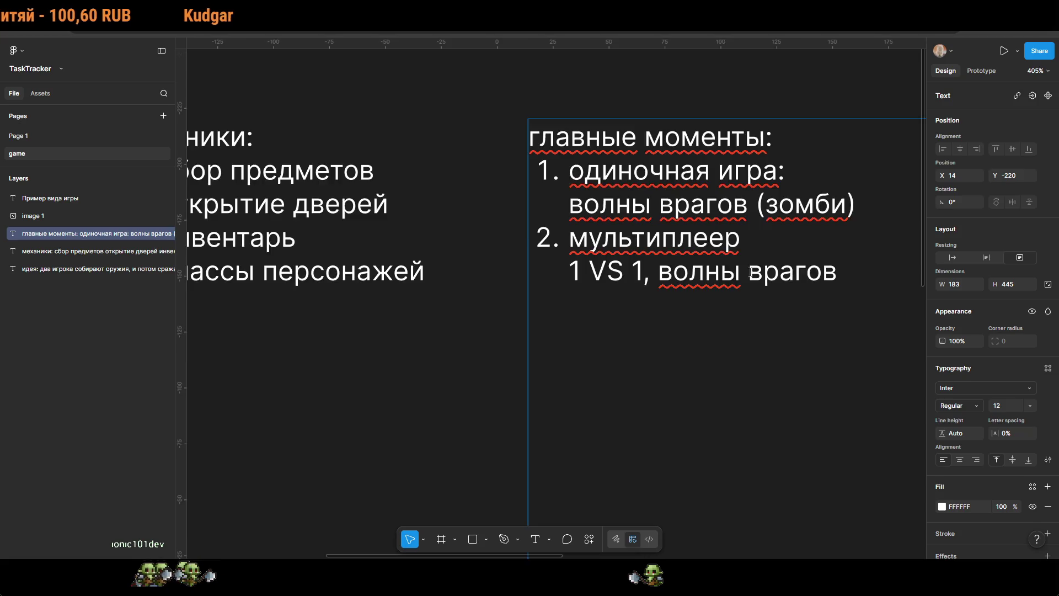
scroll(750, 272, "down", 5)
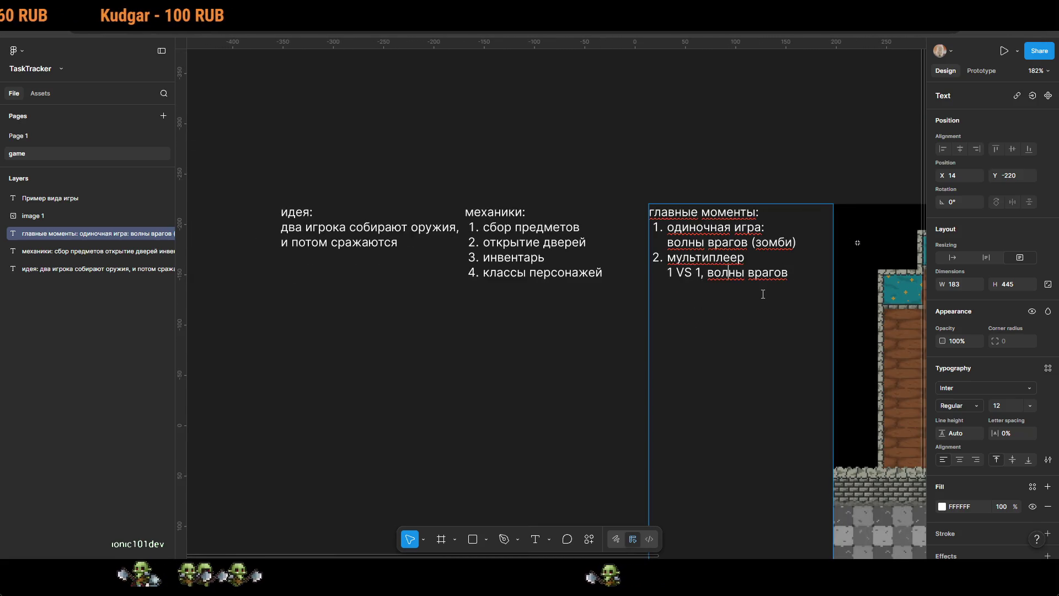
Step: Revisit the 1 VS 1 line in the главные моменты text, then exit editing
key("Escape")
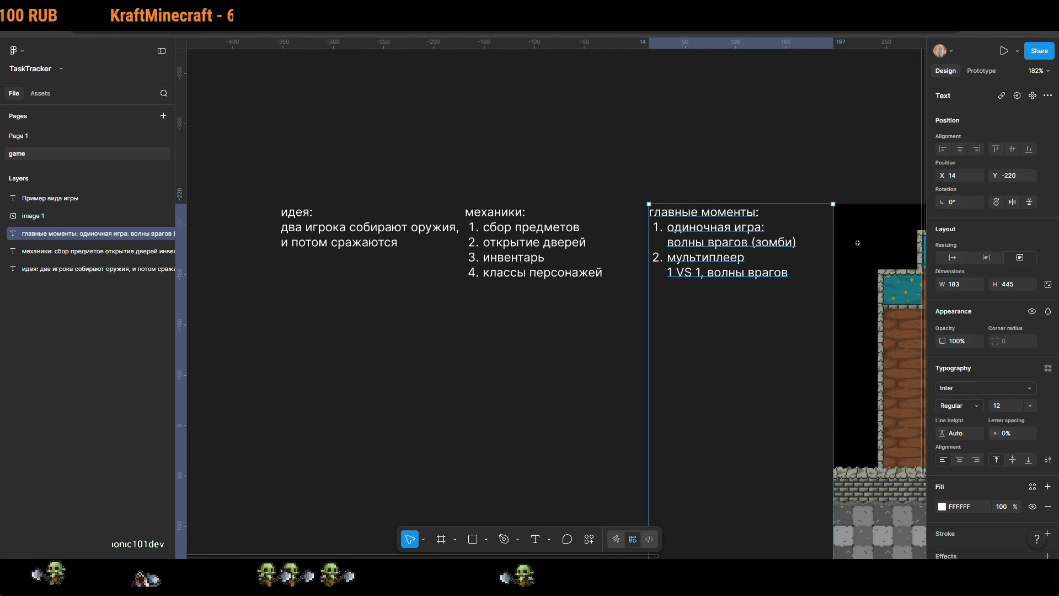
key("Return")
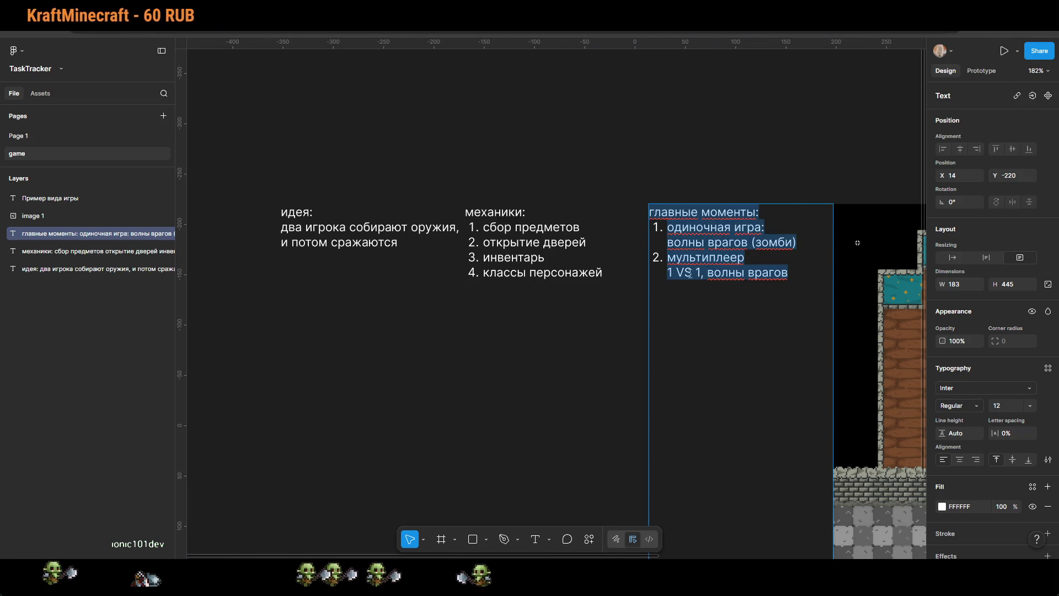
left_click(692, 272)
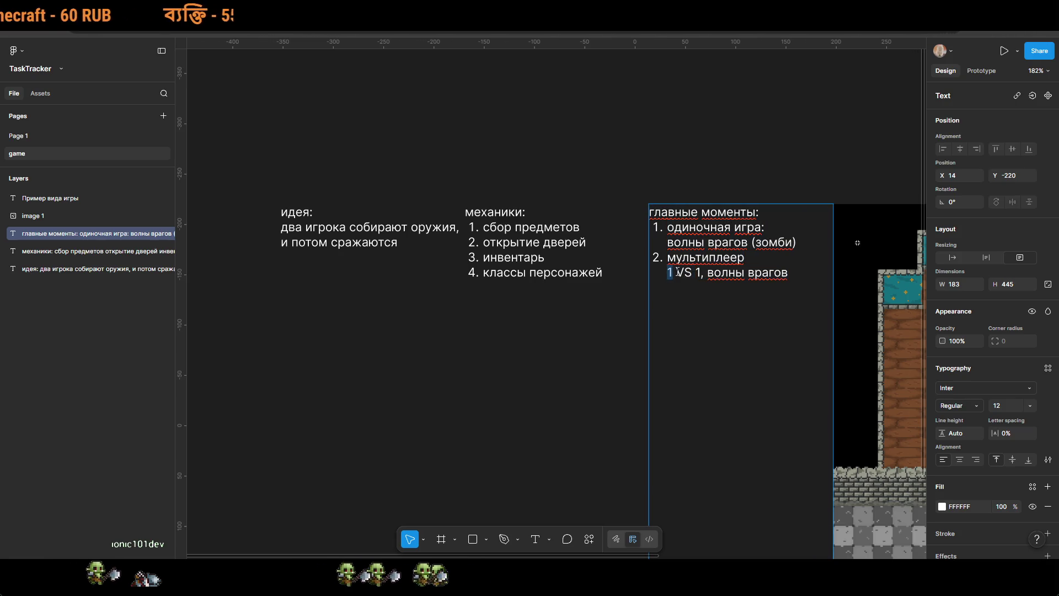
left_click(704, 285)
key("Escape")
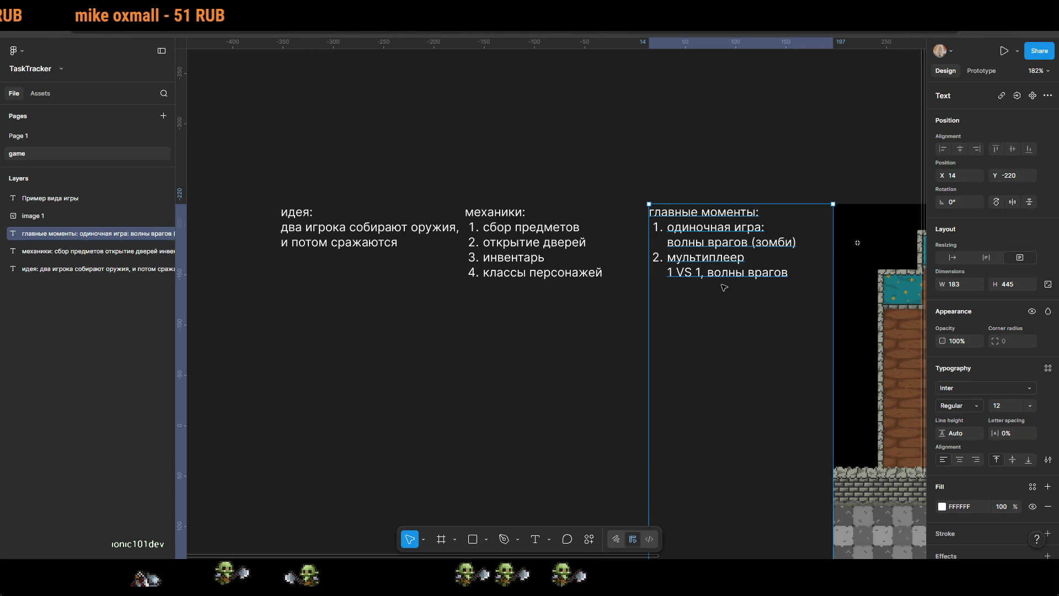
Step: Start a fifth numbered mechanics line '5.' below классы персонажей
scroll(574, 268, "up", 5)
double_click(581, 287)
key("Right")
key("Return")
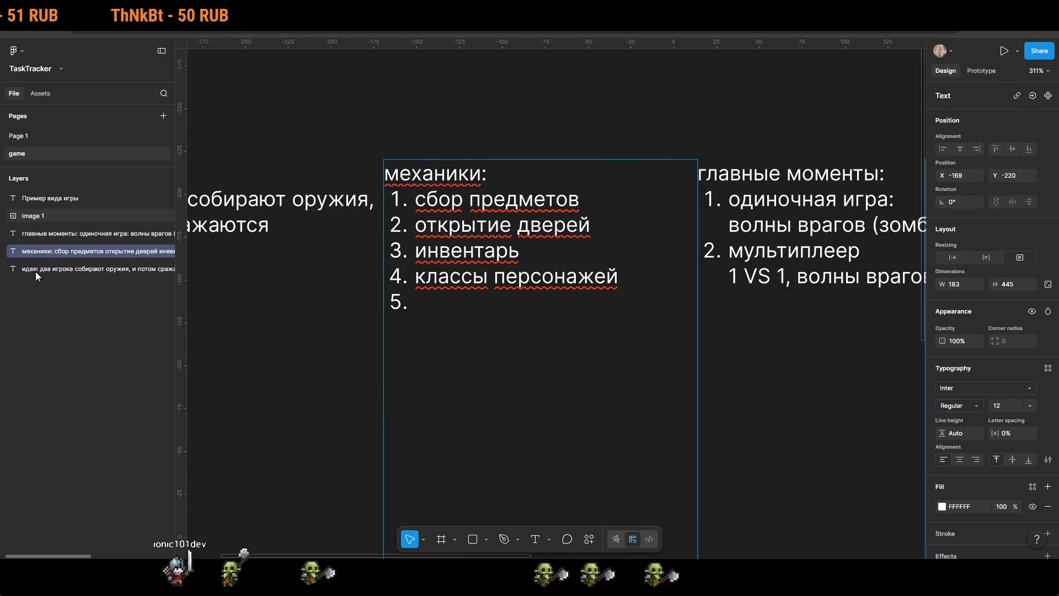
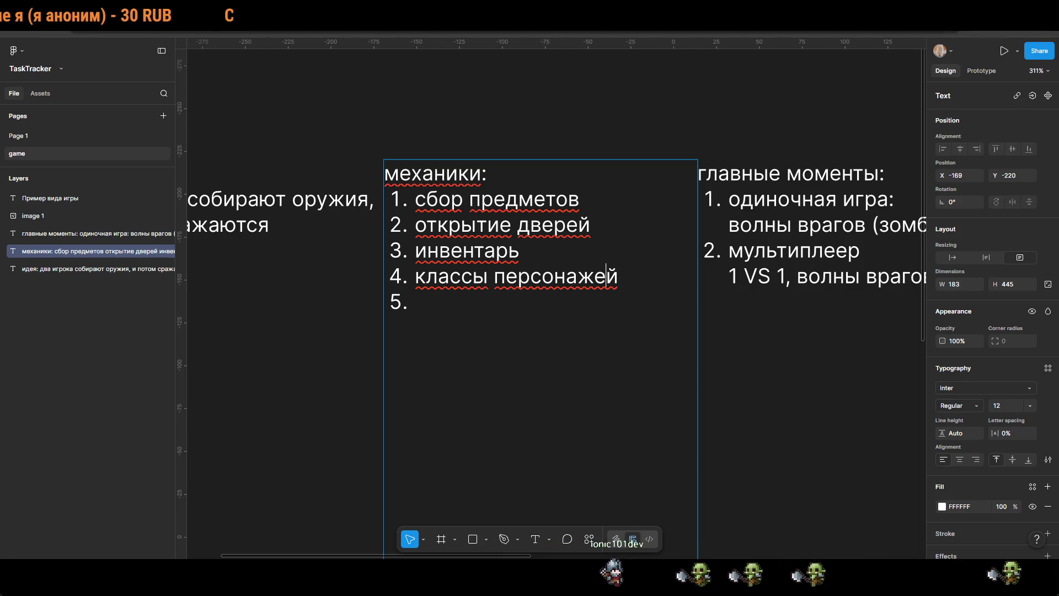
Step: Star mechanics items 1–3 and add the unnumbered sub-line '3-7 слотов внизу экрана' under инвентарь*
type("*")
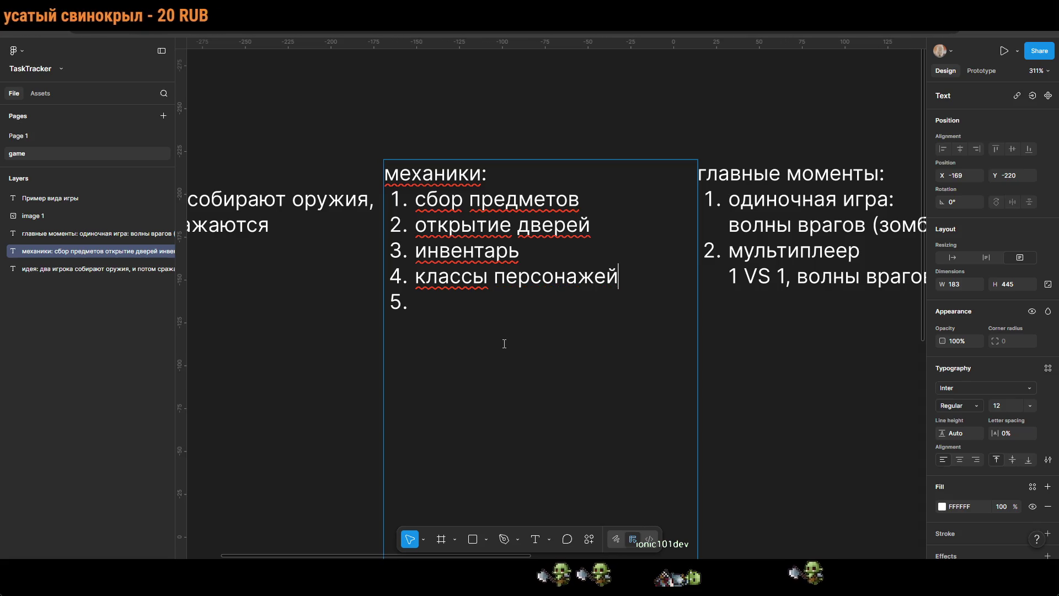
type("*")
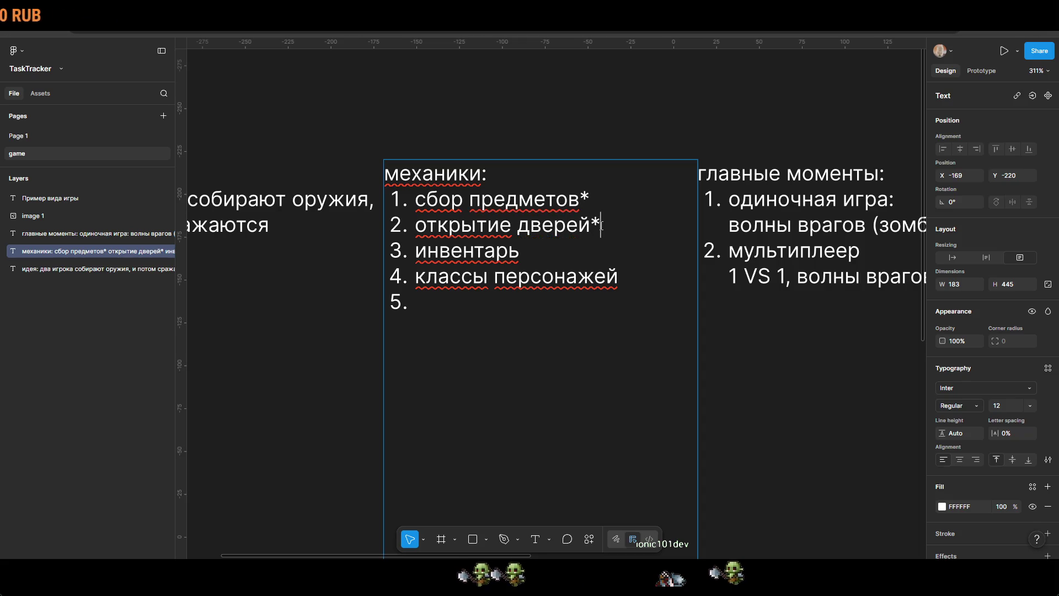
type("*")
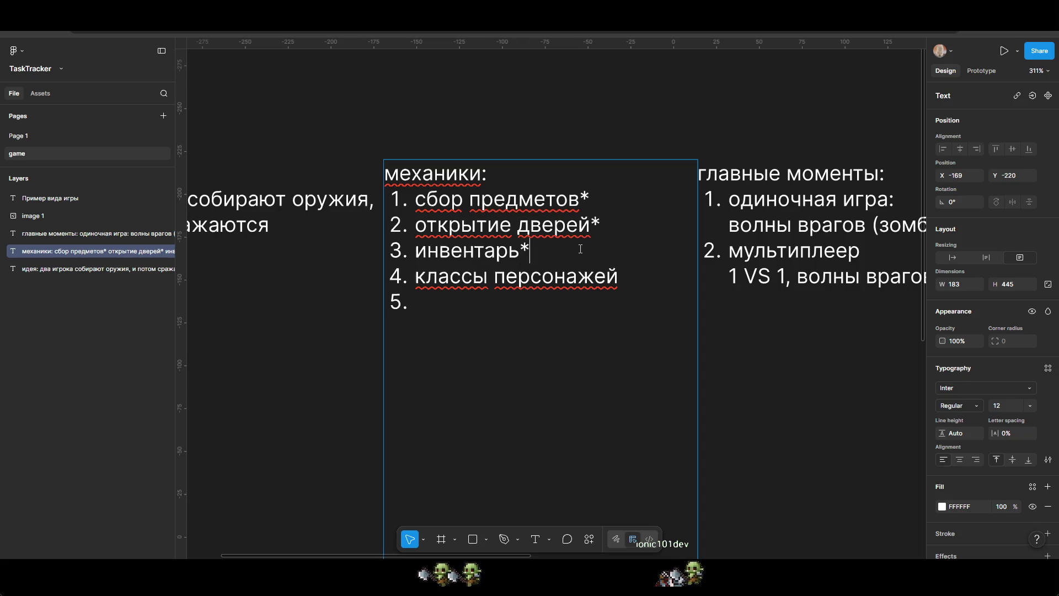
key("shift+Return")
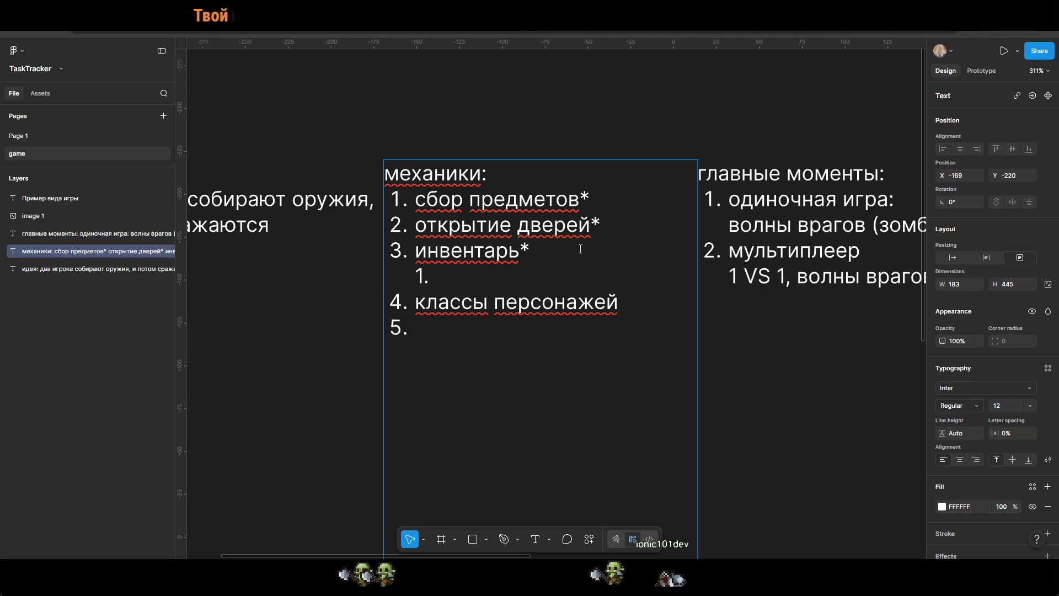
type("1")
key("BackSpace")
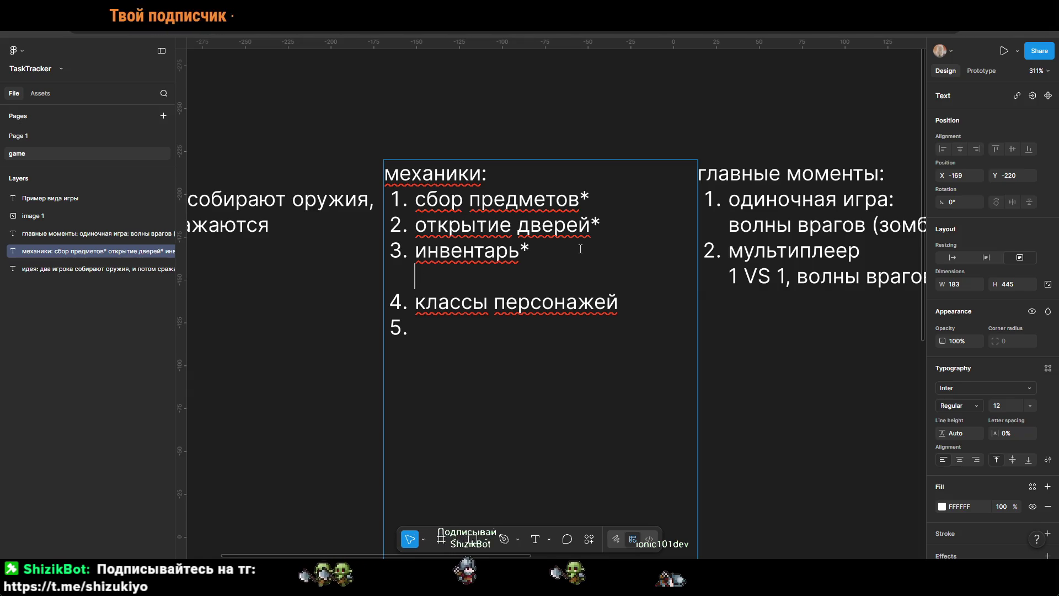
type("3-7 ")
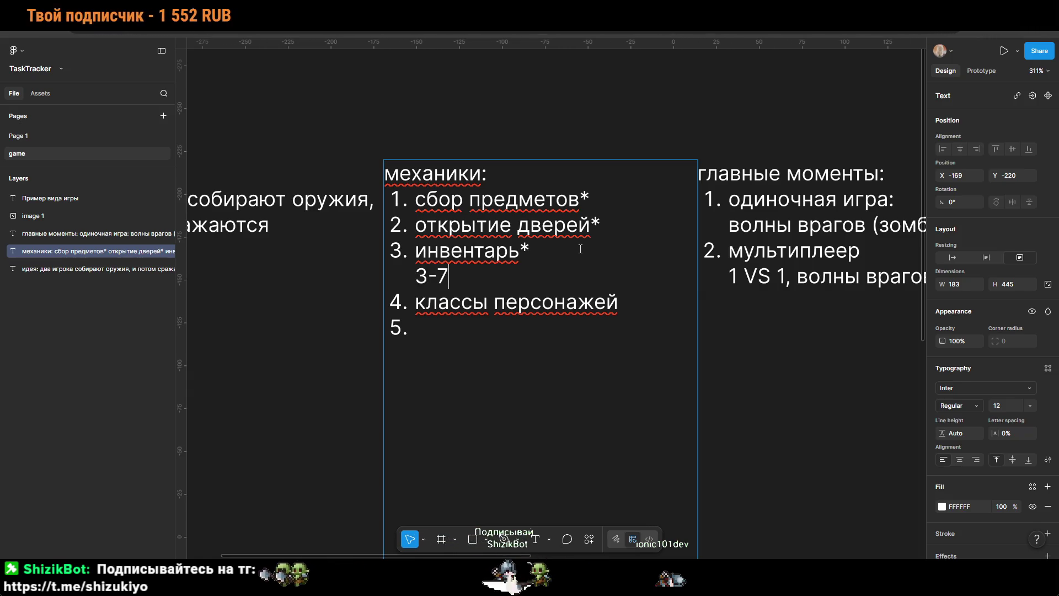
type("слотово")
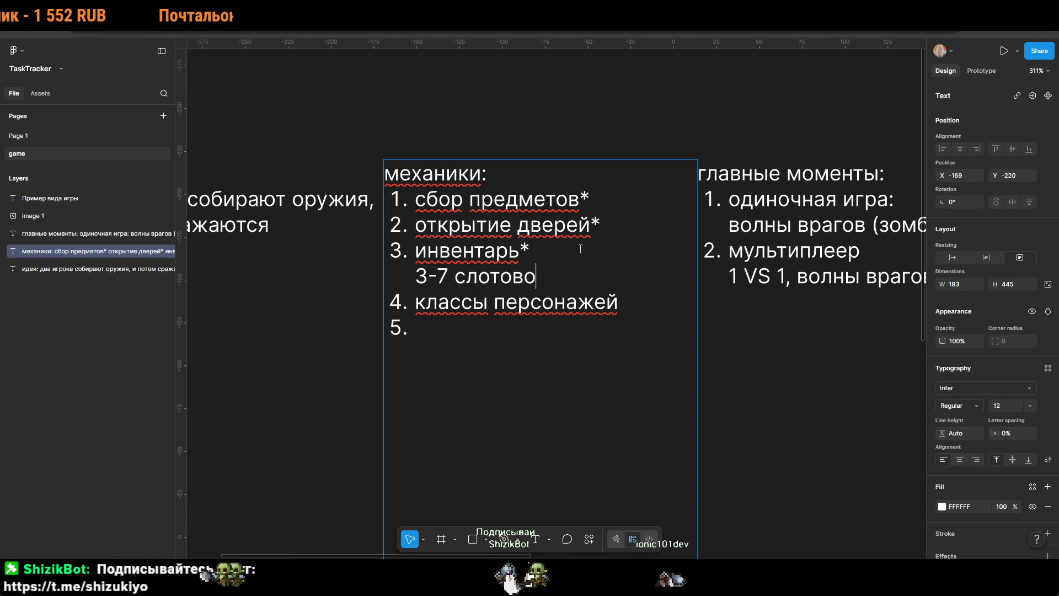
key("BackSpace")
type("внизу э")
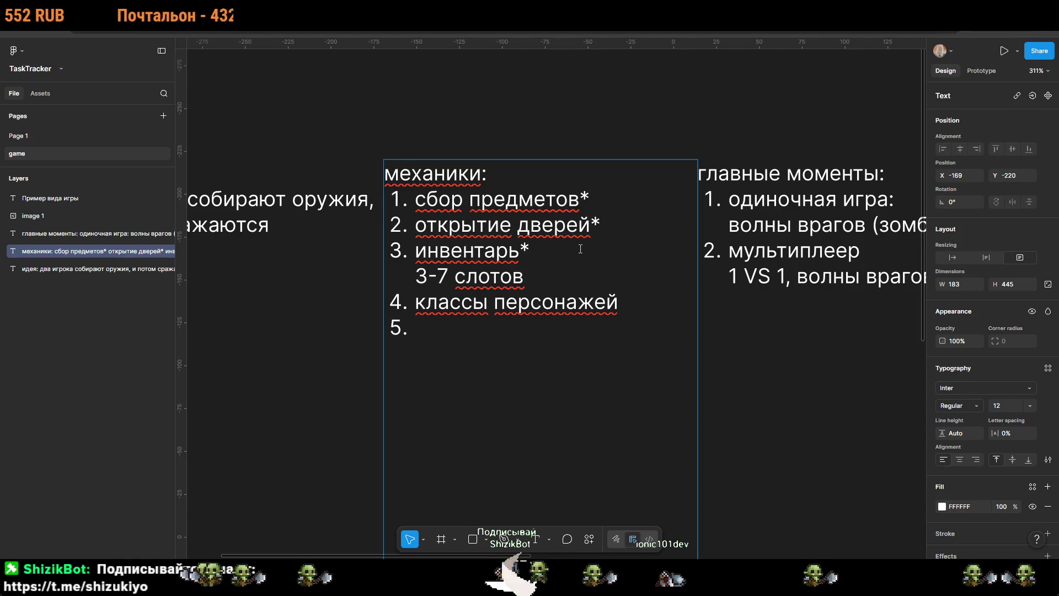
type("крана")
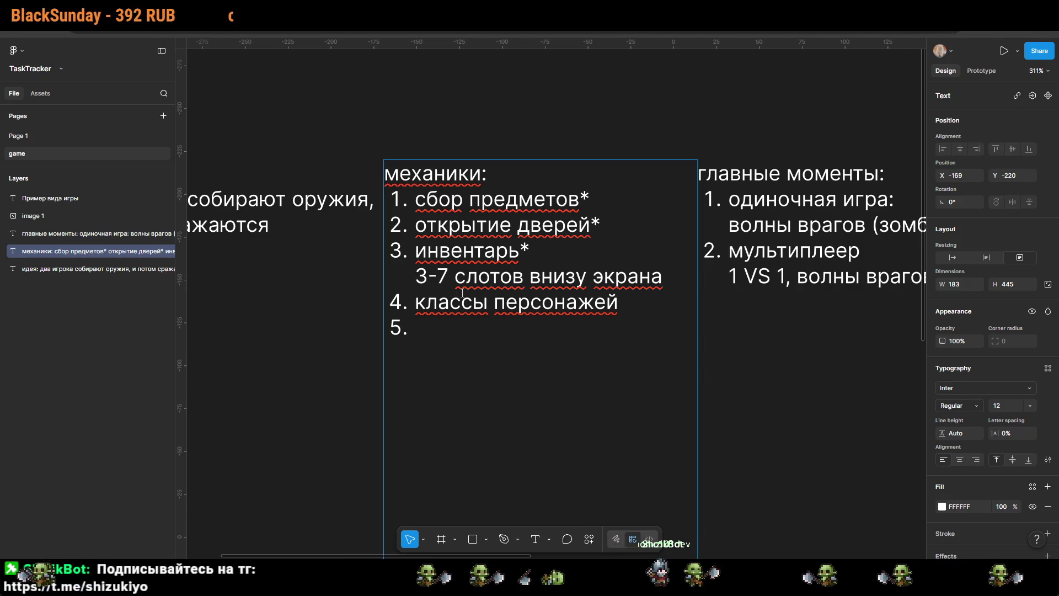
key("BackSpace")
type("1.")
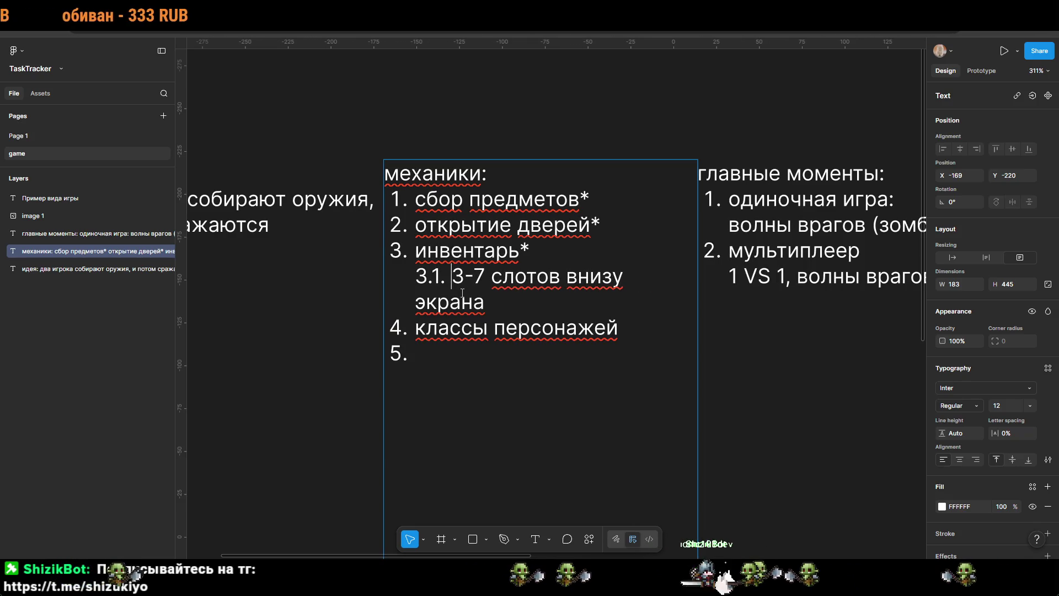
key("BackSpace")
key("BackSpace")
key("BackSpace")
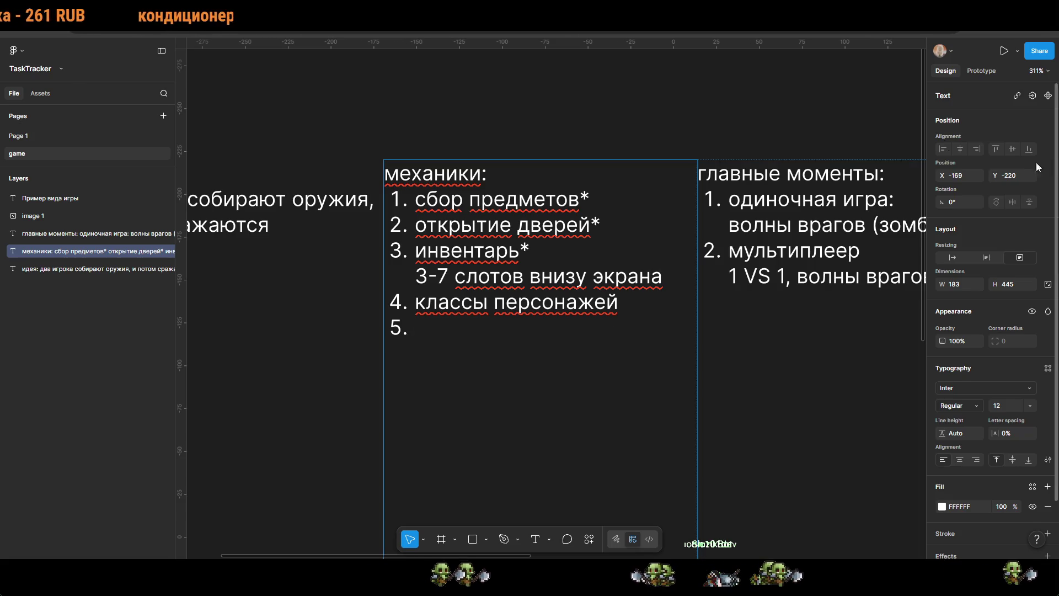
Step: Under сбор предметов*, add the sub-line 'предметы лежат на полу*/ спрятаны в шкафчиках'
key("shift+Return")
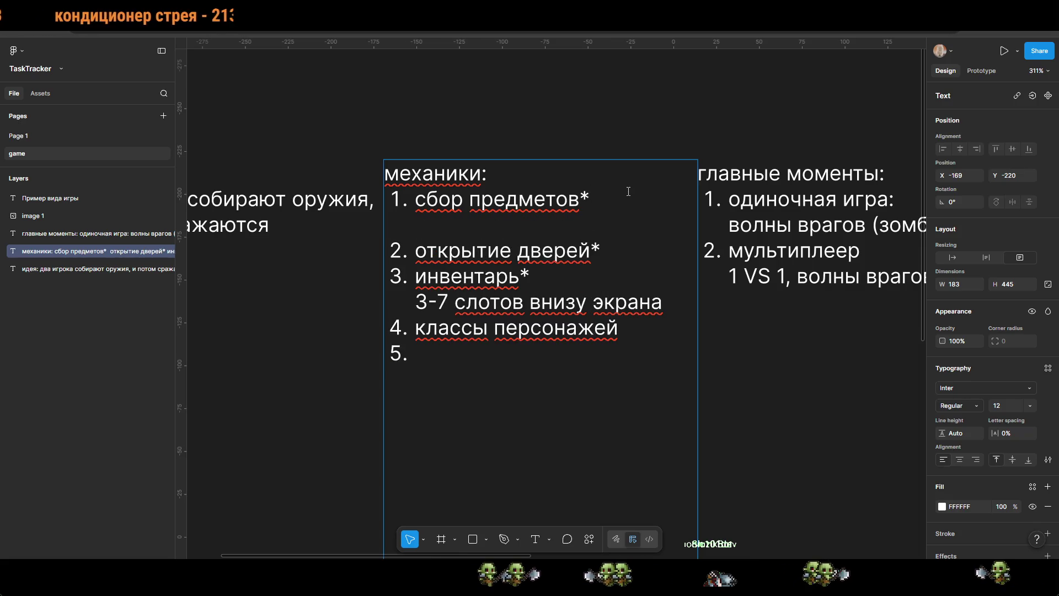
type("лут")
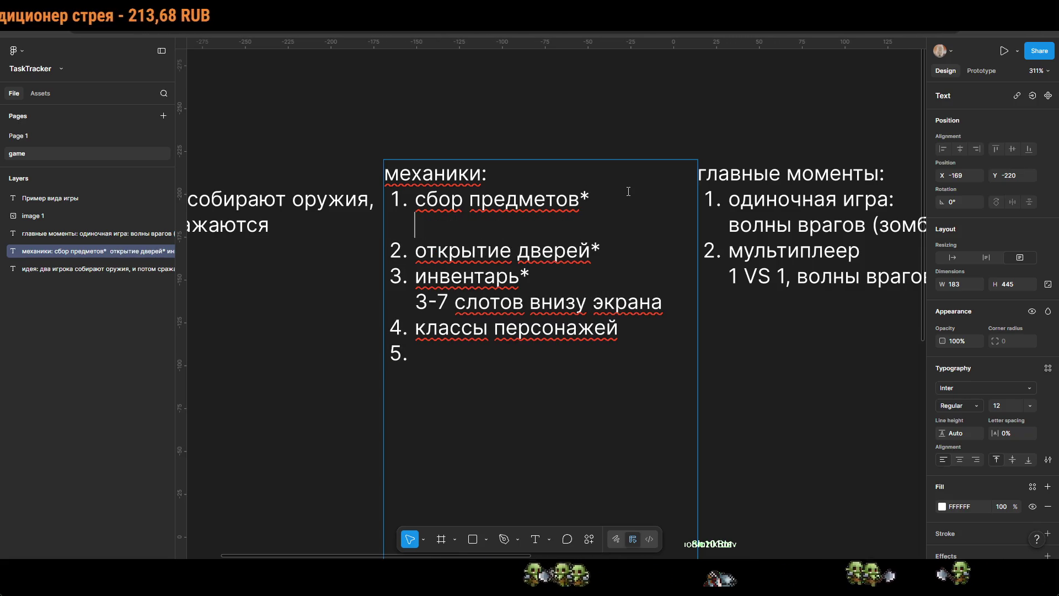
type("предмет")
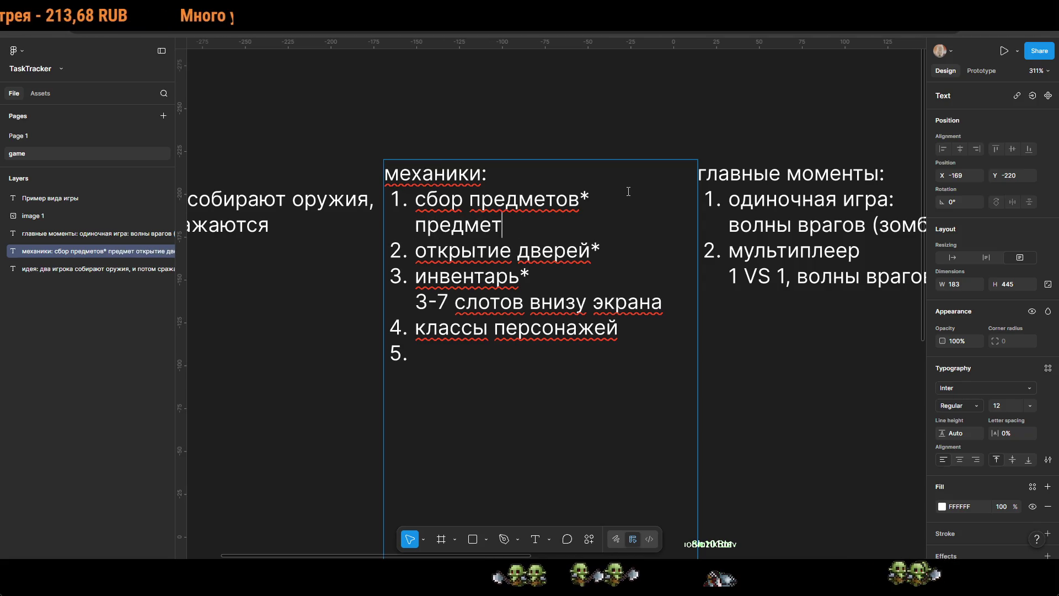
type("ы лежат на полу")
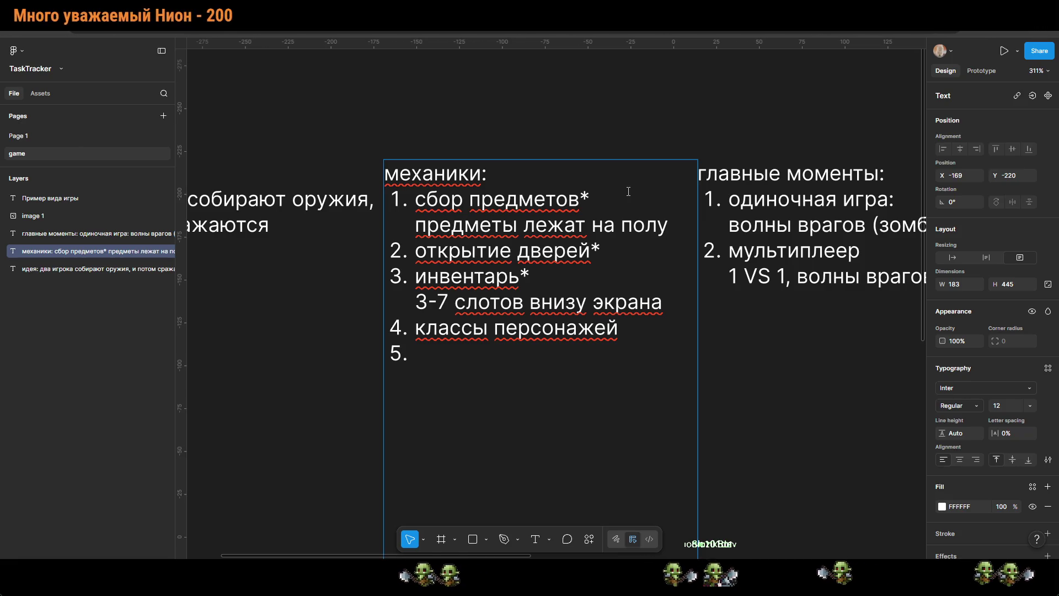
type("*/")
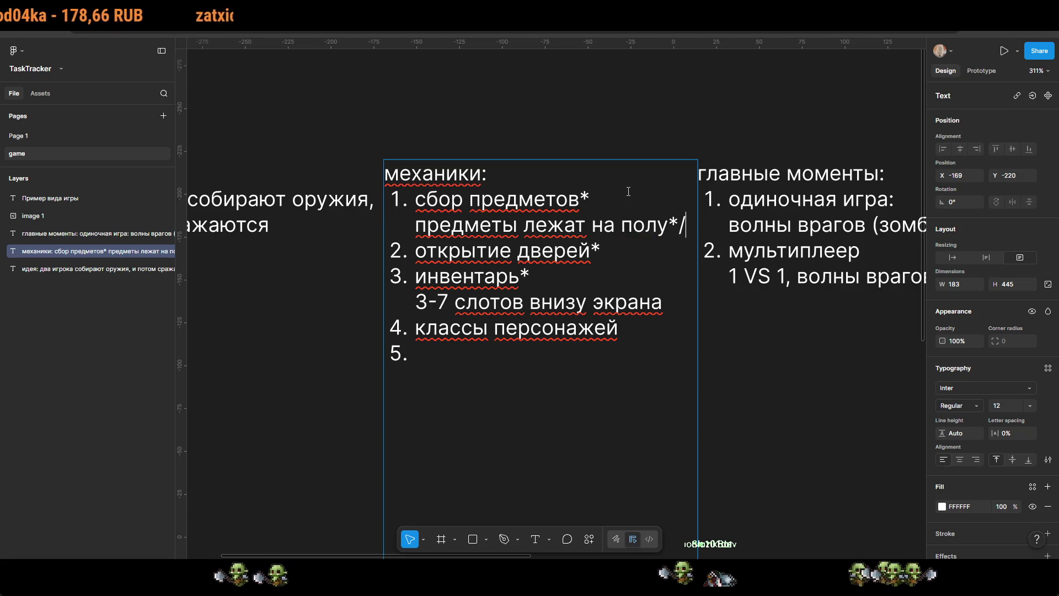
type("с")
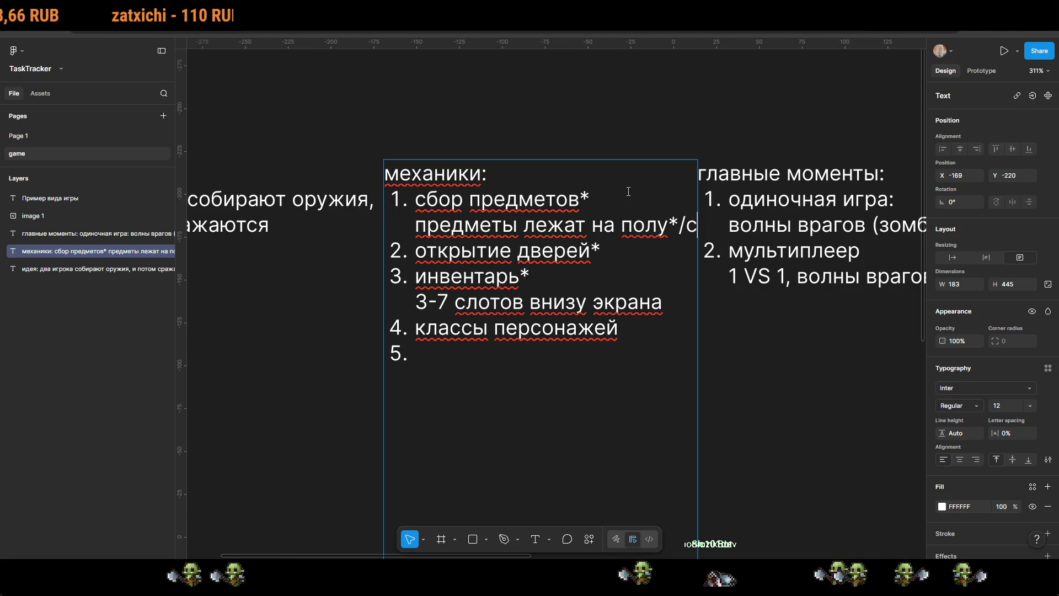
type("прятаны в ")
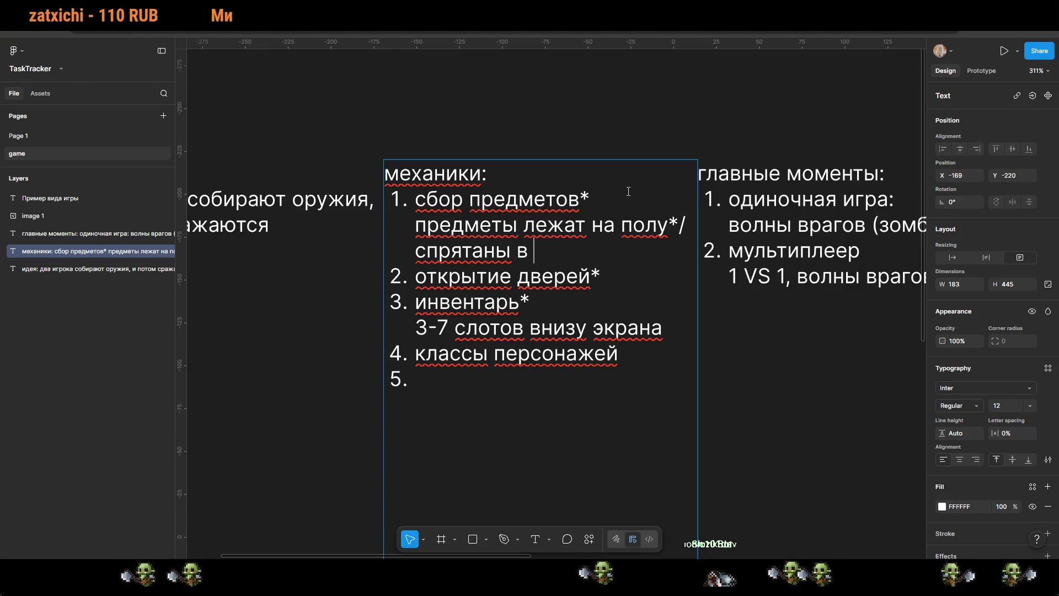
type("шкафчиках")
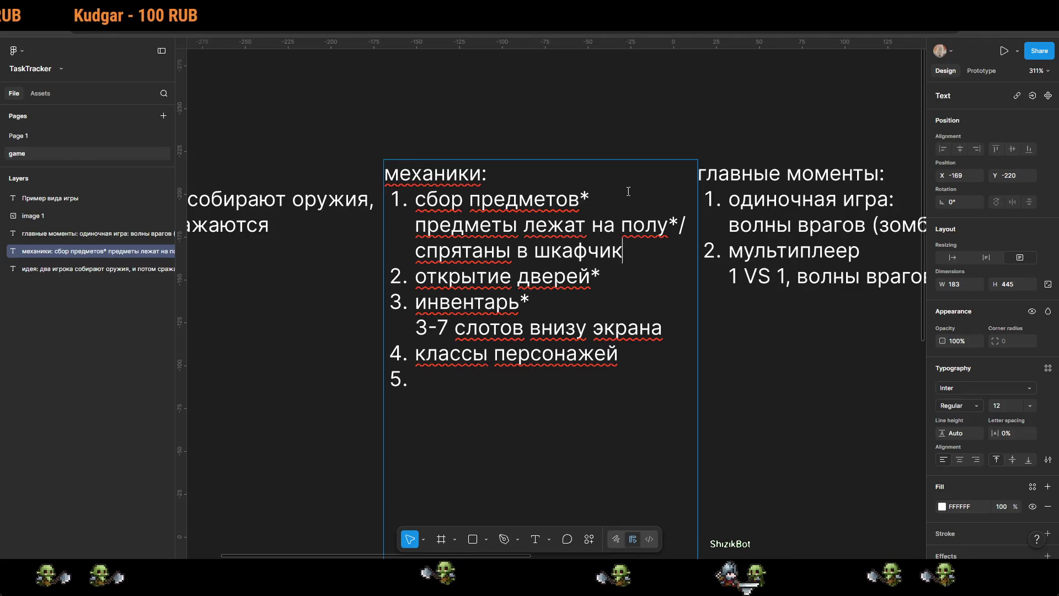
left_click(493, 381)
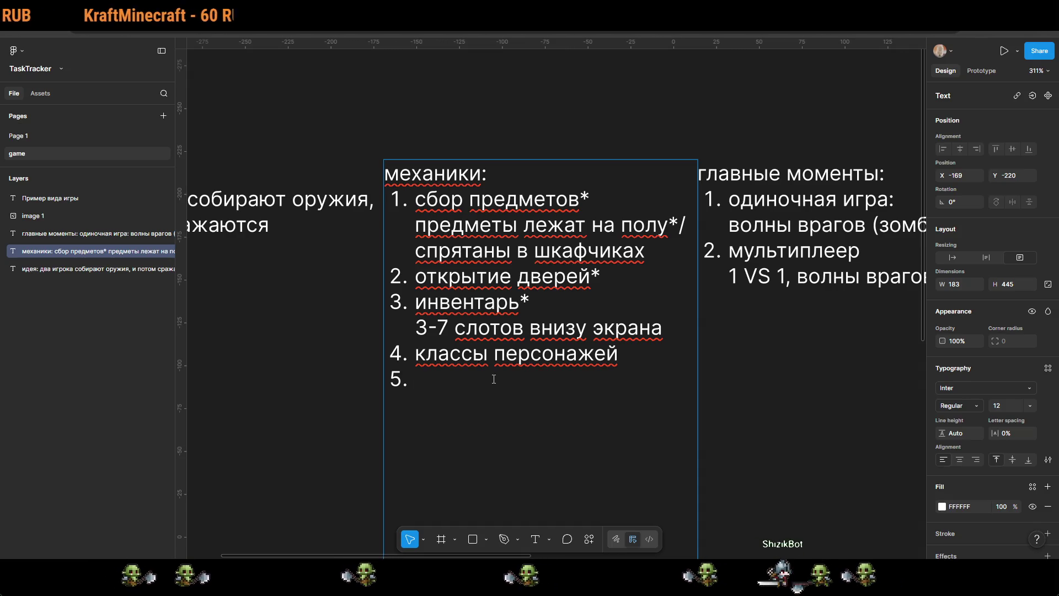
Step: Add the sub-line 'обычные двери*/двери с замком' under открытие дверей*
left_click(604, 271)
key("shift+Return")
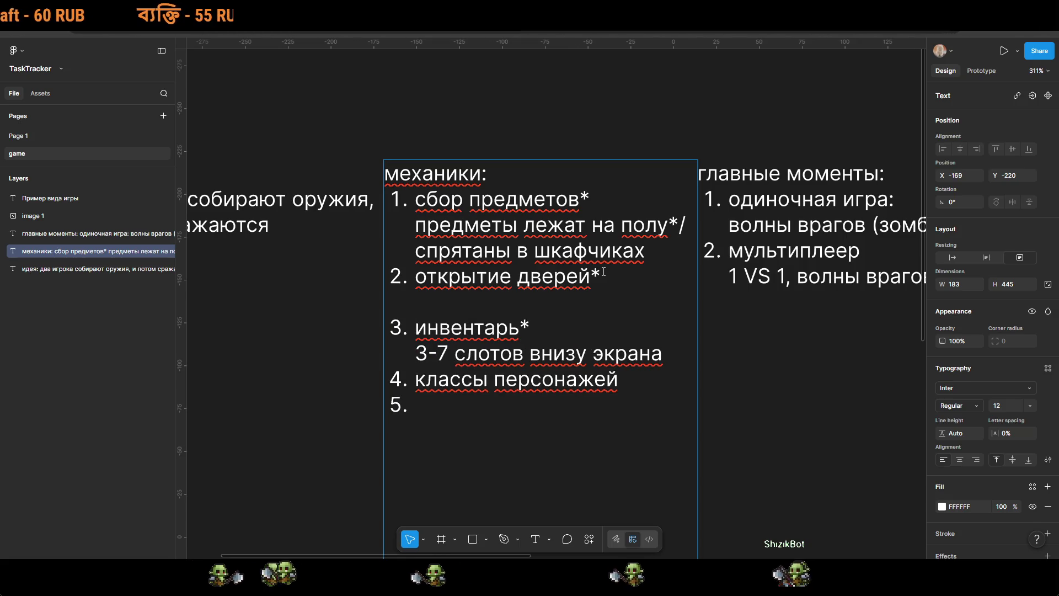
type("обычне")
key("BackSpace")
type("ые двери (нажа)")
key("Left")
type("нажать")
key("BackSpace")
key("BackSpace")
key("BackSpace")
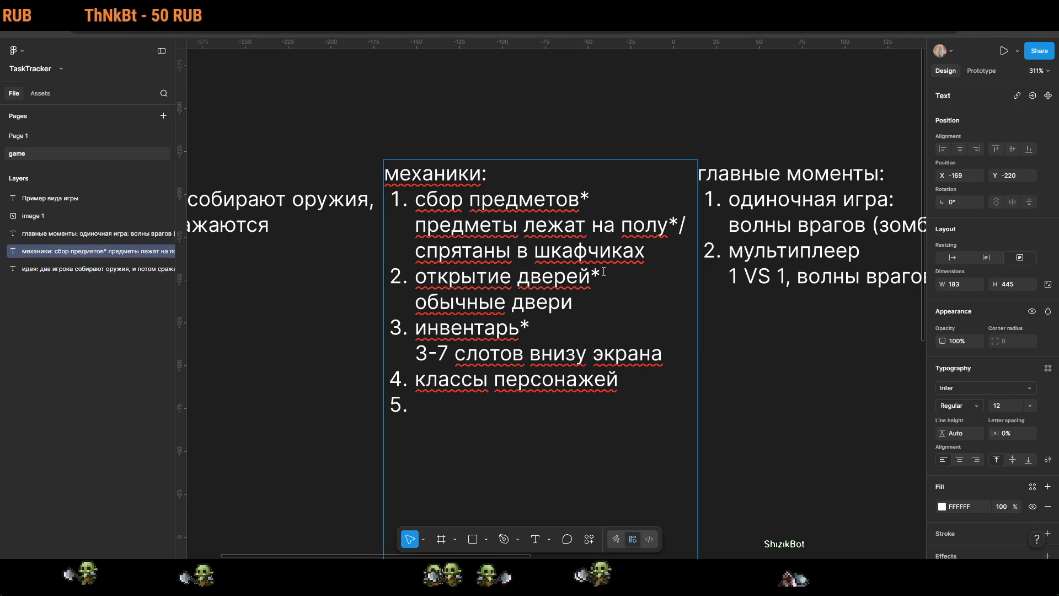
type("*?")
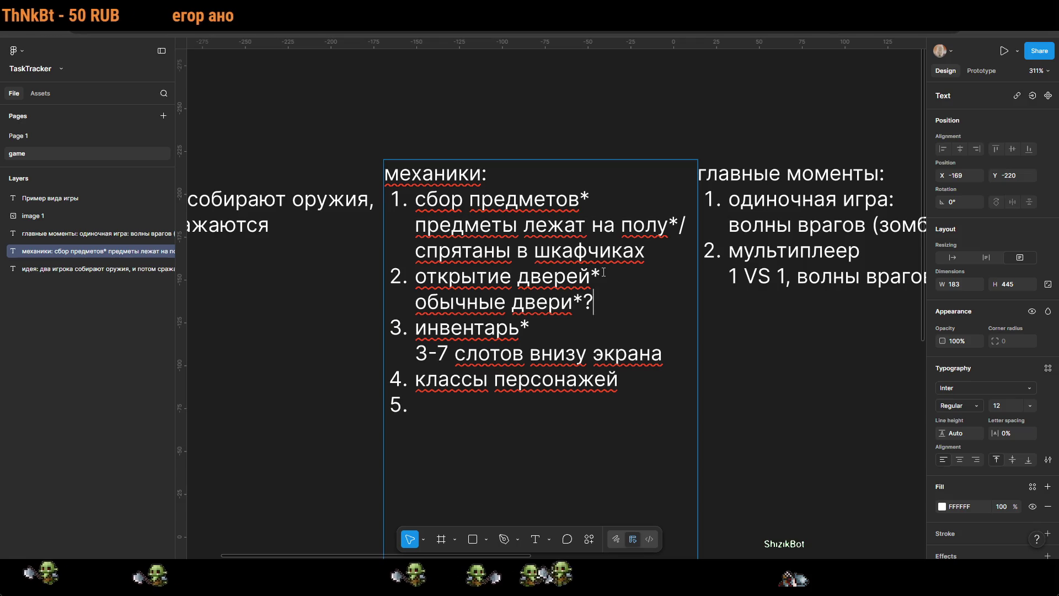
type("двери с")
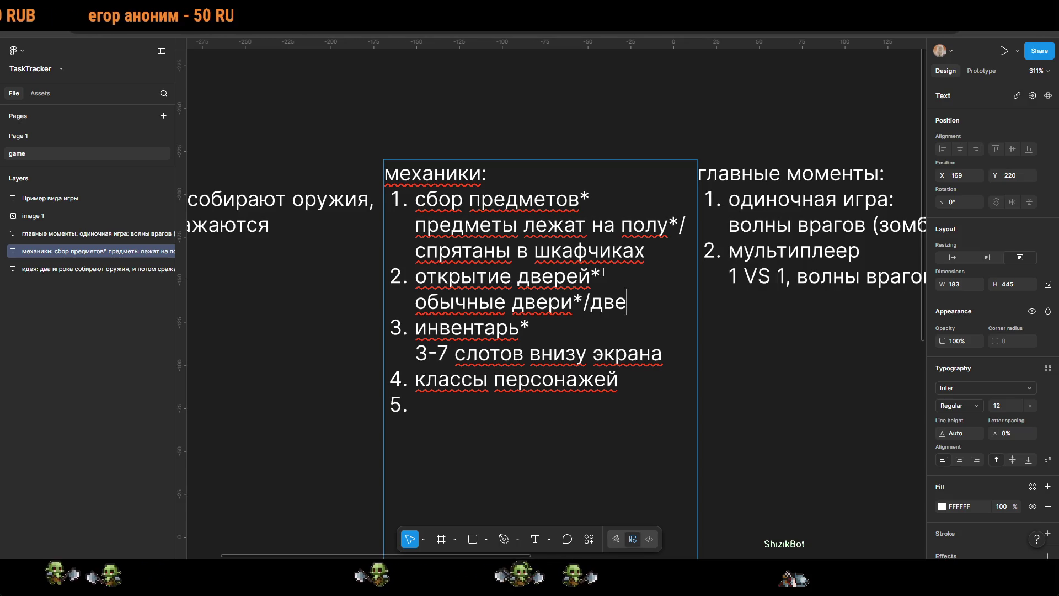
key("BackSpace")
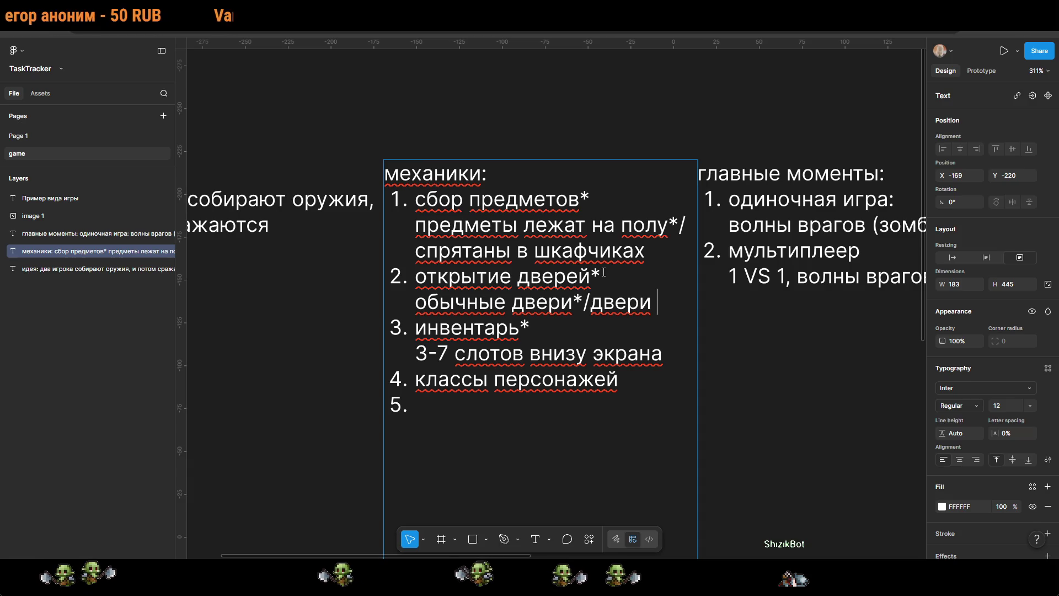
type("с замком")
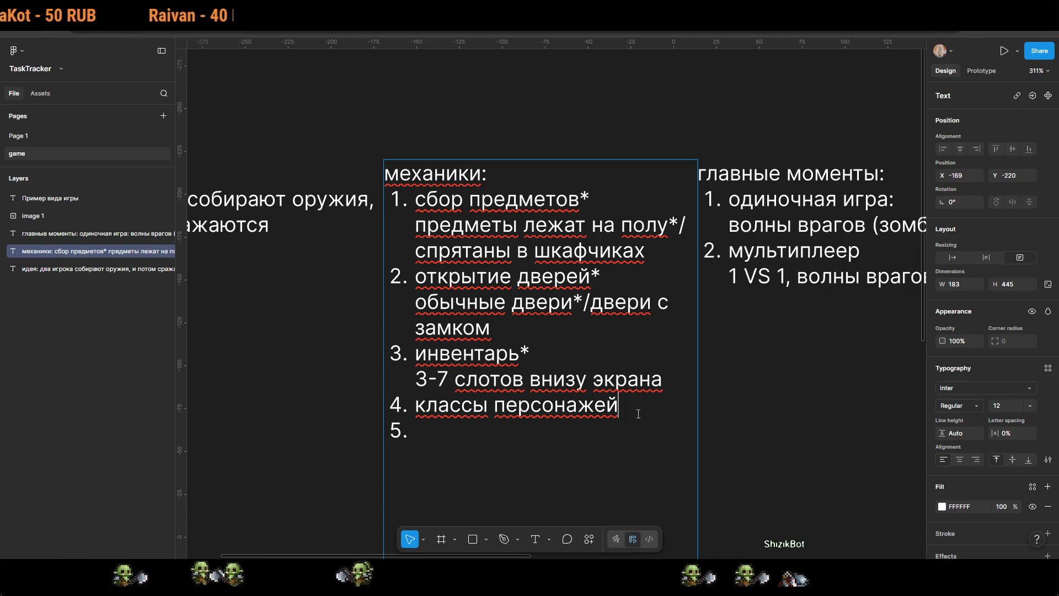
Step: Insert a blank line after the классы персонажей item
left_click(488, 445)
left_click(470, 429)
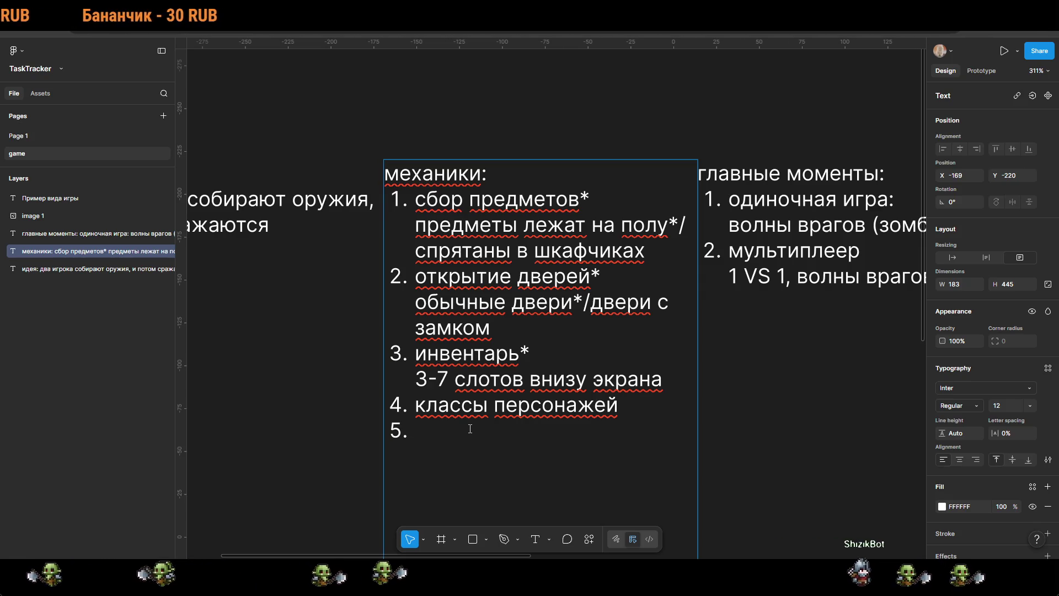
key("shift+Return")
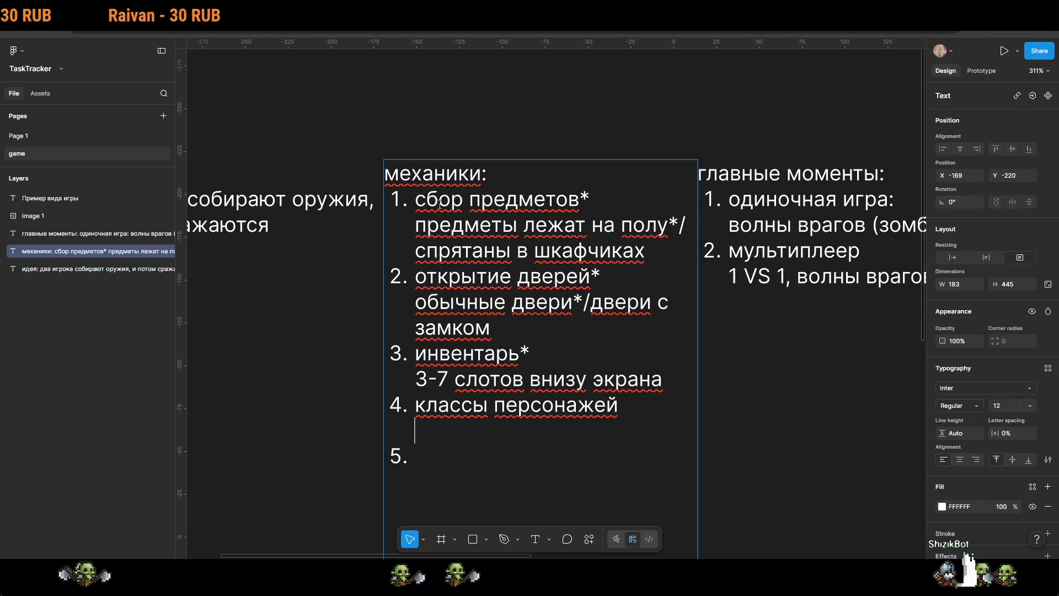
scroll(442, 193, "left", 3)
scroll(497, 221, "up", 1)
Step: Create a legend text note reading '* - в первую очередь делать' above the idea block
key("Escape")
key("t")
left_click(391, 148)
type("*")
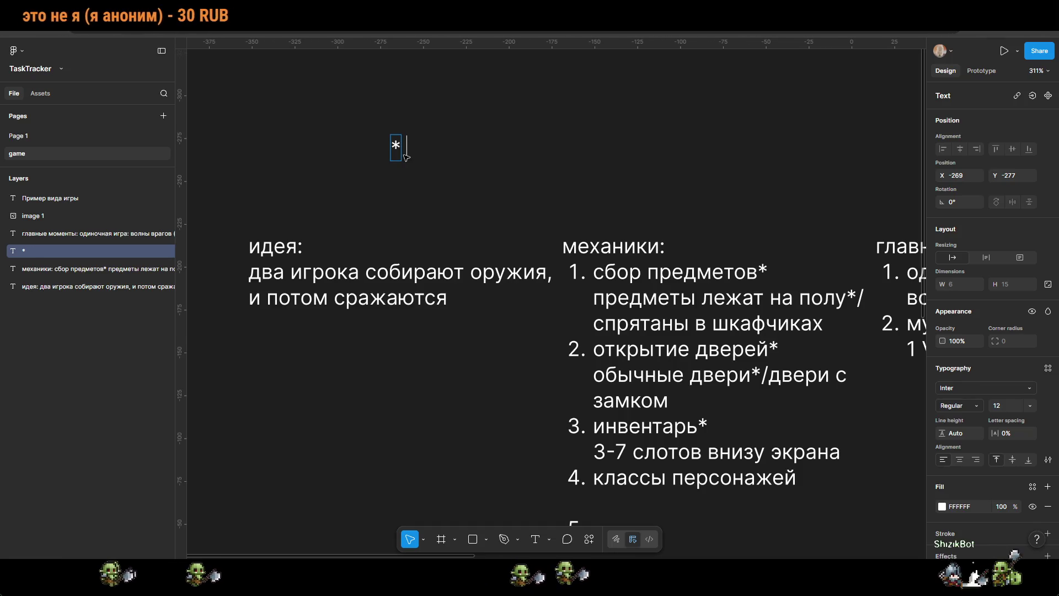
type("-")
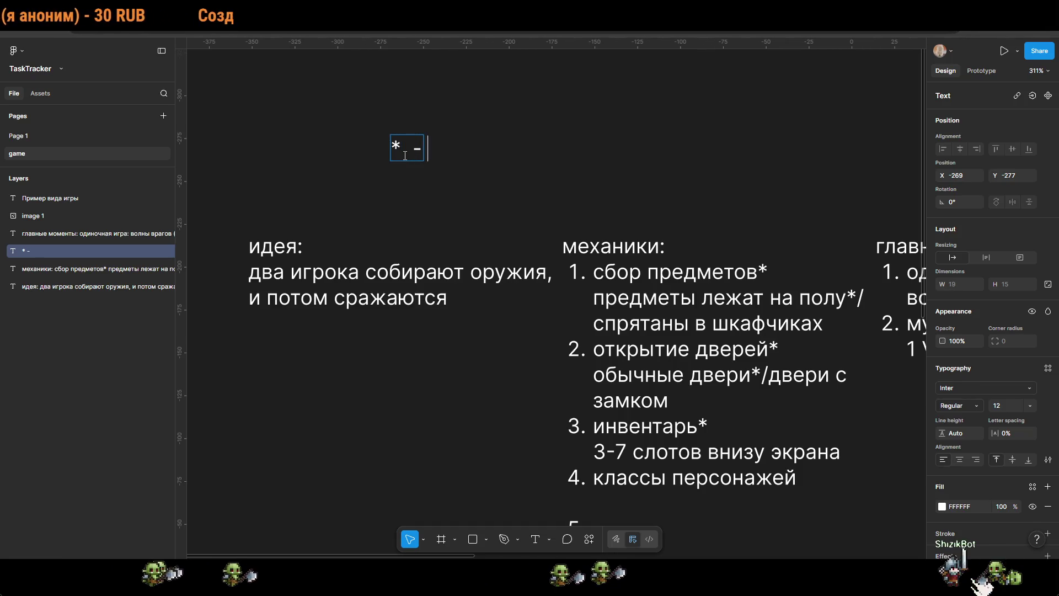
type("важ")
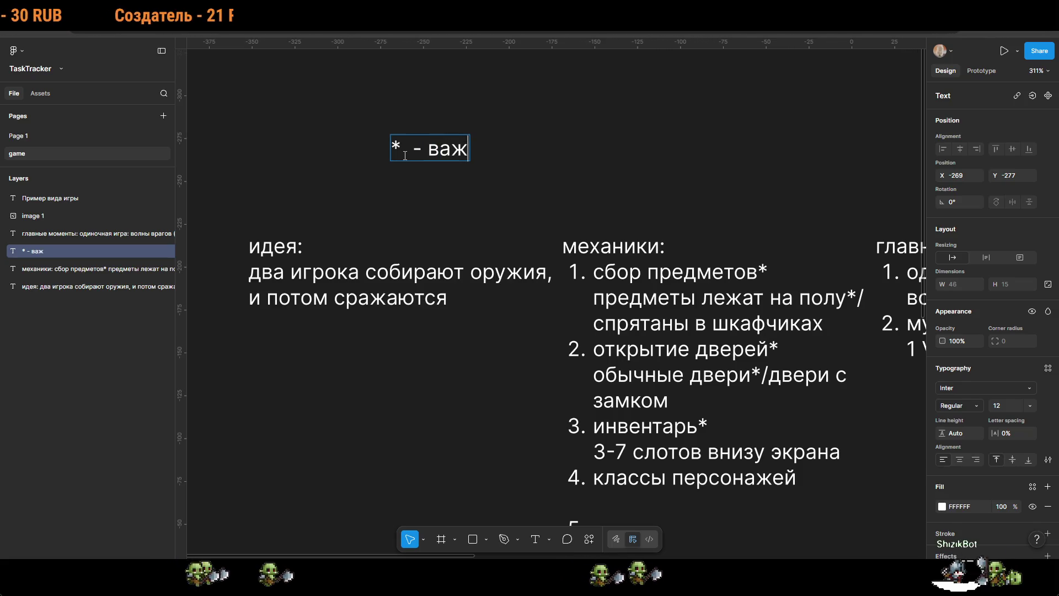
type("нов пер")
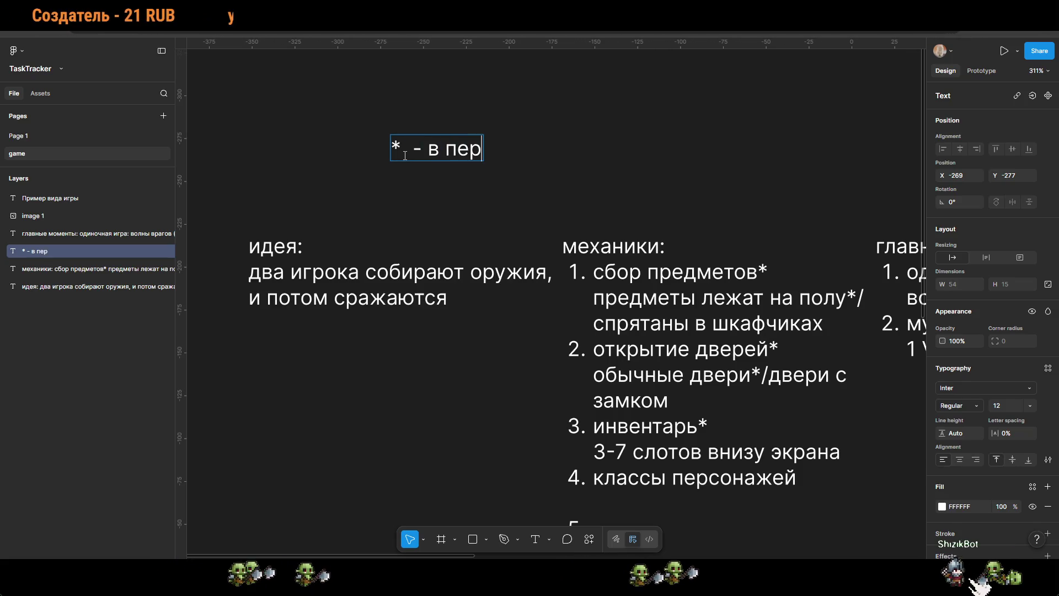
type("вую оцере")
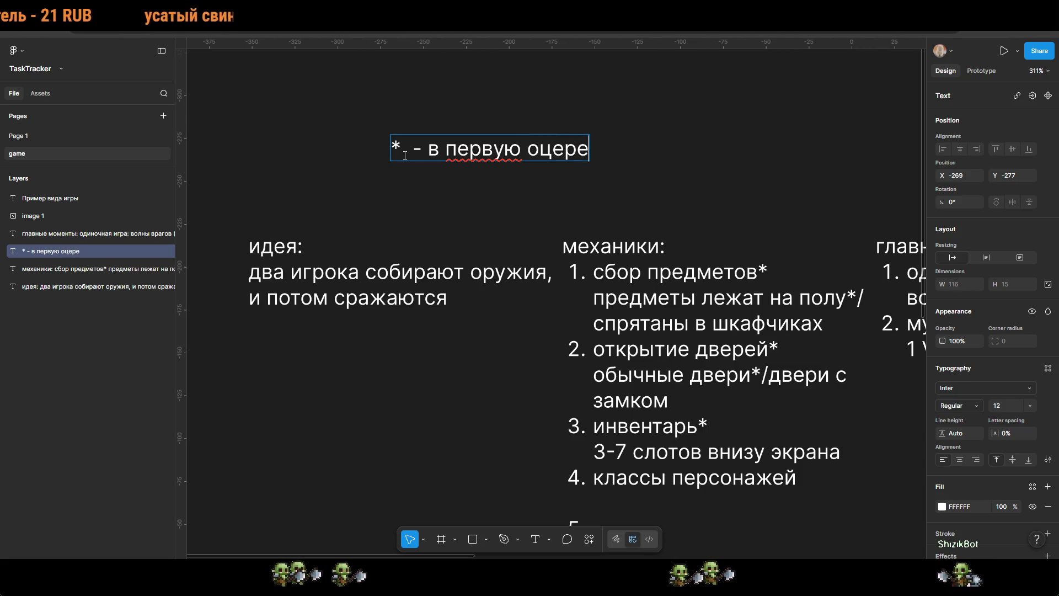
key("BackSpace")
key("BackSpace")
key("BackSpace")
type("чередб")
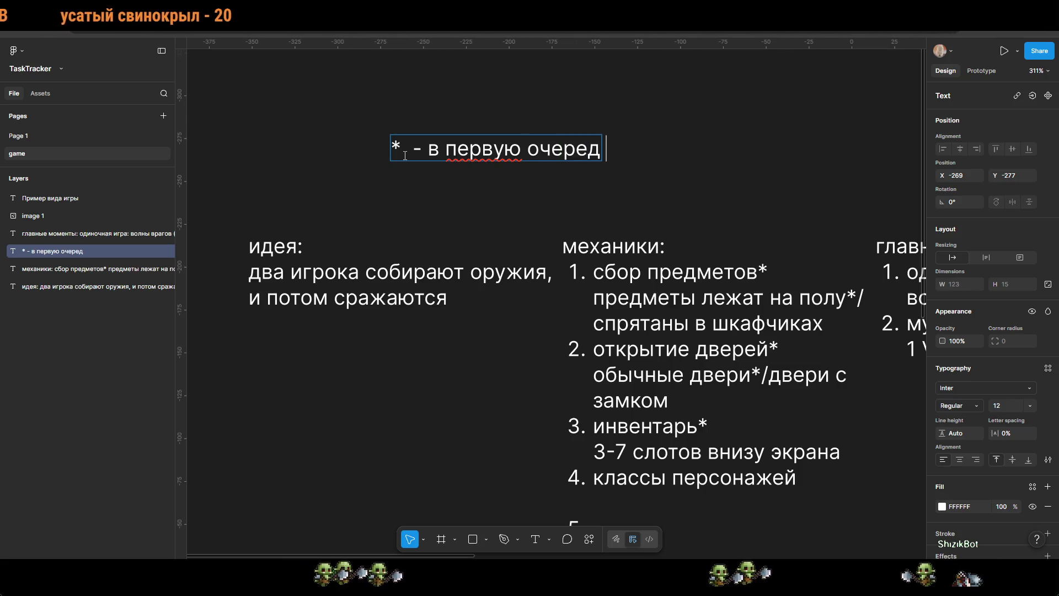
key("BackSpace")
key("BackSpace")
type("ь")
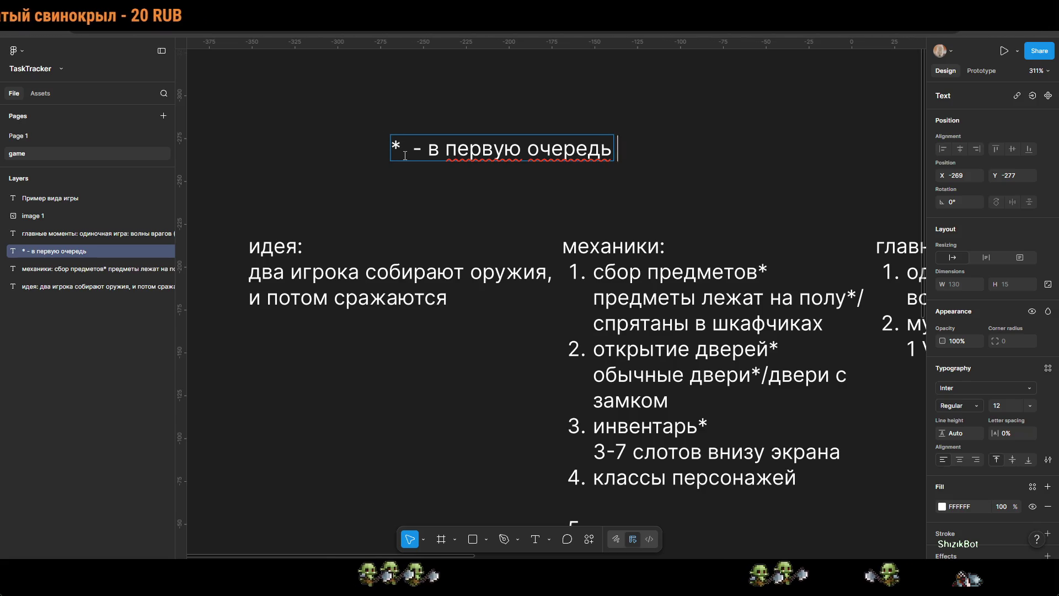
type(" делать")
left_click(436, 188)
Step: Move the legend note rightward above the mechanics list and resume editing the mechanics text
left_click_drag(465, 149, 615, 190)
left_click(473, 137)
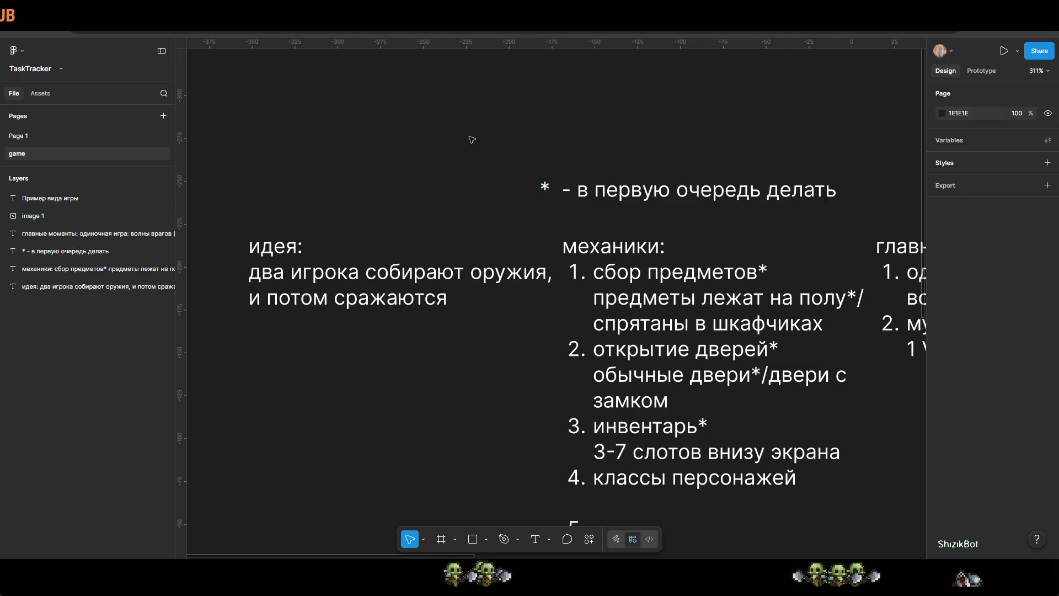
scroll(666, 314, "down", 2)
scroll(666, 315, "right", 3)
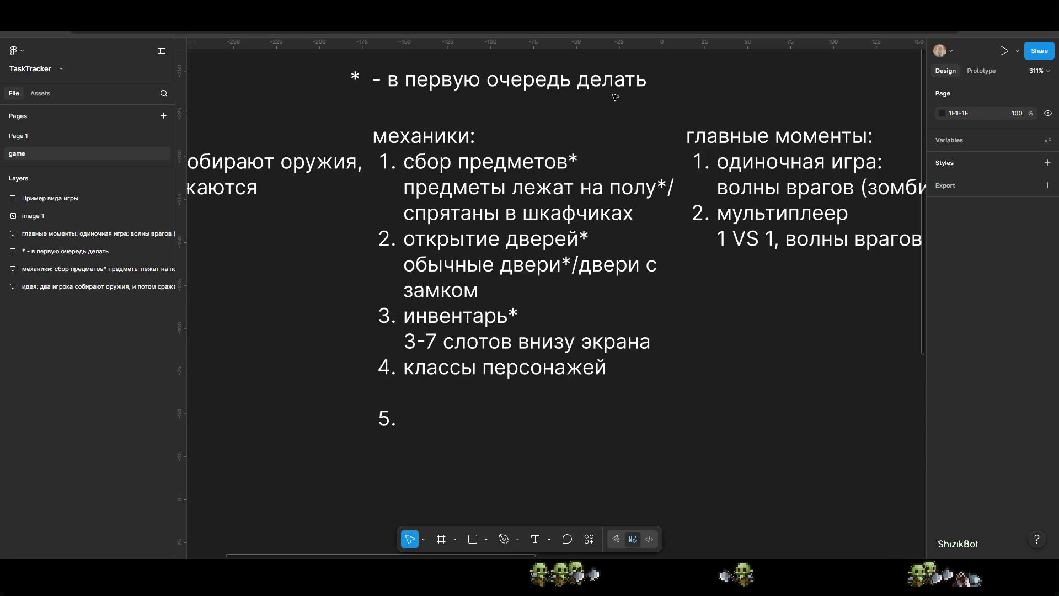
double_click(594, 390)
left_click(588, 392)
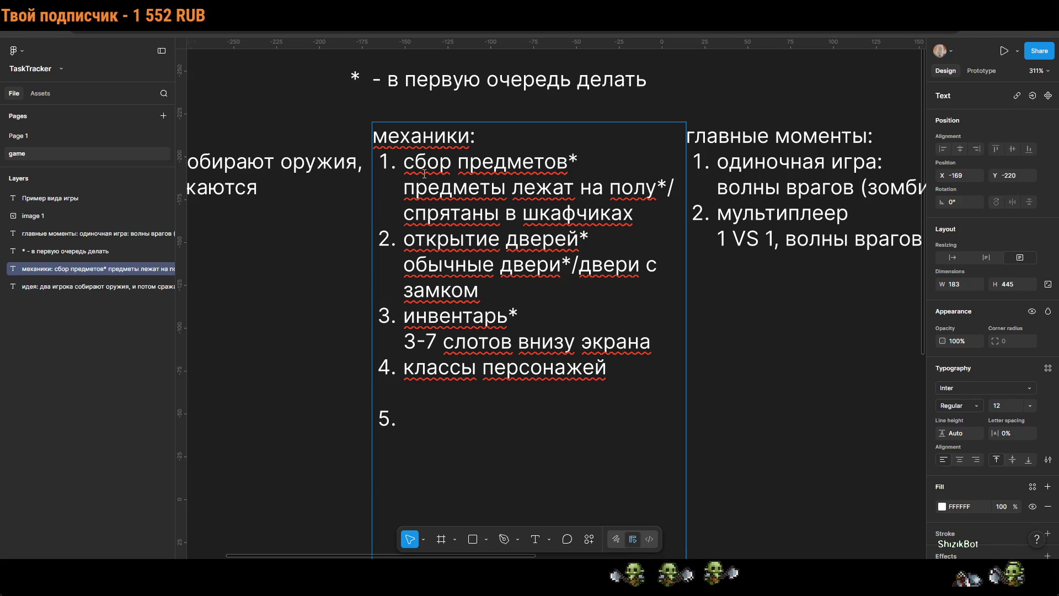
Step: Add the note 'разное хп, скорость и тд' under классы персонажей
type("*")
key("BackSpace")
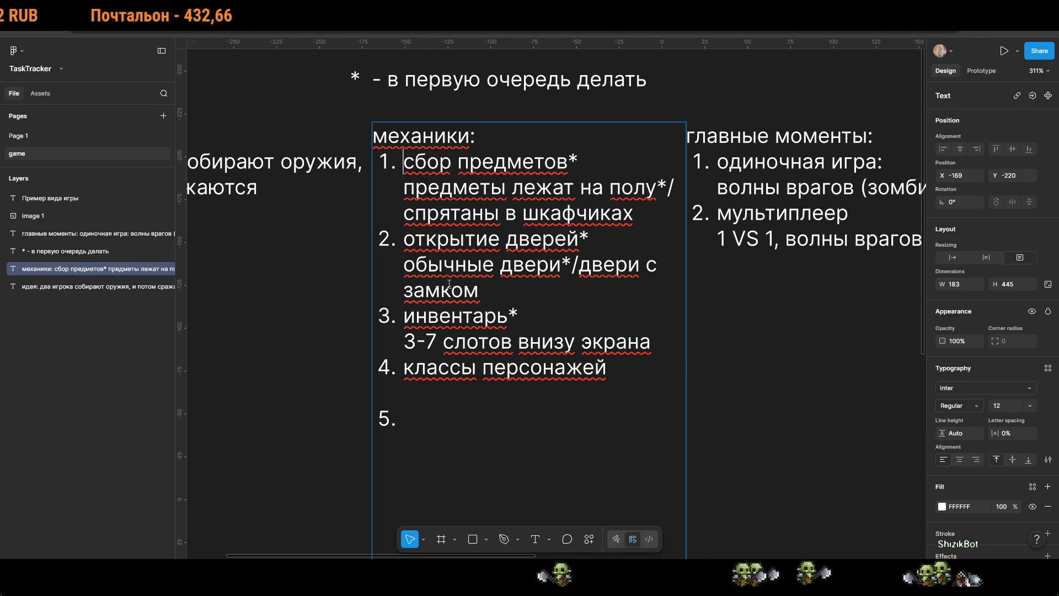
left_click(482, 388)
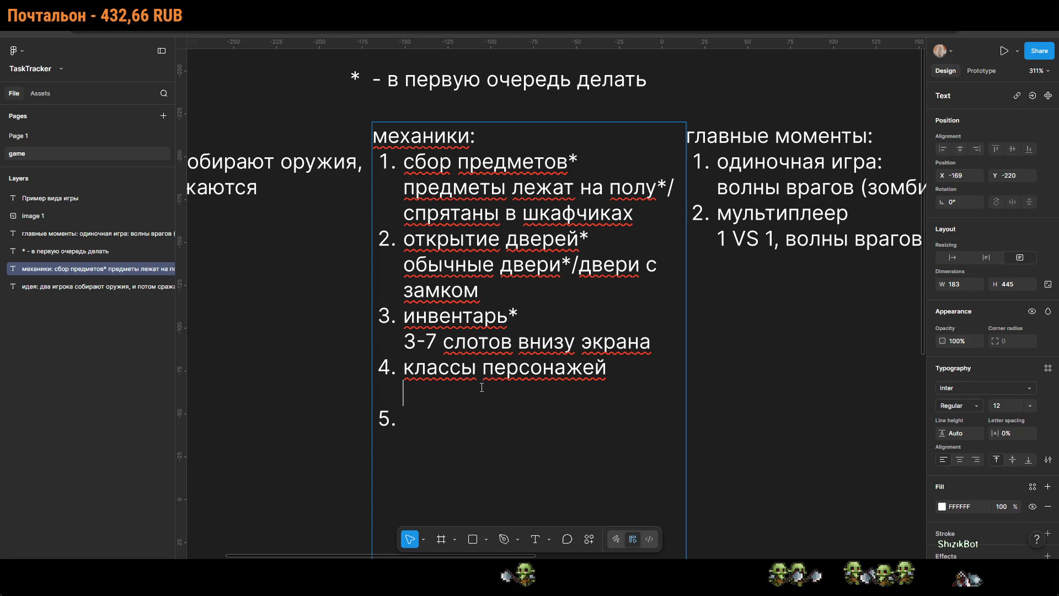
type("рахное")
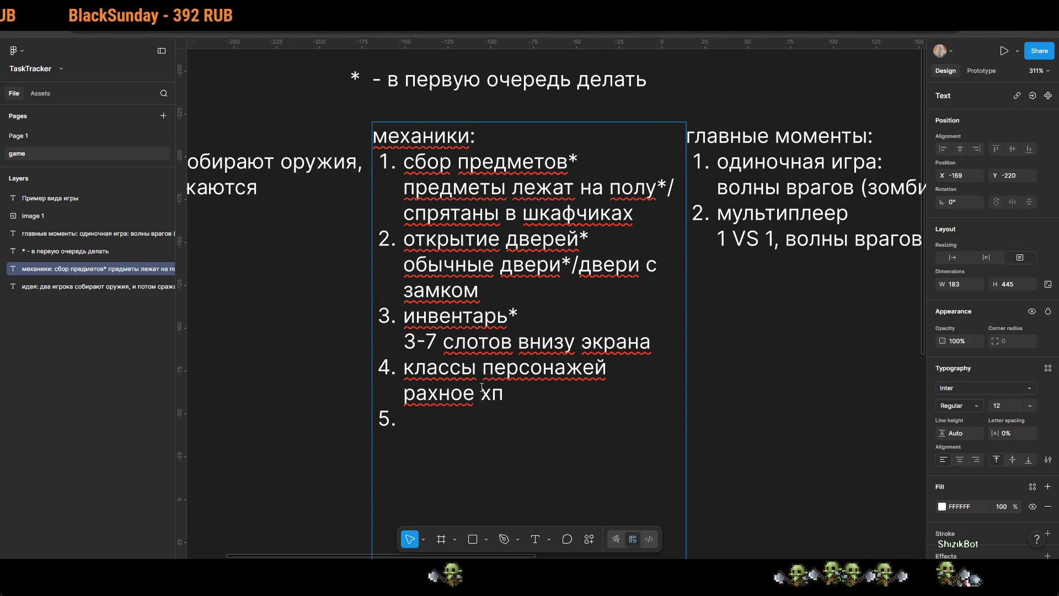
key("ctrl+BackSpace")
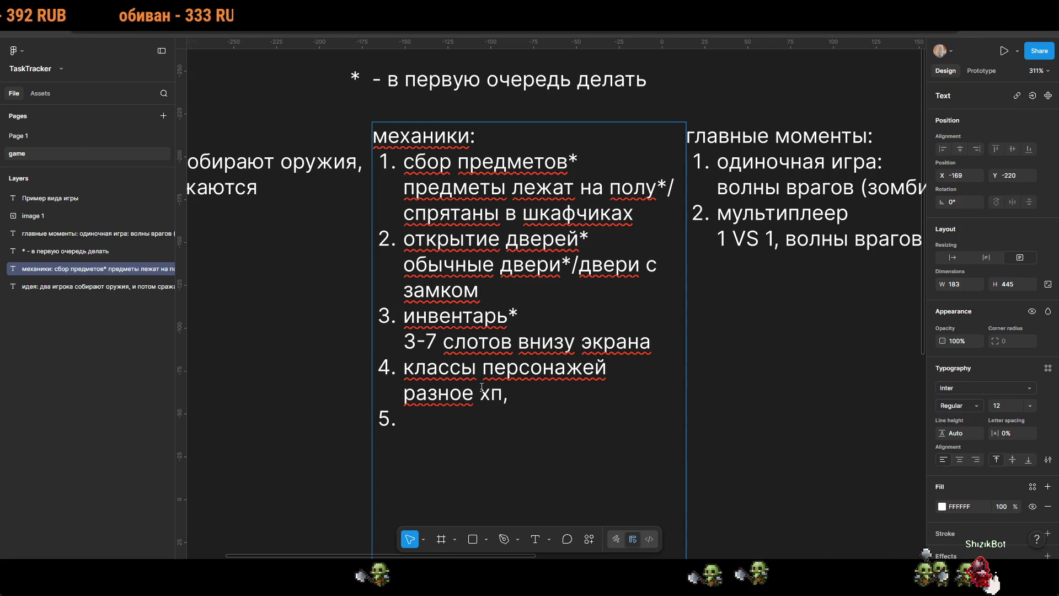
type(" скорост")
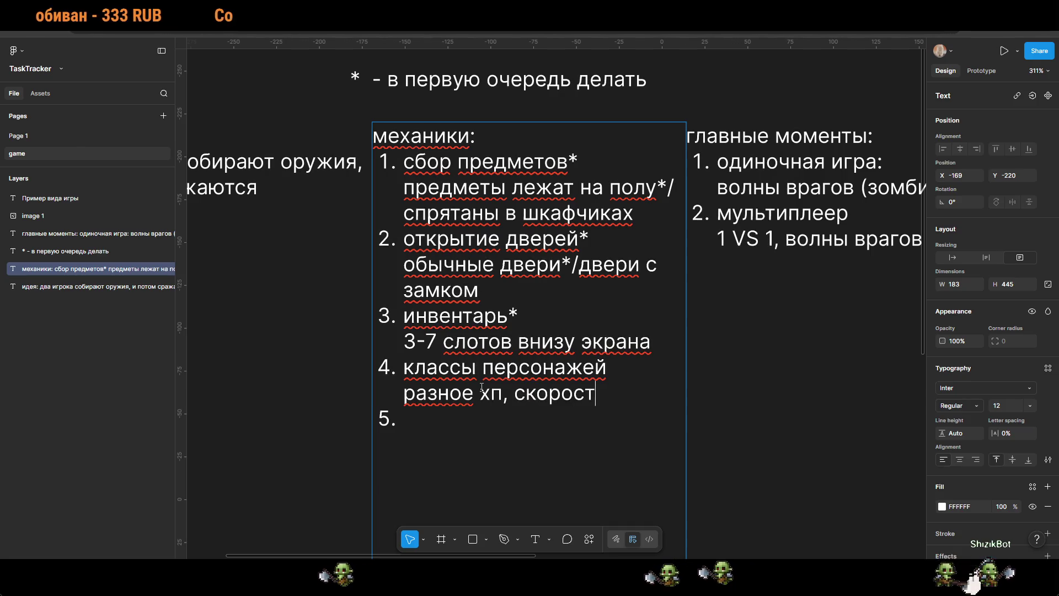
key("BackSpace")
key("BackSpace")
type("и тд")
key("BackSpace")
key("BackSpace")
type("тд")
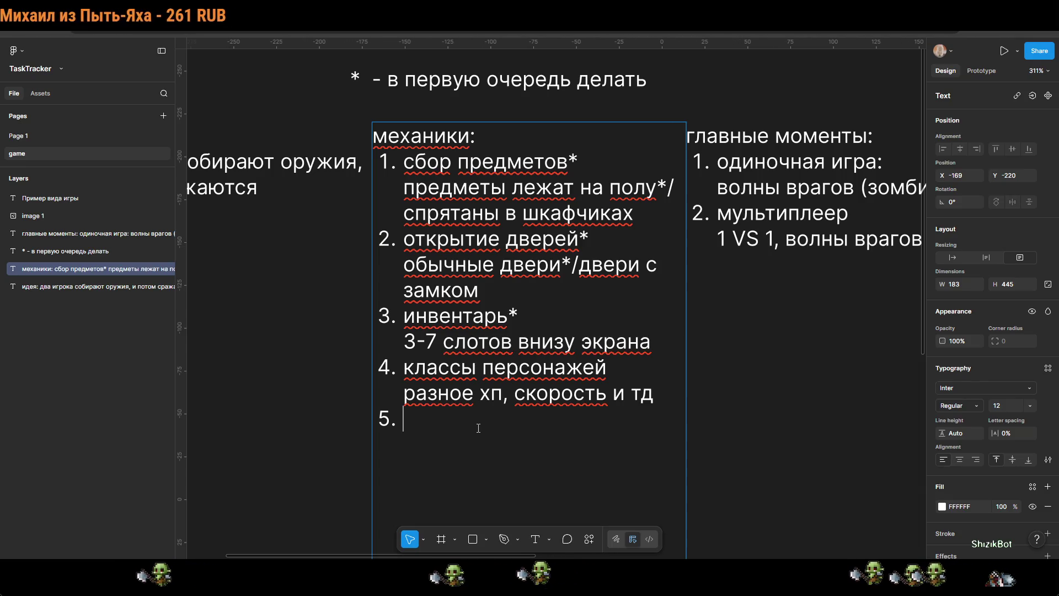
Step: Add a 'разные карты' item to the mechanics list
type("разыне")
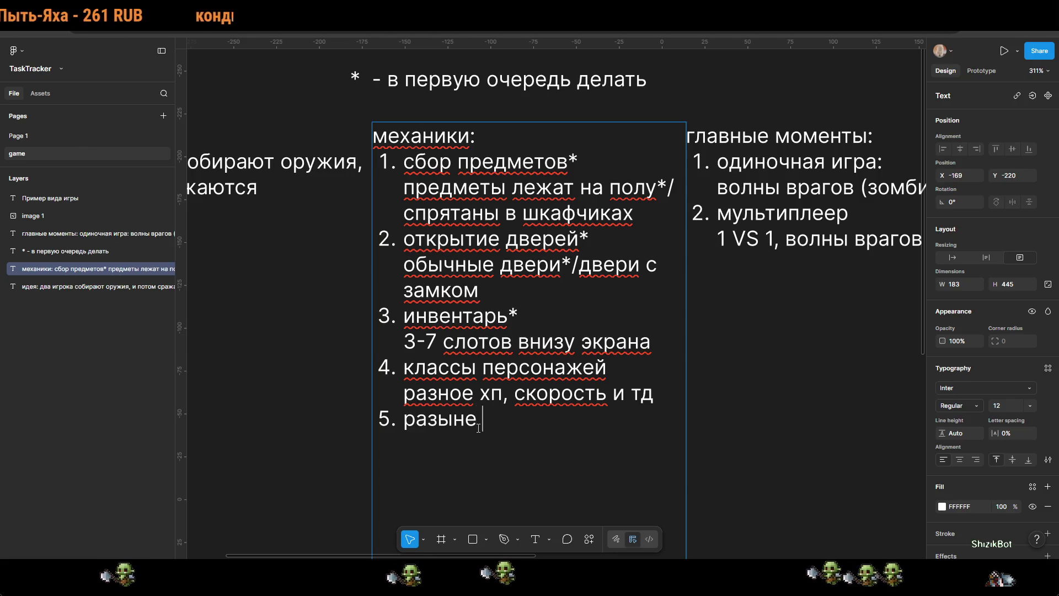
key("BackSpace")
key("BackSpace")
key("BackSpace")
type("ные кар")
type("ыт")
key("Return")
key("BackSpace")
key("BackSpace")
key("BackSpace")
type("ты")
key("BackSpace")
key("BackSpace")
type("рты")
key("Return")
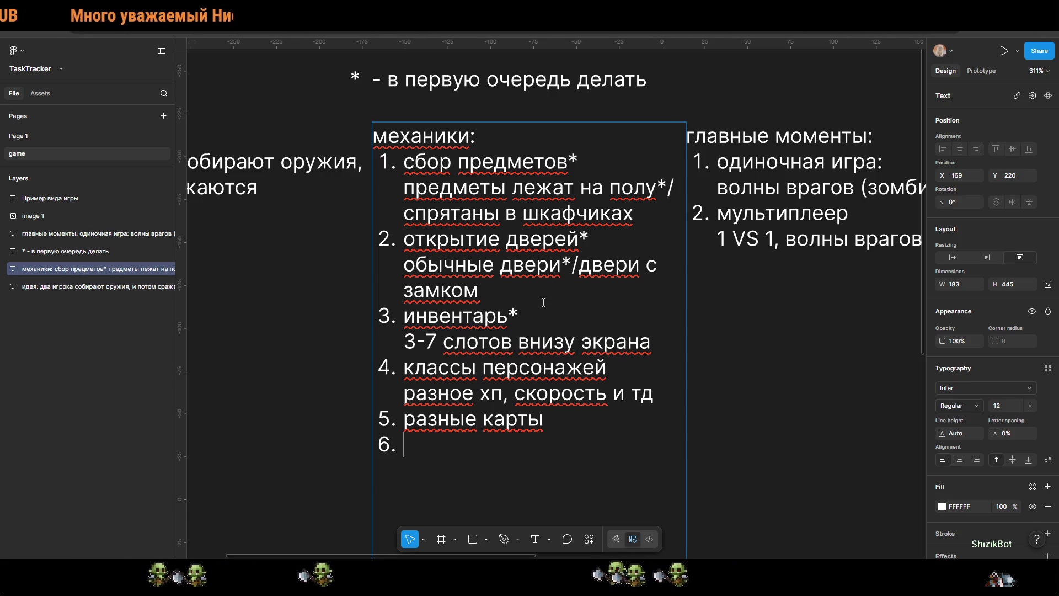
Step: Insert 'стамина*' as item 4 after inventory and remove the stray blank lines
left_click(664, 342)
key("Return")
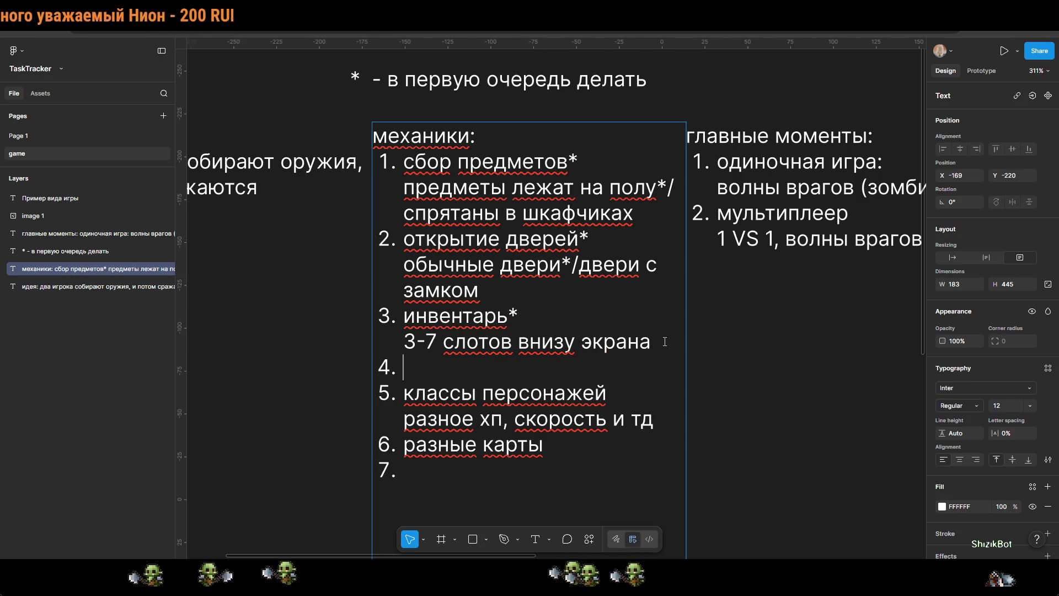
type("стамина*")
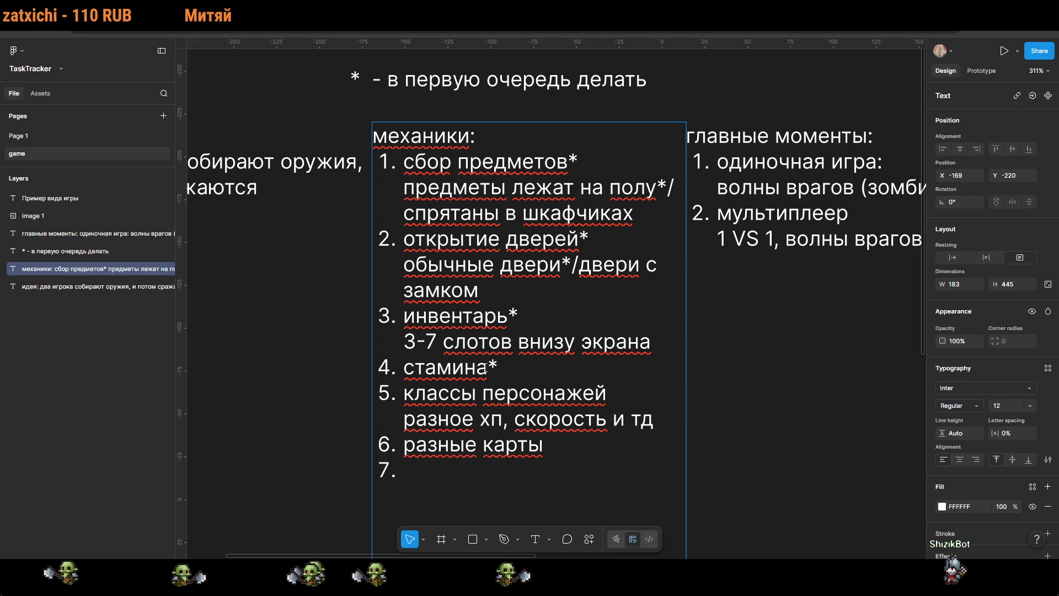
key("Return")
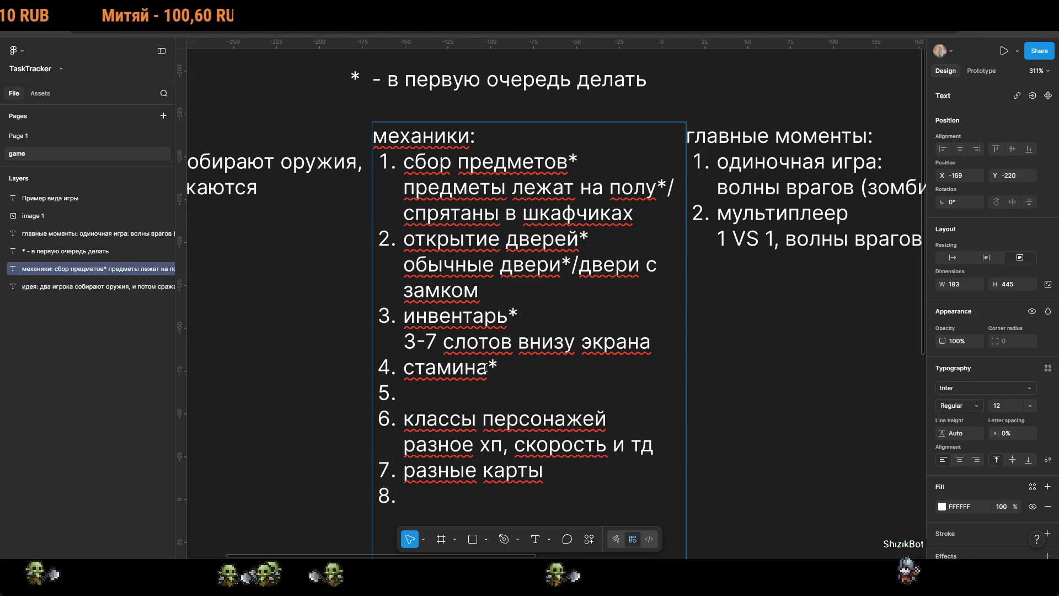
type("к")
key("BackSpace")
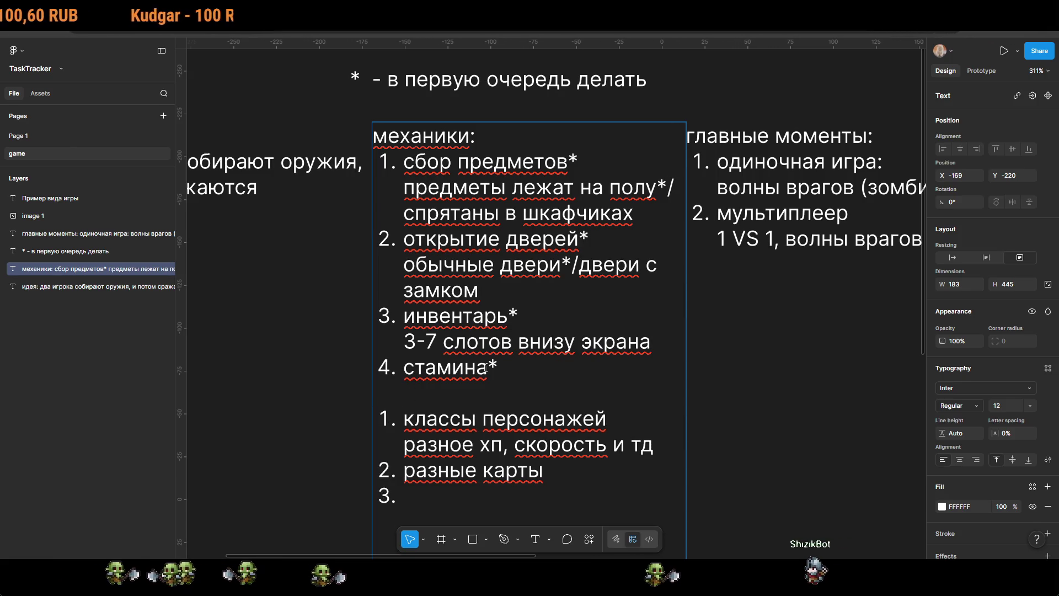
key("BackSpace")
Step: Add a 'режимы:' heading beneath главные моменты
left_click(760, 260)
scroll(760, 260, "down", 3)
scroll(761, 259, "right", 2)
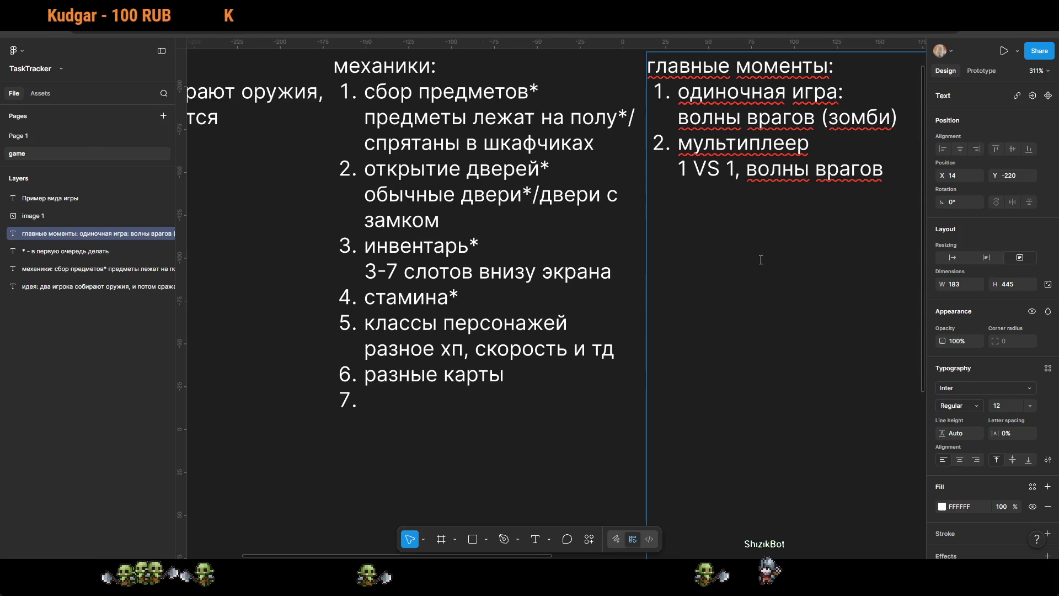
scroll(893, 174, "up", 3)
scroll(893, 175, "left", 2)
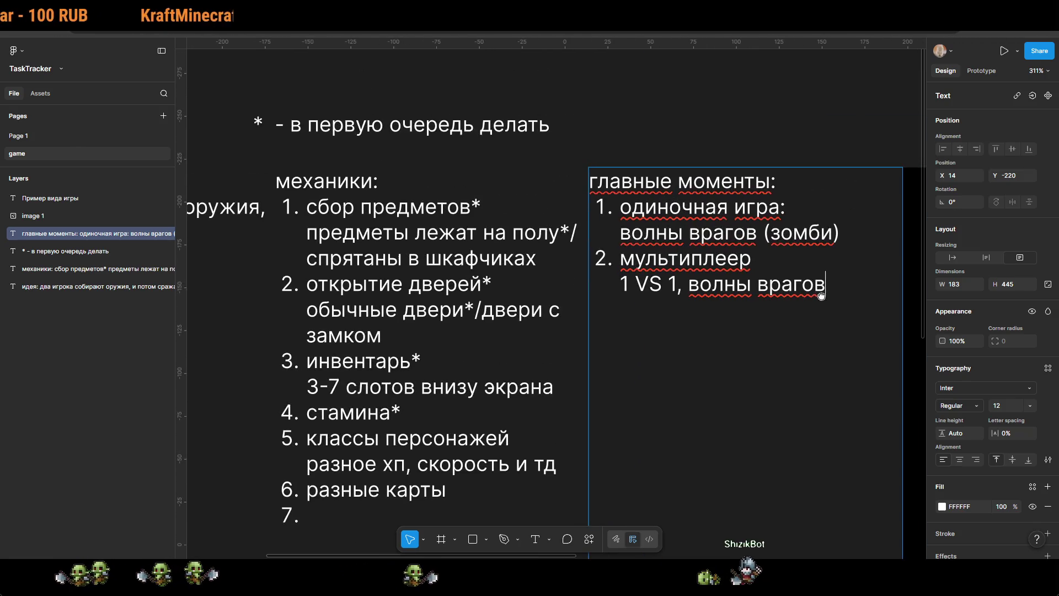
key("Return")
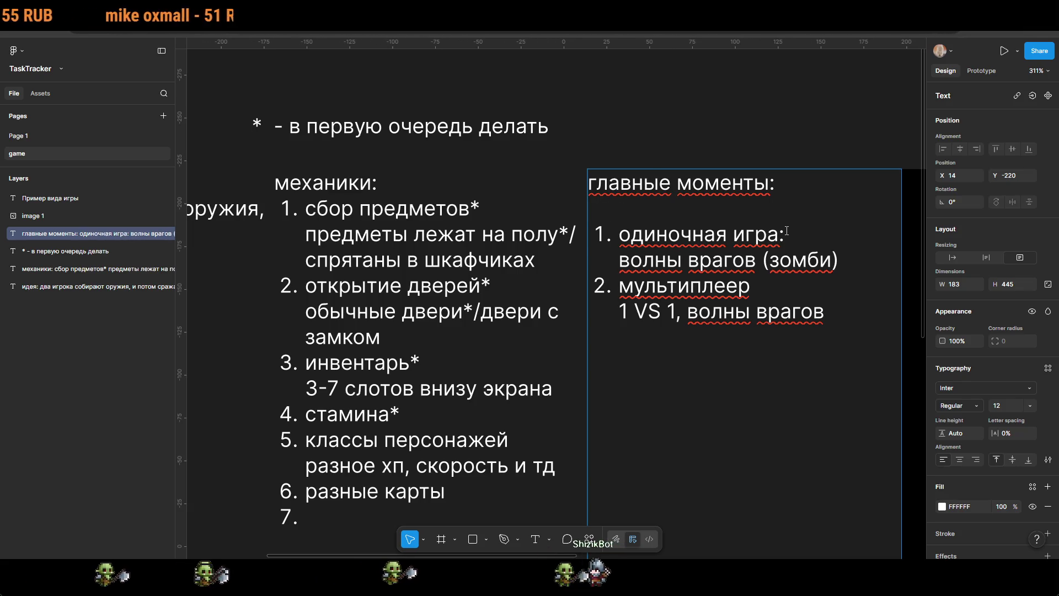
key("Return")
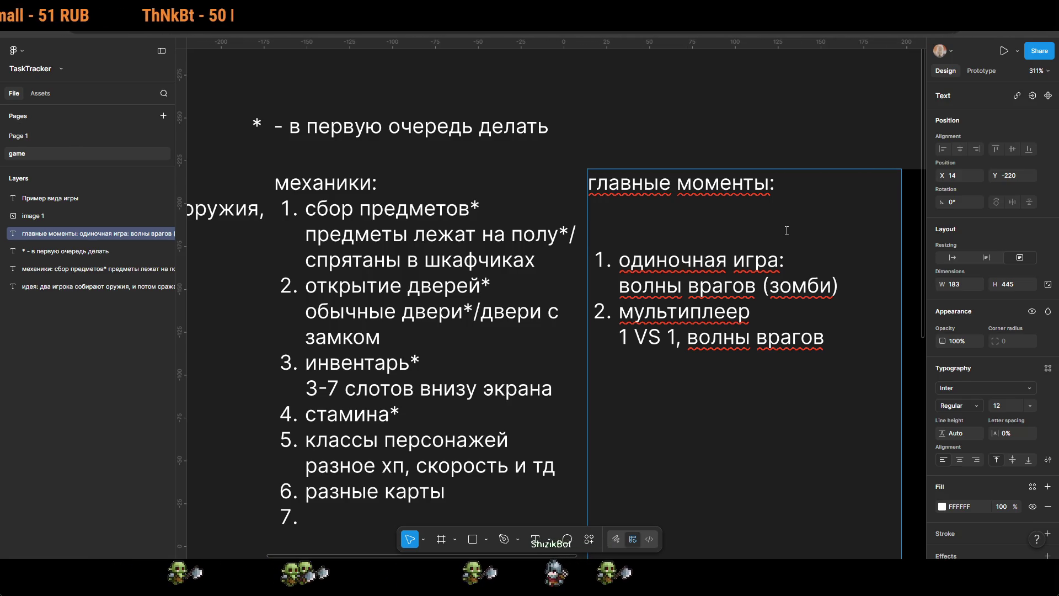
type("режимы:")
key("Return")
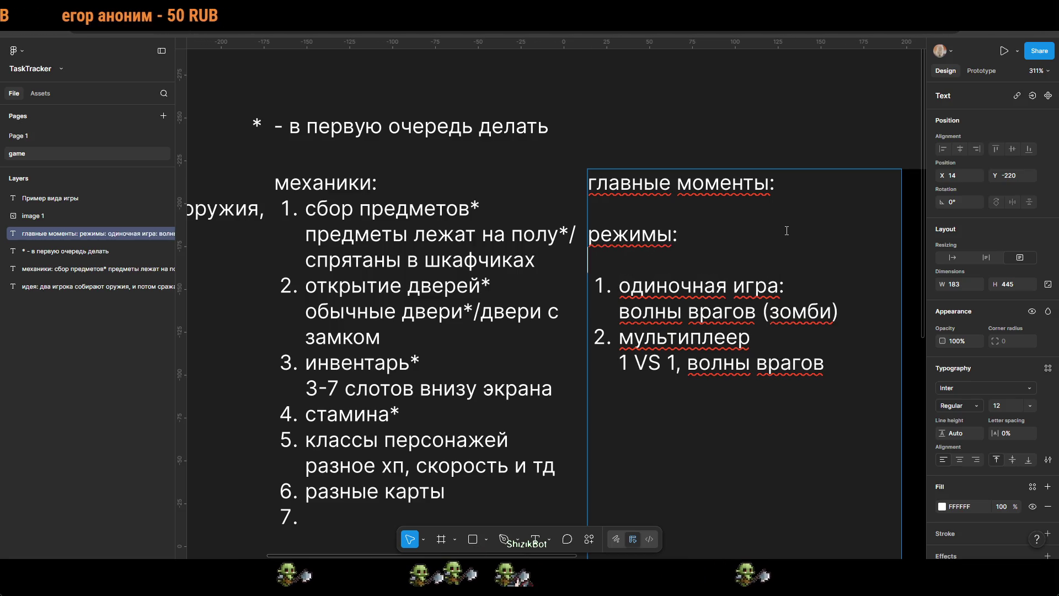
key("BackSpace")
key("BackSpace")
key("BackSpace")
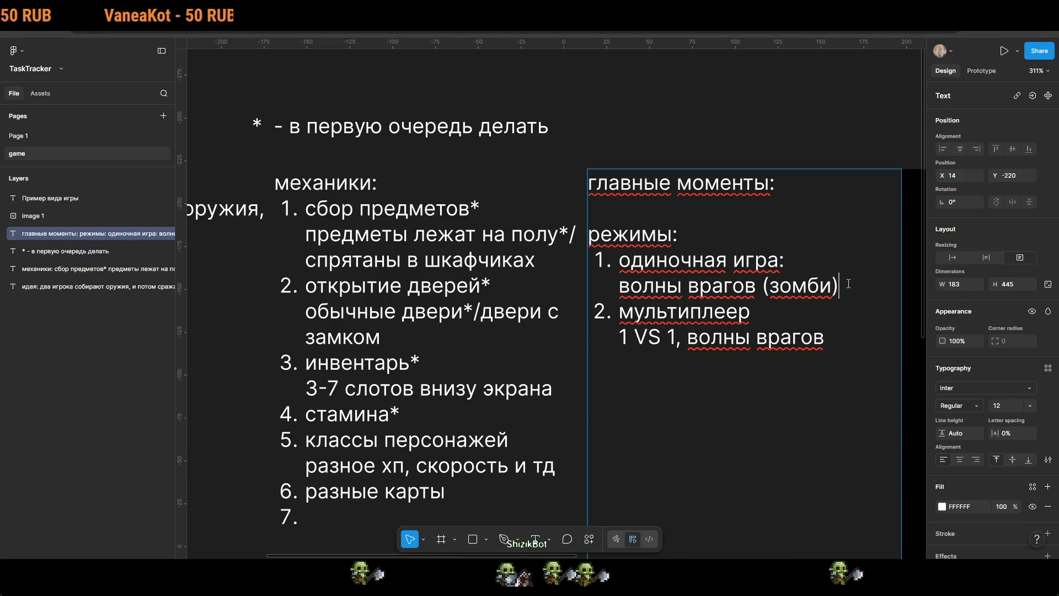
Step: Duplicate the одиночная игра mode as item 2 and rename item 1 to 'тренировочная комната'
key("Return")
left_click_drag(867, 292, 618, 259)
key("ctrl+c")
left_click(816, 304)
key("ctrl+v")
mouse_move(841, 287)
left_mouse_down()
mouse_move(711, 285)
mouse_move(620, 263)
left_mouse_up()
type("тре")
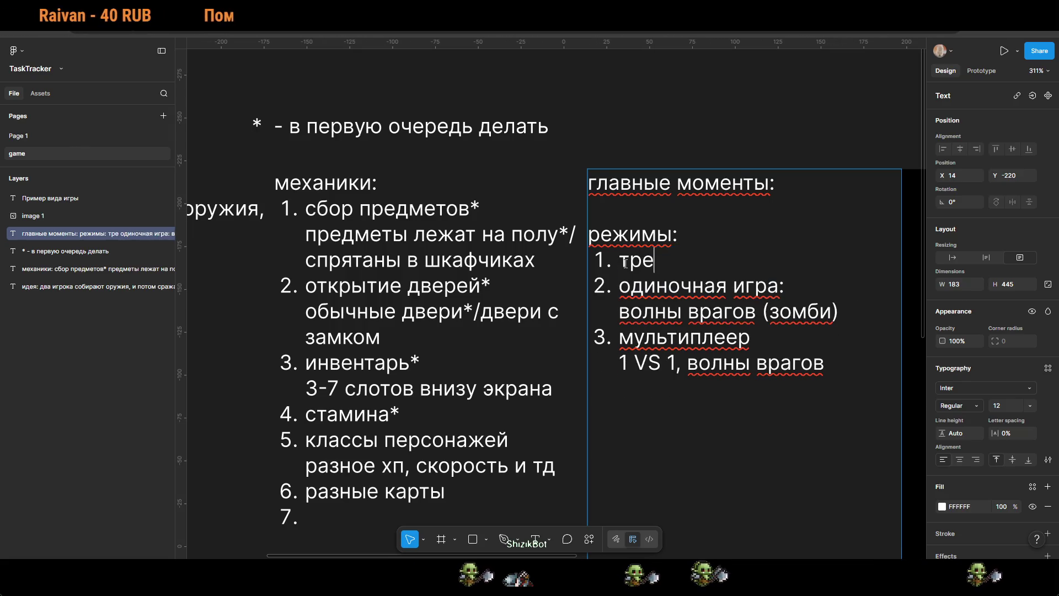
type("нировочная комната")
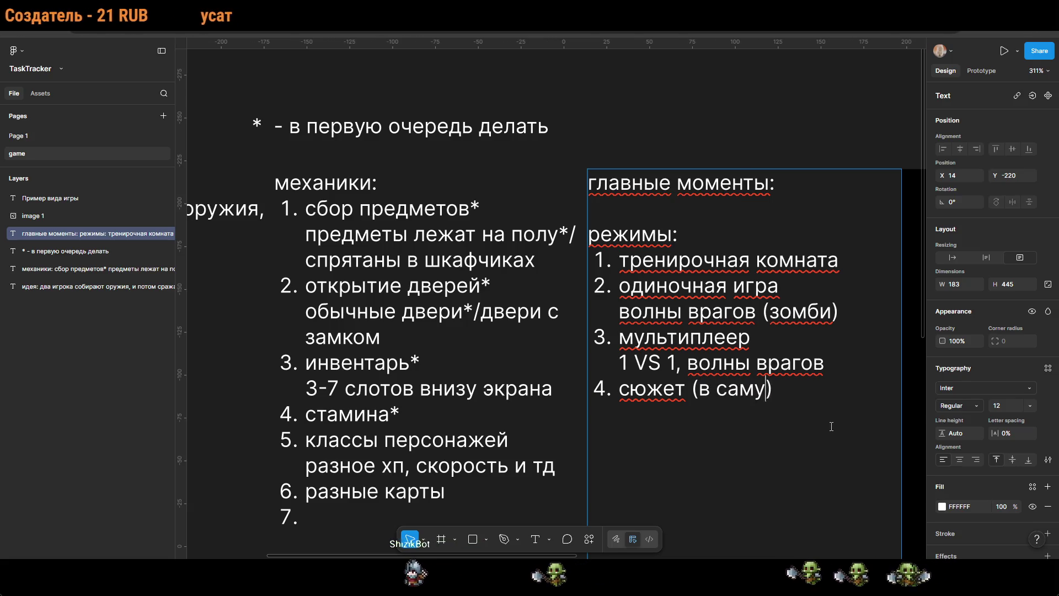
Step: Finish mode 4 as 'сюжет (необязательно)'
type("оследню")
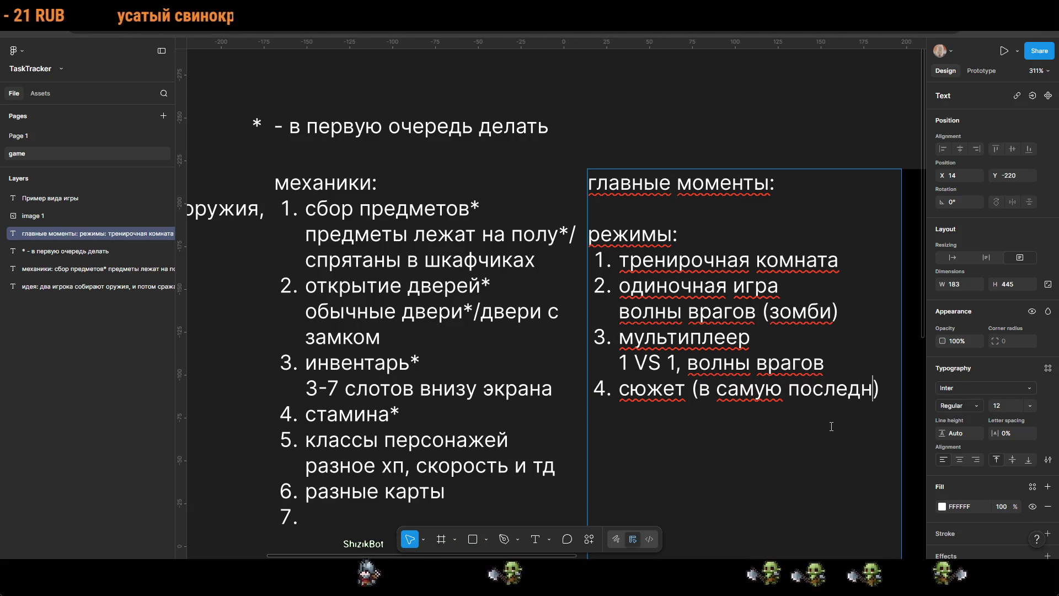
key("BackSpace")
key("BackSpace")
key("BackSpace")
key("Delete")
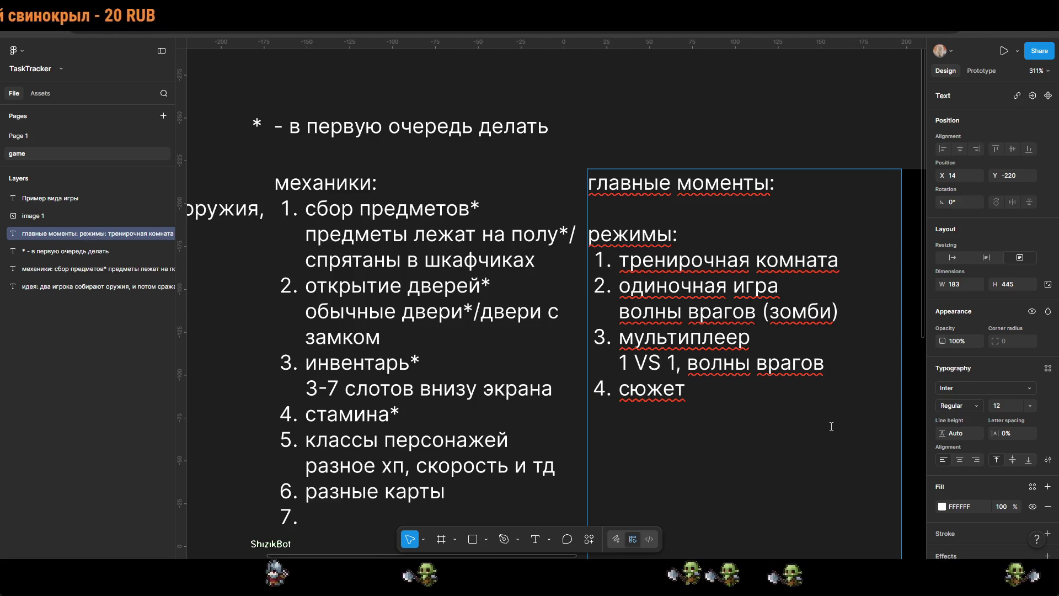
type("()")
key("Left")
type("необя")
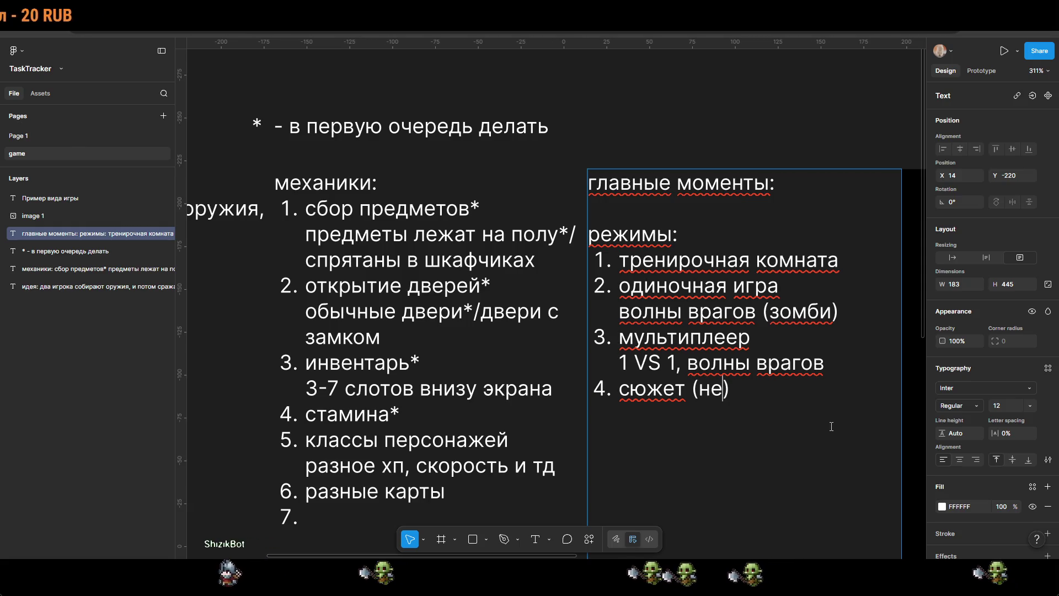
type("зат")
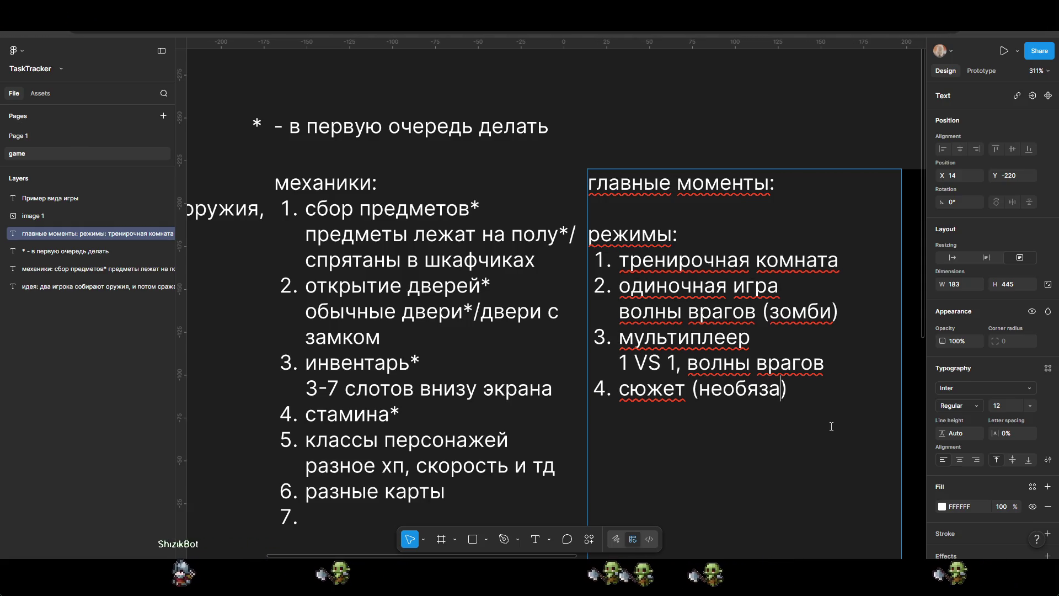
type("ельно")
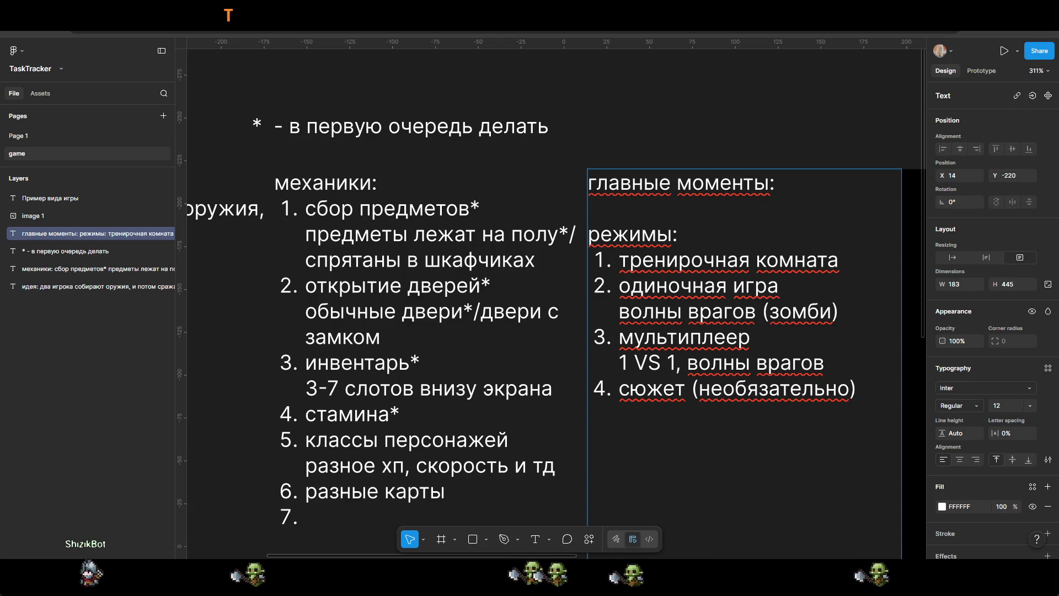
scroll(678, 401, "down", 2)
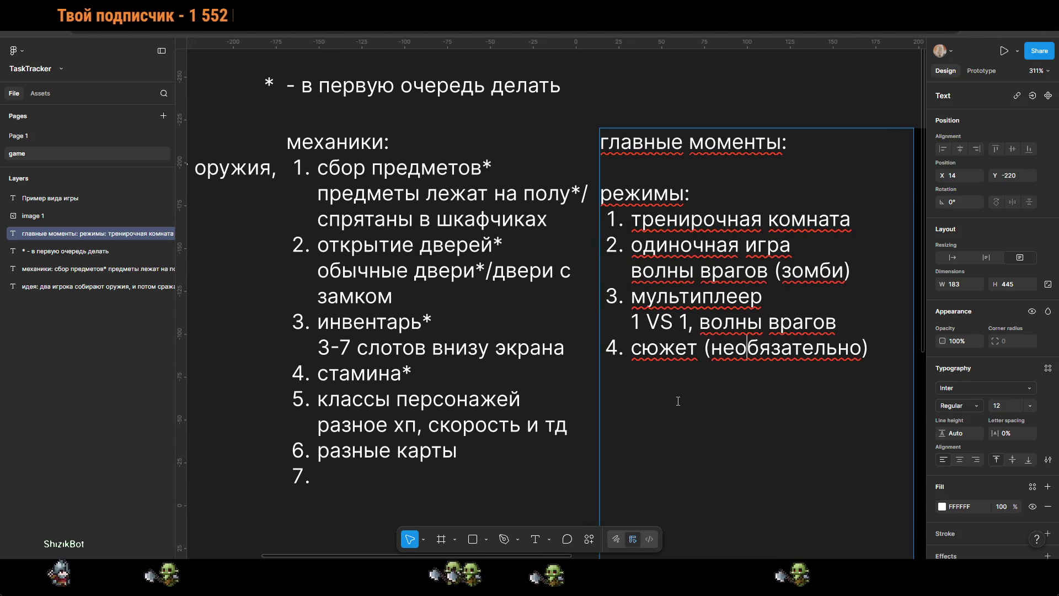
Step: Insert an empty item after стамина* and try font size 10 on '3-7 слотов внизу экрана'
double_click(411, 373)
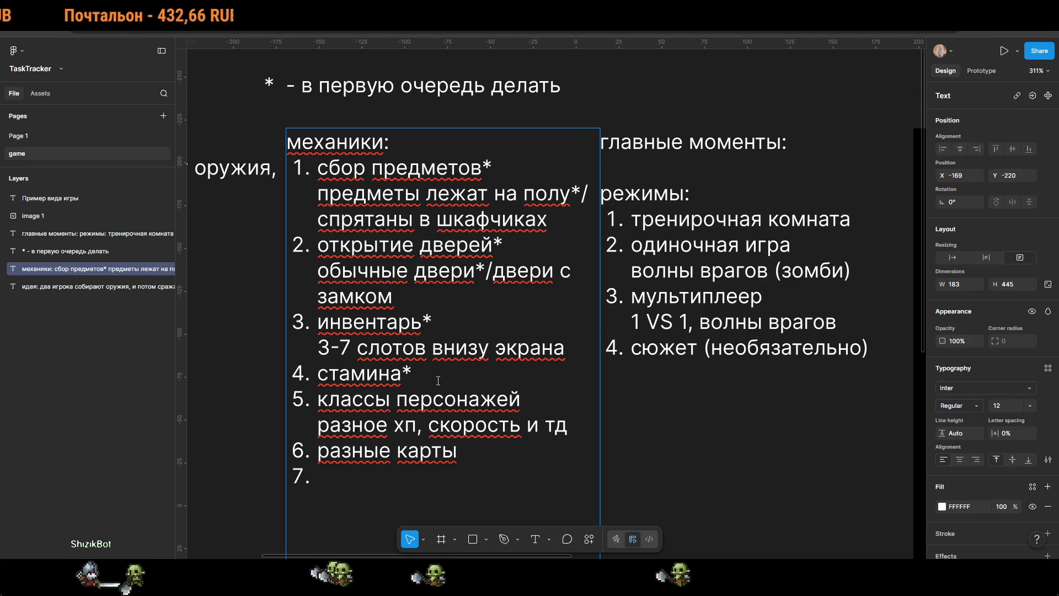
key("Return")
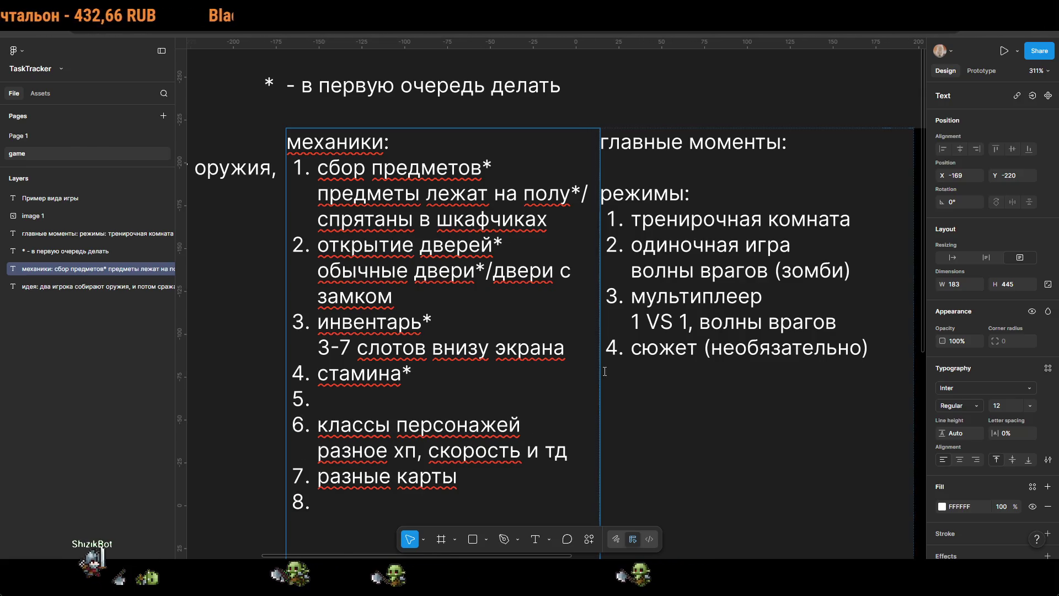
left_click_drag(560, 350, 319, 351)
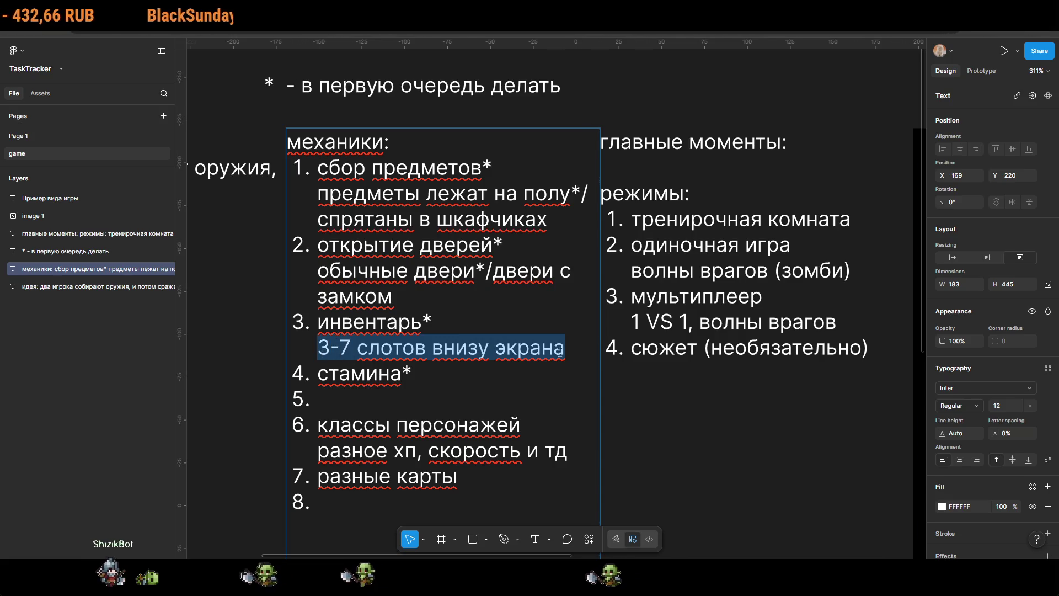
left_click(1029, 406)
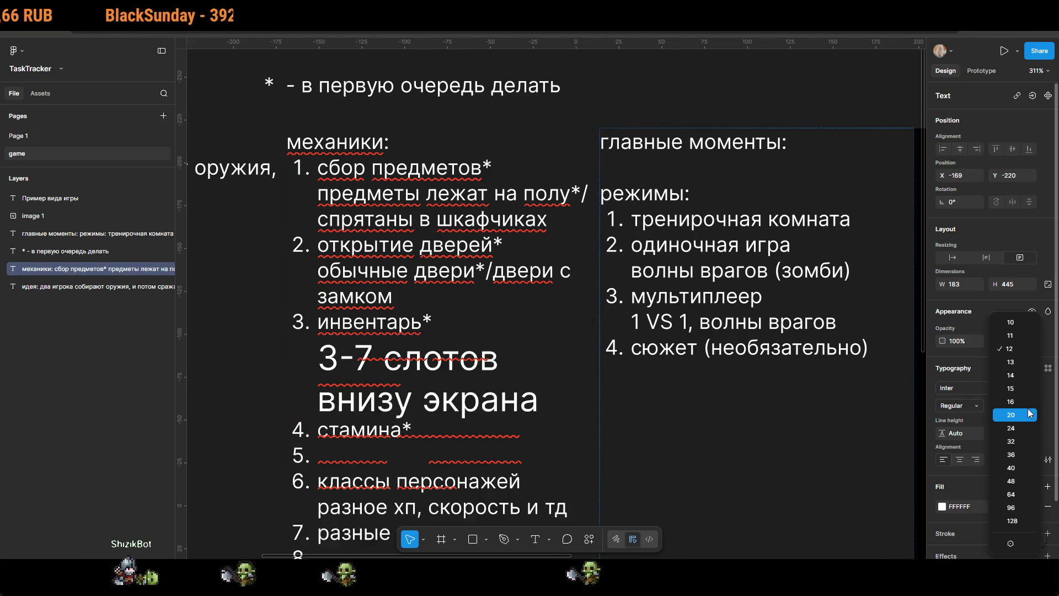
left_click(1010, 322)
Step: Try size 10 on the doors sub-line, then undo it back to size 12
triple_click(407, 290)
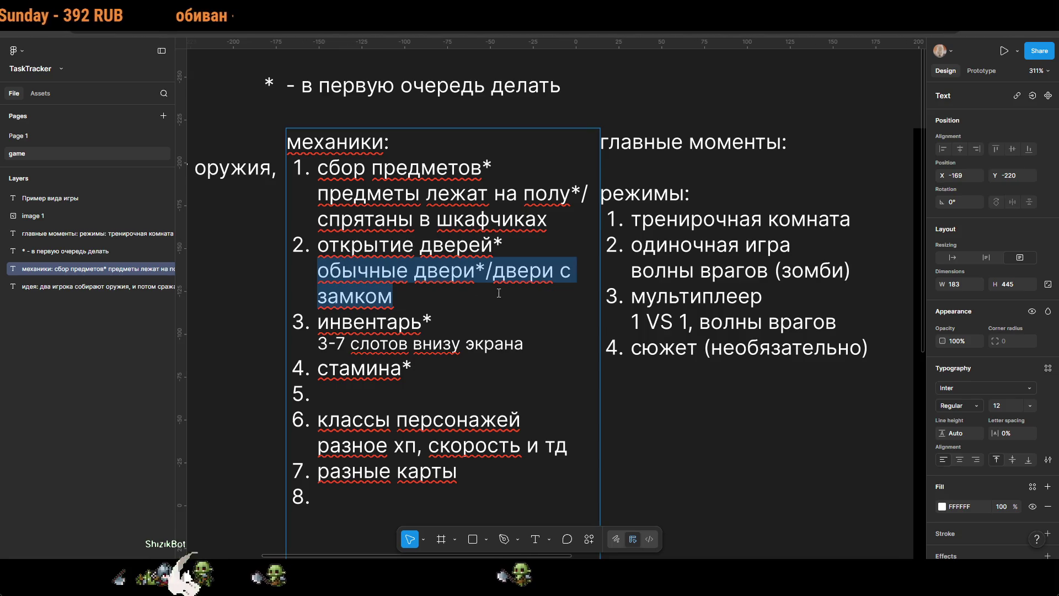
scroll(503, 295, "down", 3)
scroll(503, 294, "up", 5)
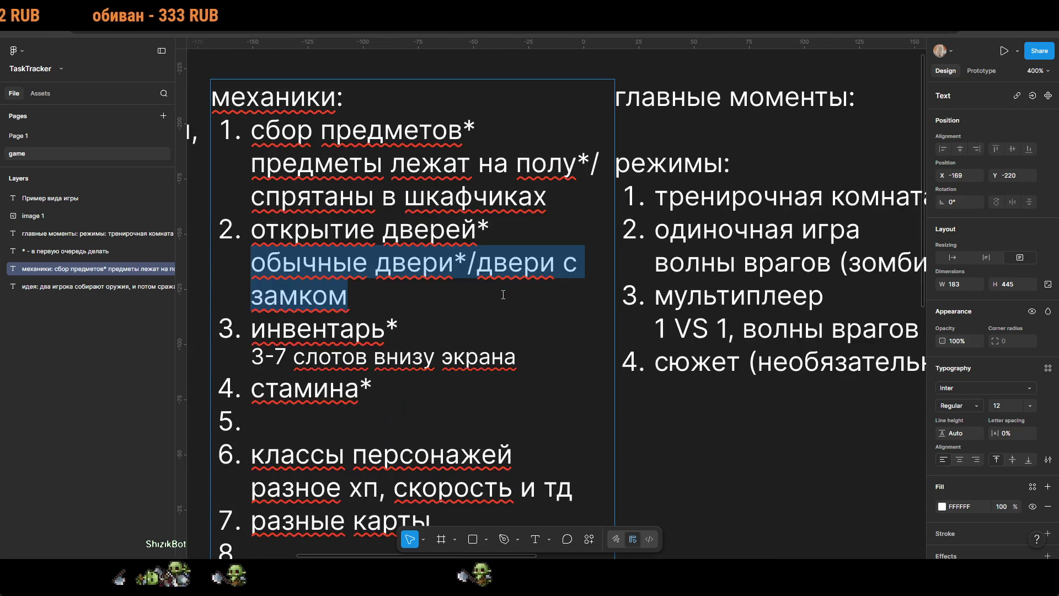
key("BackSpace")
key("ctrl+z")
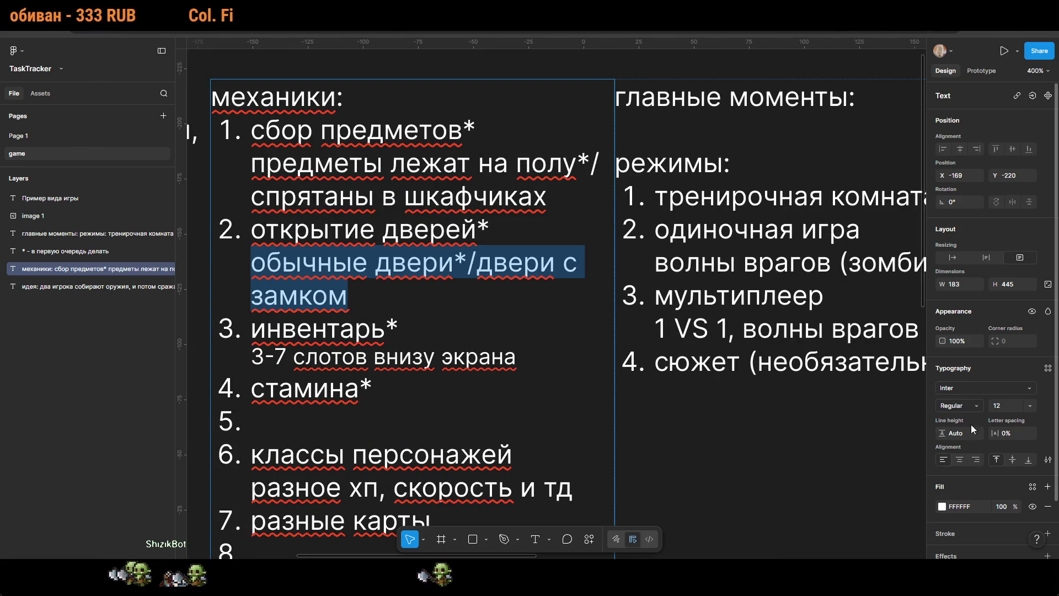
left_click(1011, 408)
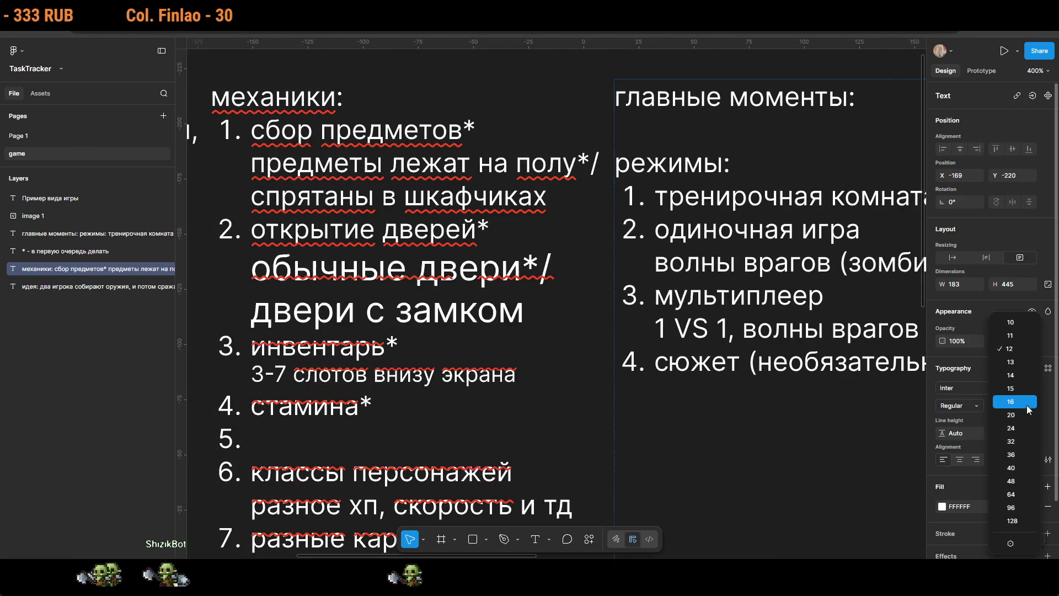
left_click(1010, 325)
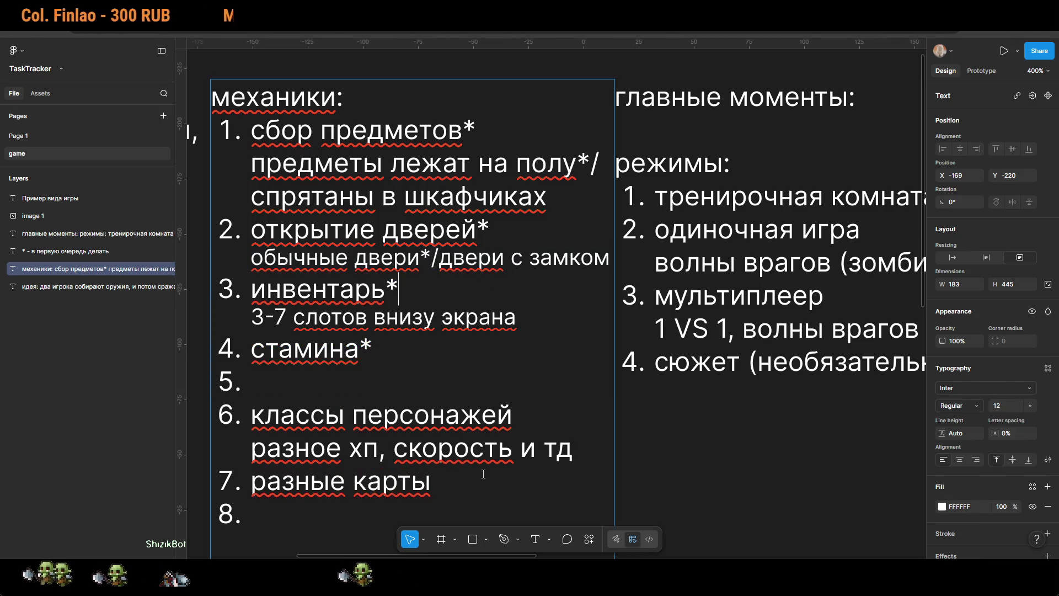
key("ctrl+z")
key("ctrl+z")
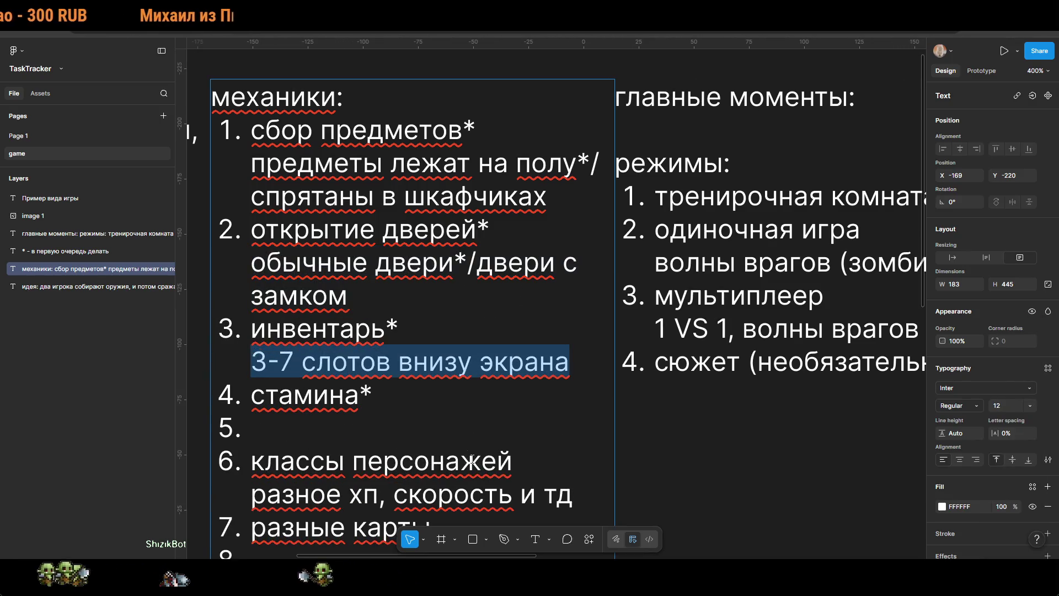
Step: Clear the selection and check the idea and mechanics text blocks
left_click(430, 401)
scroll(429, 401, "left", 3)
scroll(386, 408, "down", 5, "ctrl")
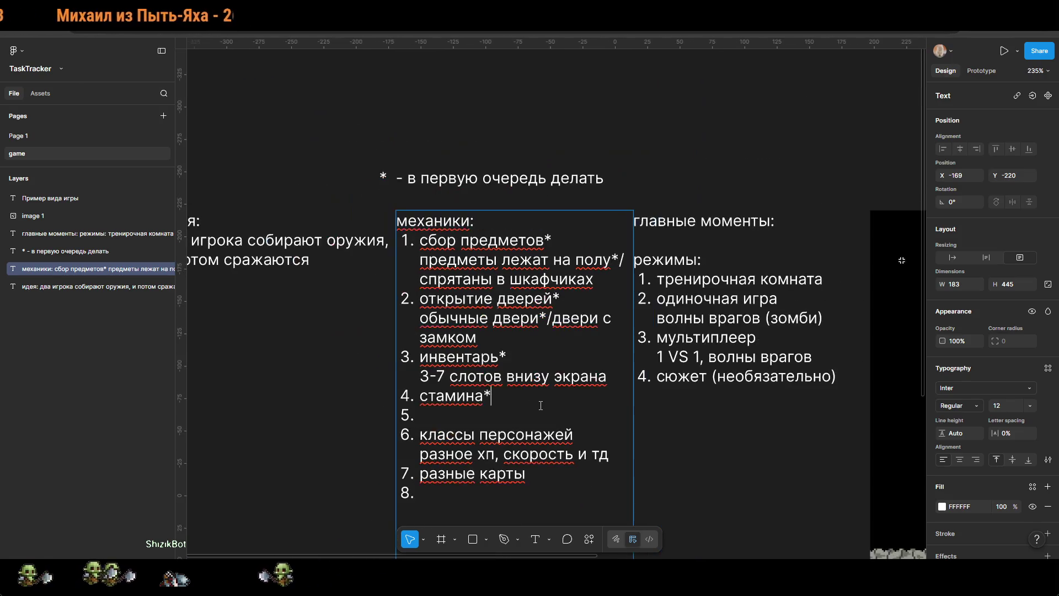
left_click(322, 416)
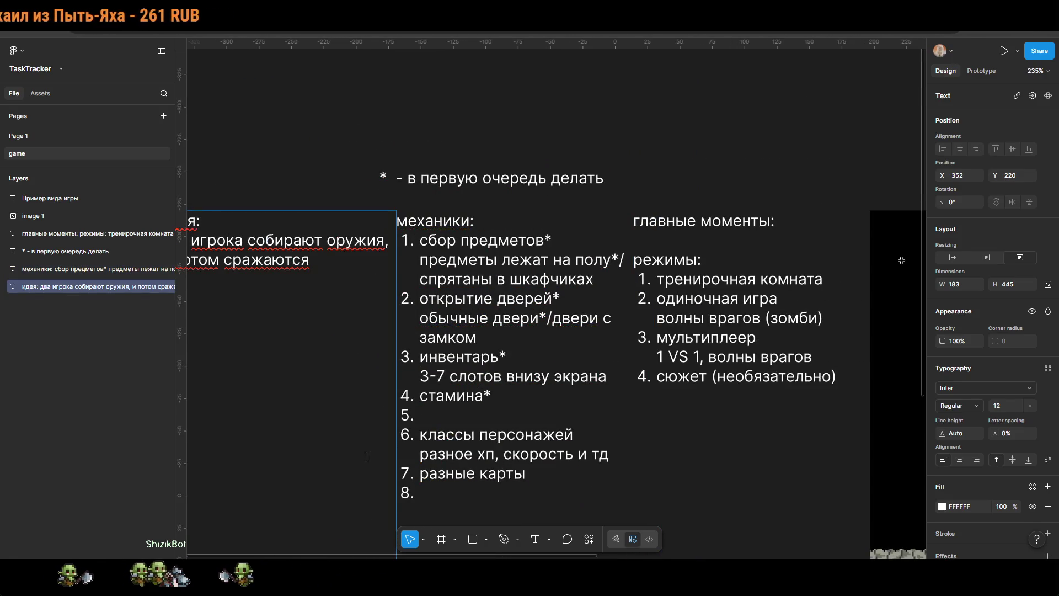
left_click(562, 300)
type(":")
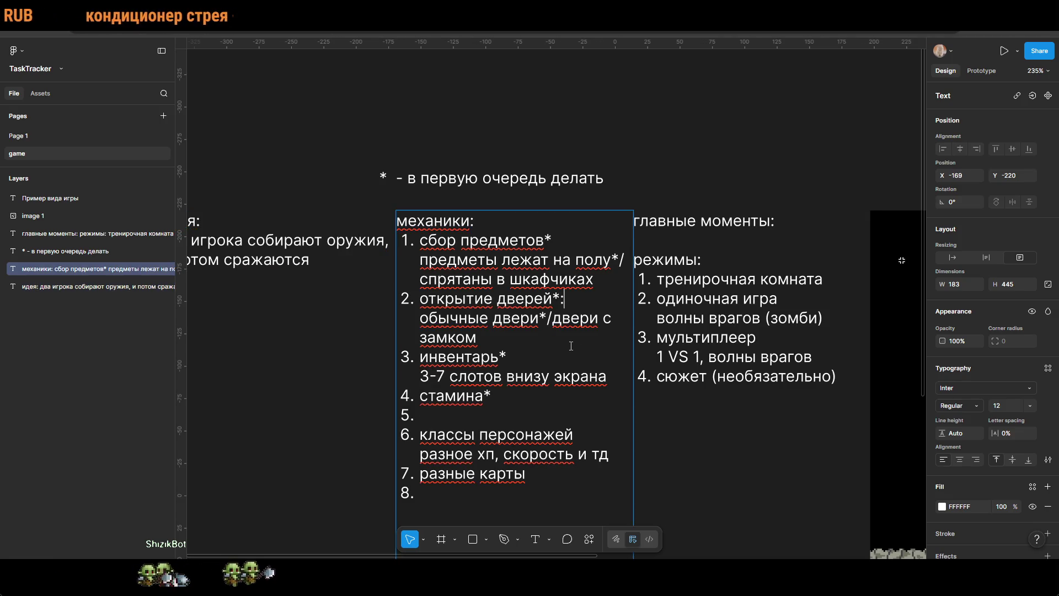
left_click(764, 121)
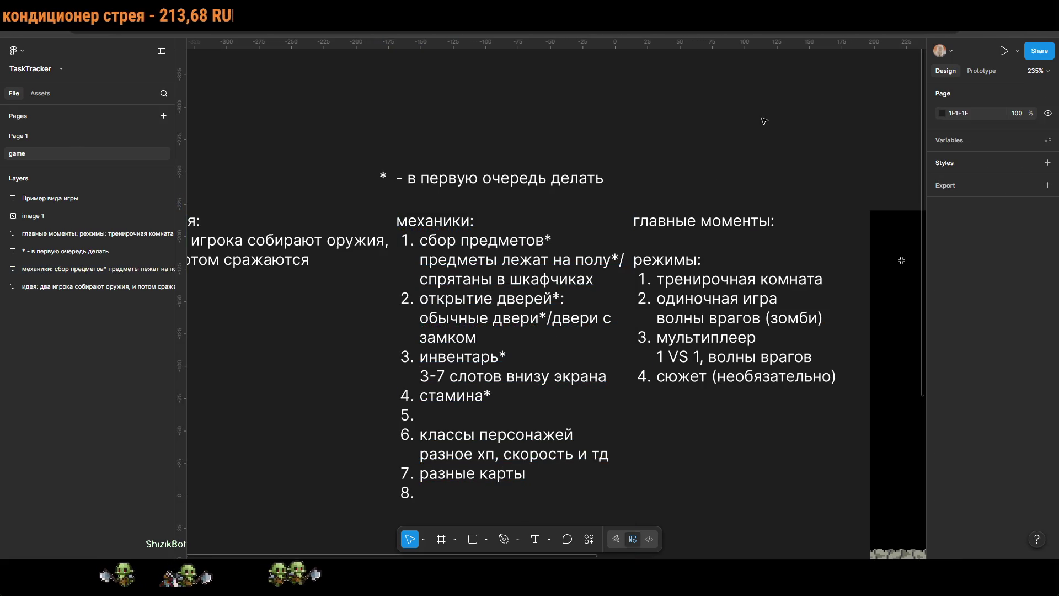
Step: Insert blank lines after the doors, item-collection, inventory and стамина* items
double_click(563, 299)
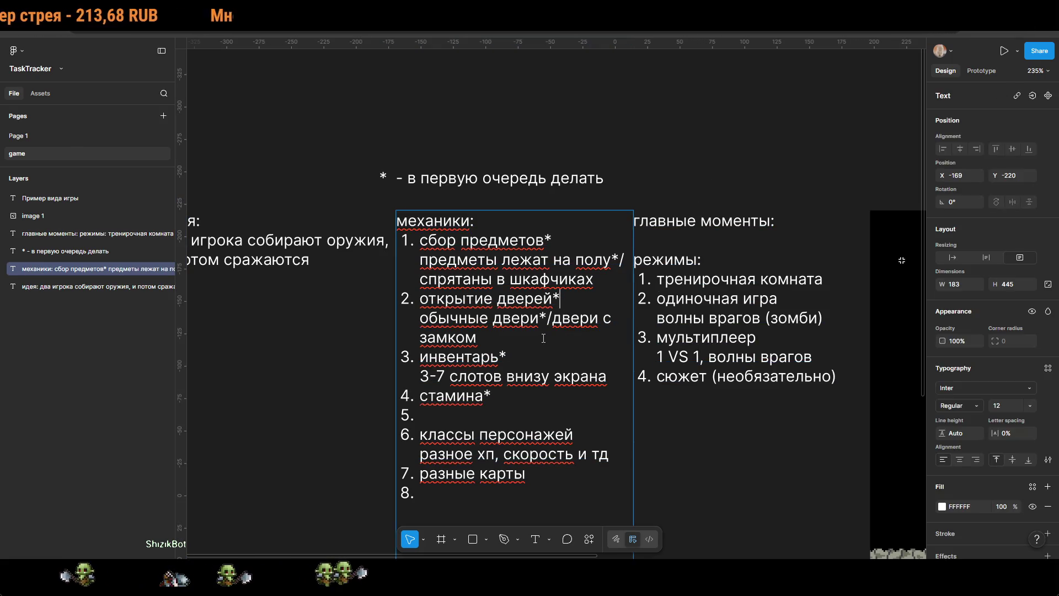
key("shift+Return")
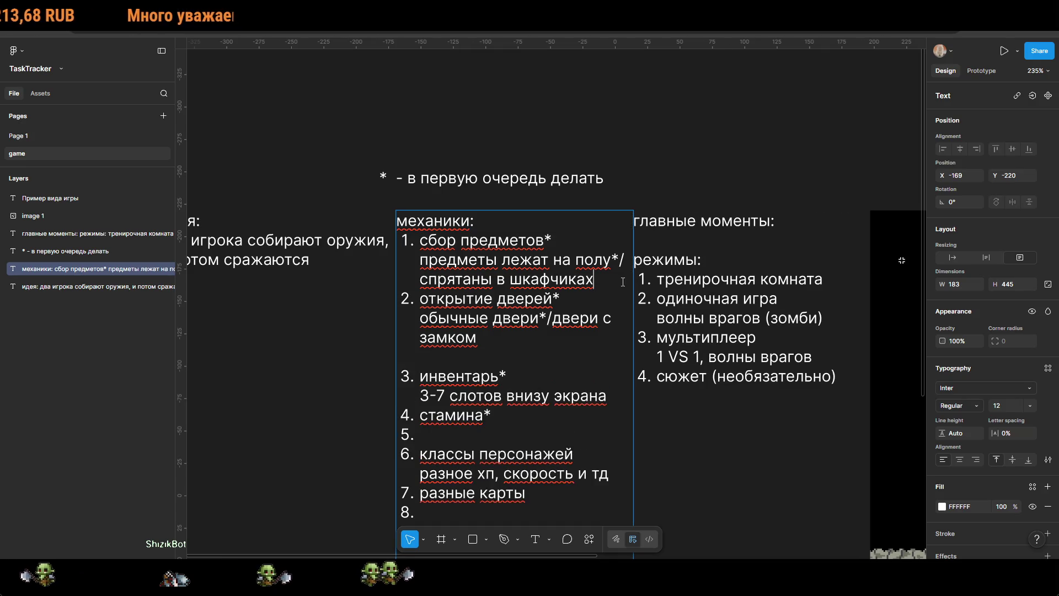
key("shift+Return")
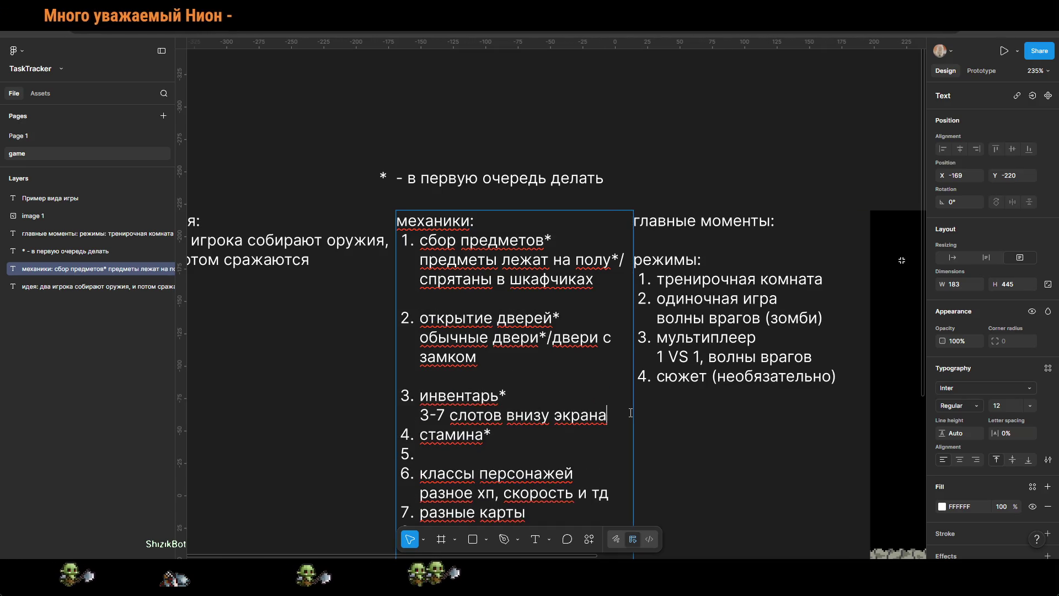
key("shift+Return")
scroll(522, 405, "down", 3)
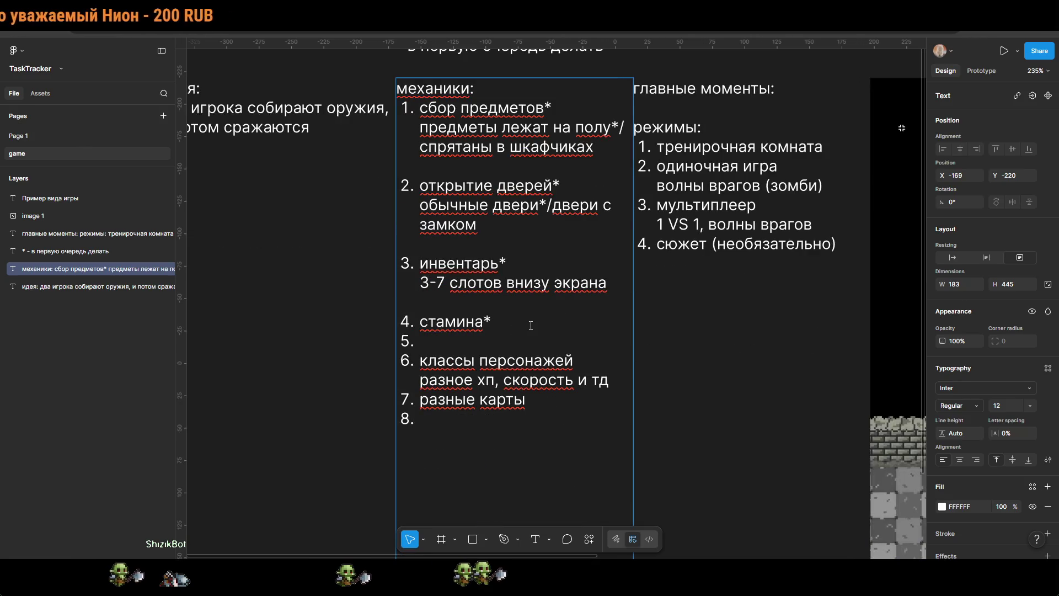
key("shift+Return")
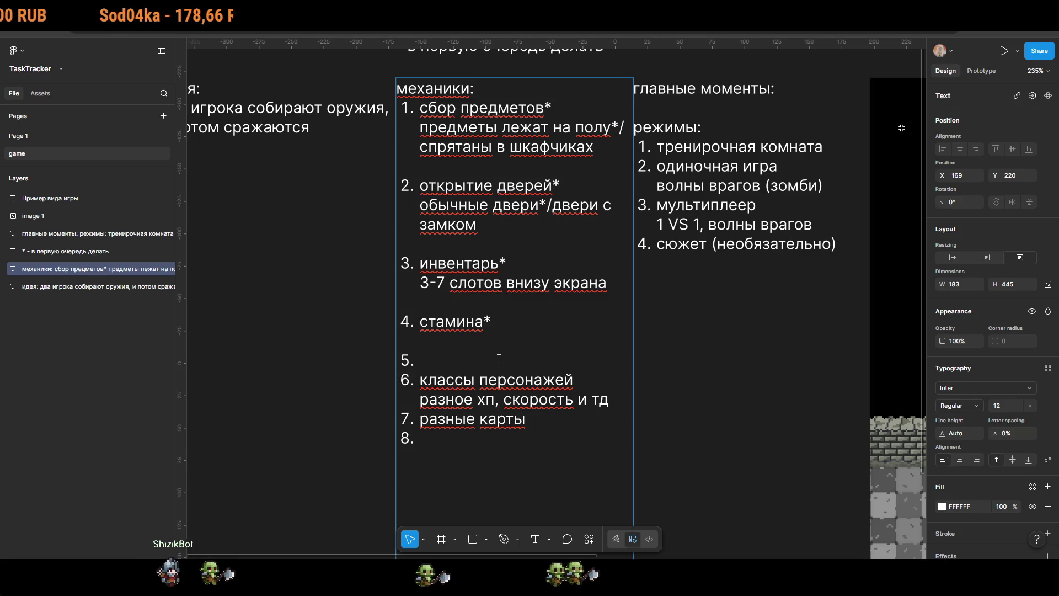
Step: Fill mechanics item 5 with 'вокруг игрока небольшой круг*'
type("вокруг ")
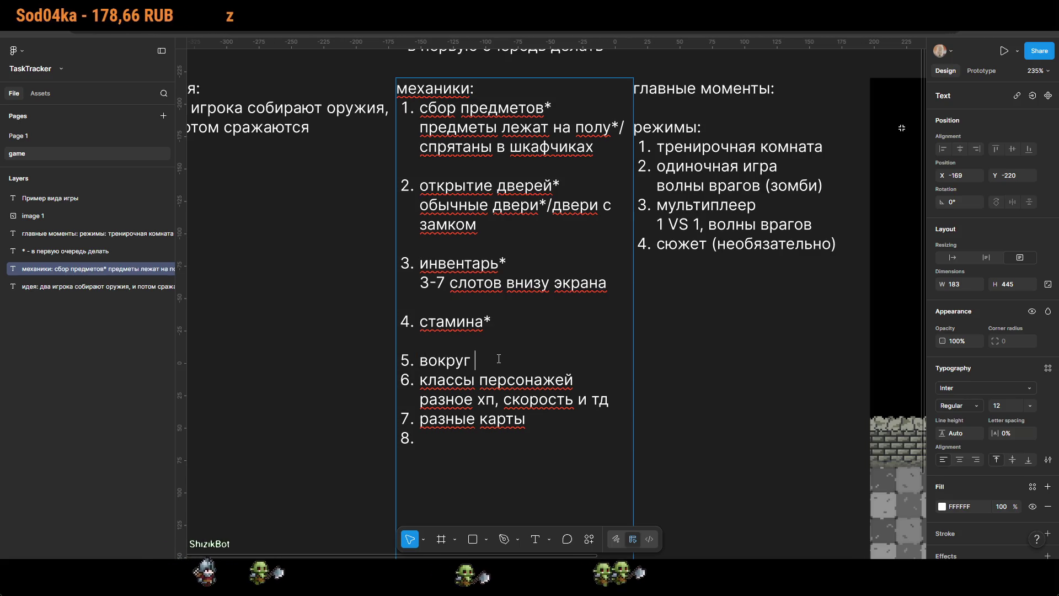
type("игрока")
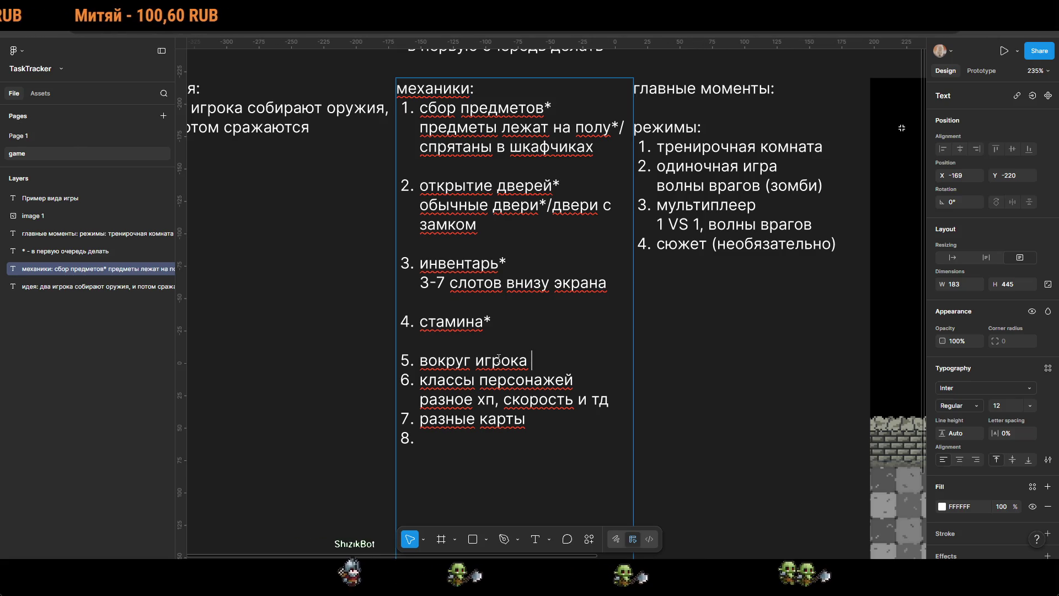
type("небольшой круг (эт)")
key("Left")
type("это у")
key("BackSpace")
type("его")
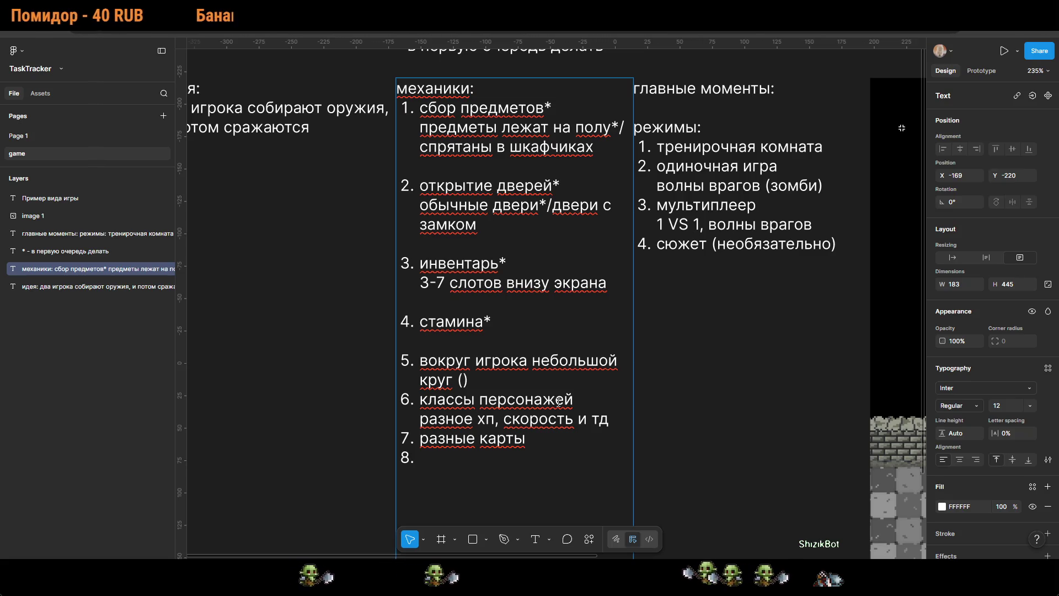
key("Delete")
key("BackSpace")
key("BackSpace")
type(".")
key("BackSpace")
type("*")
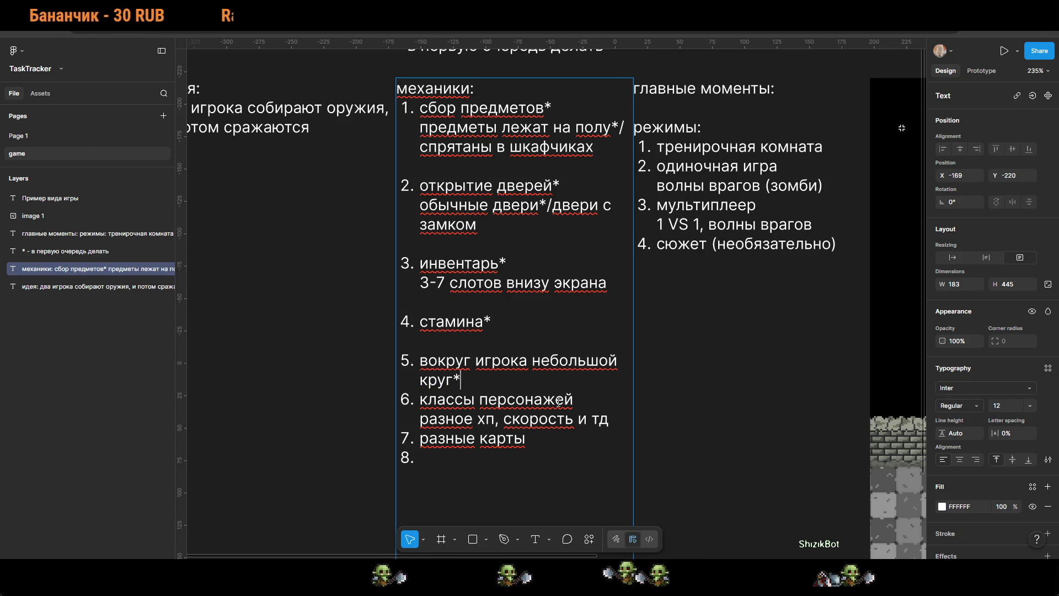
Step: Add the sub-note 'это его расстрояние, с которого он может что-то брать' under item 5
key("Return")
type("это его рас")
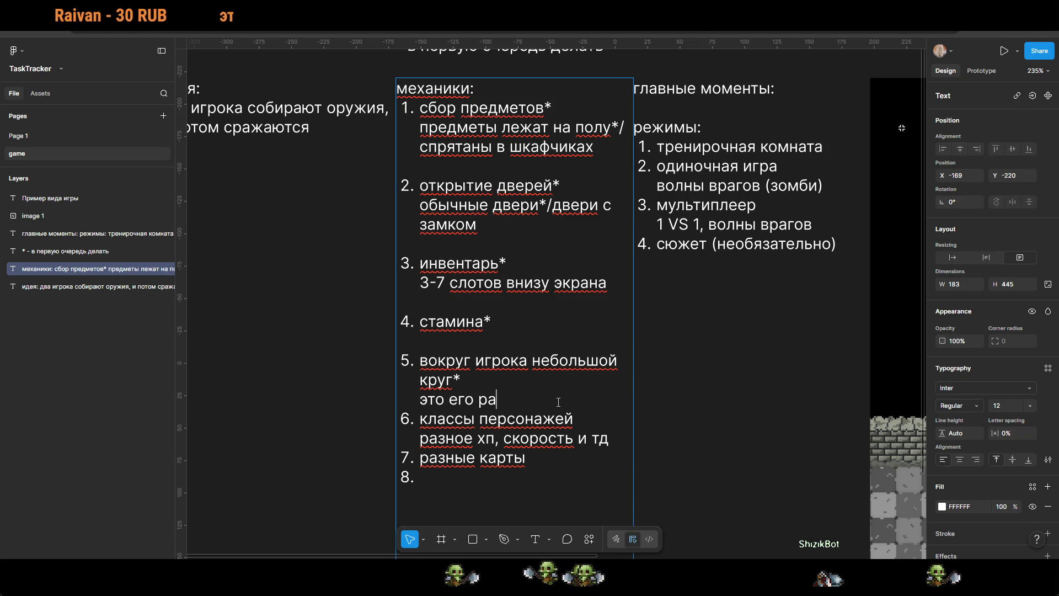
type("с")
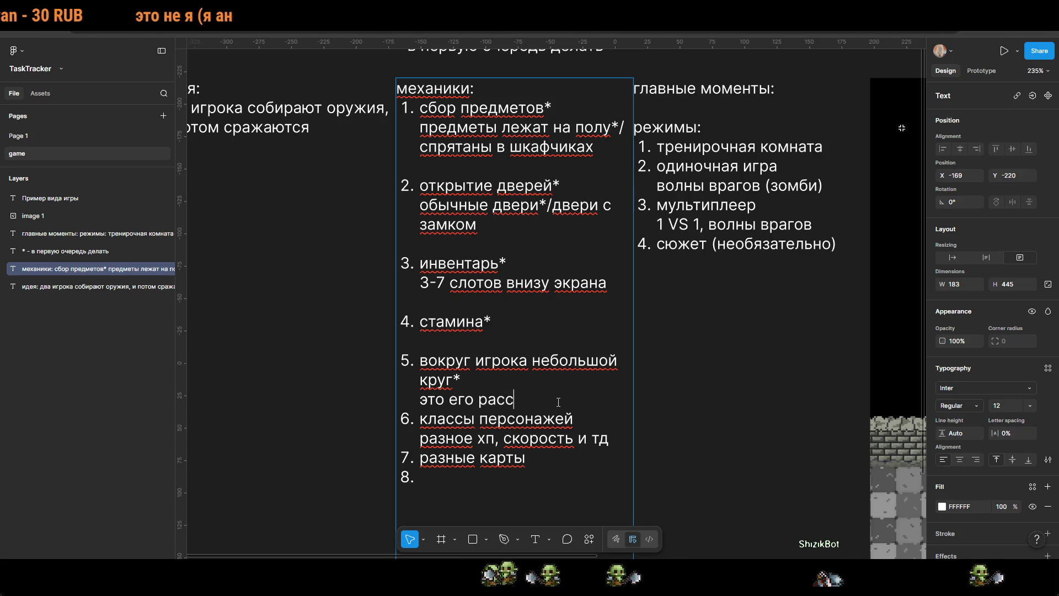
type("трояние, с ")
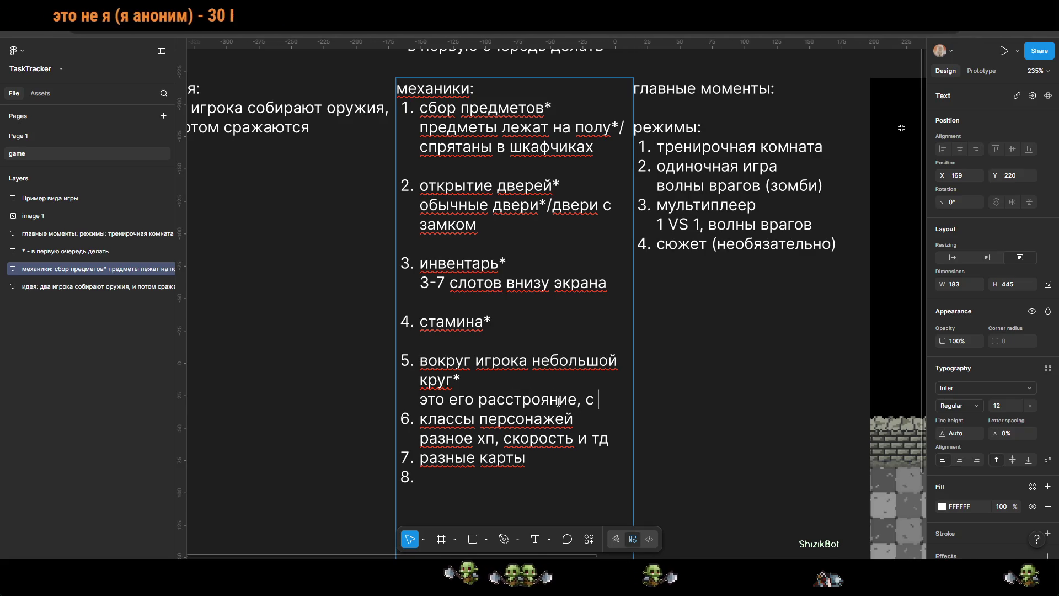
type("которого он ")
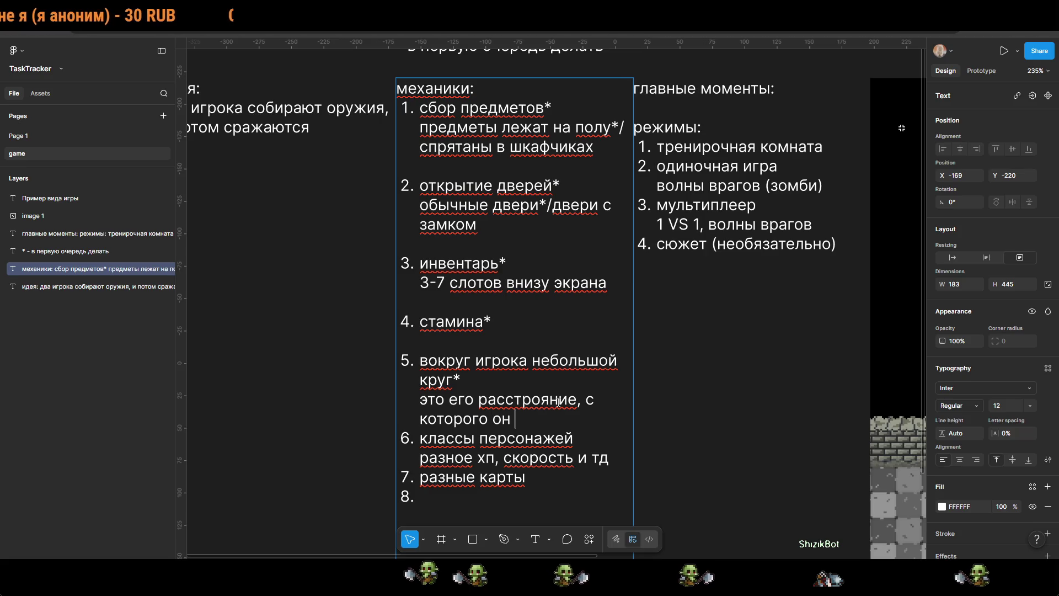
type("может что-то брать")
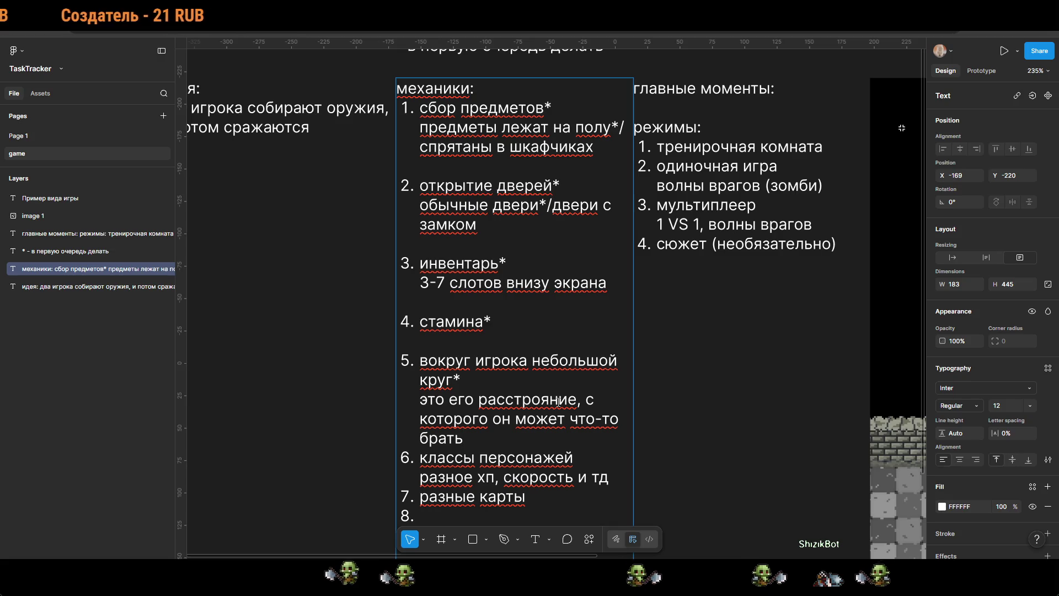
scroll(621, 431, "down", 5)
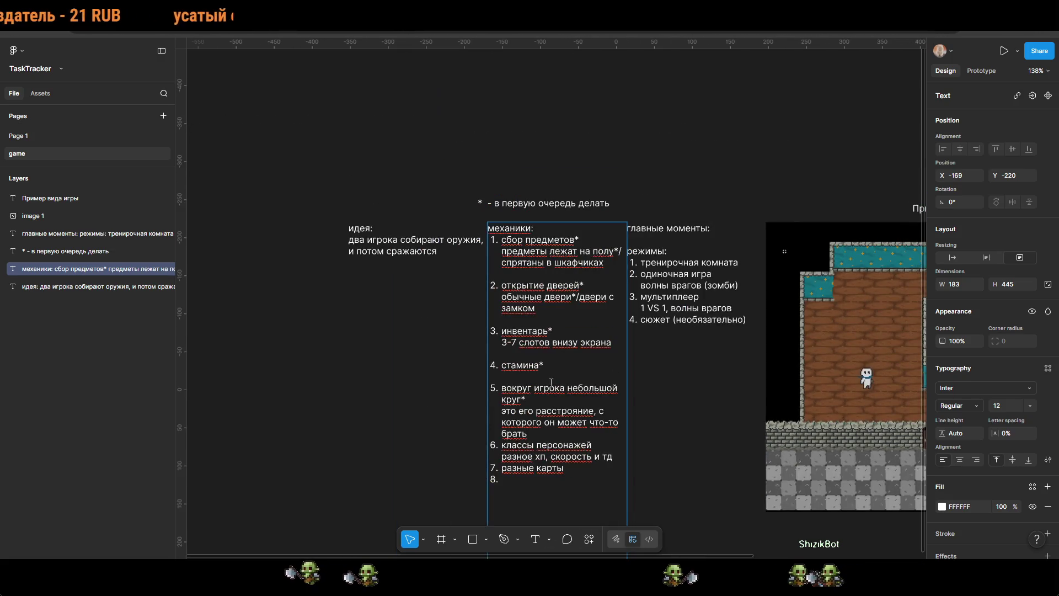
Step: Stretch the идея note leftward, then narrow it so its text wraps onto two lines
double_click(409, 280)
key("Escape")
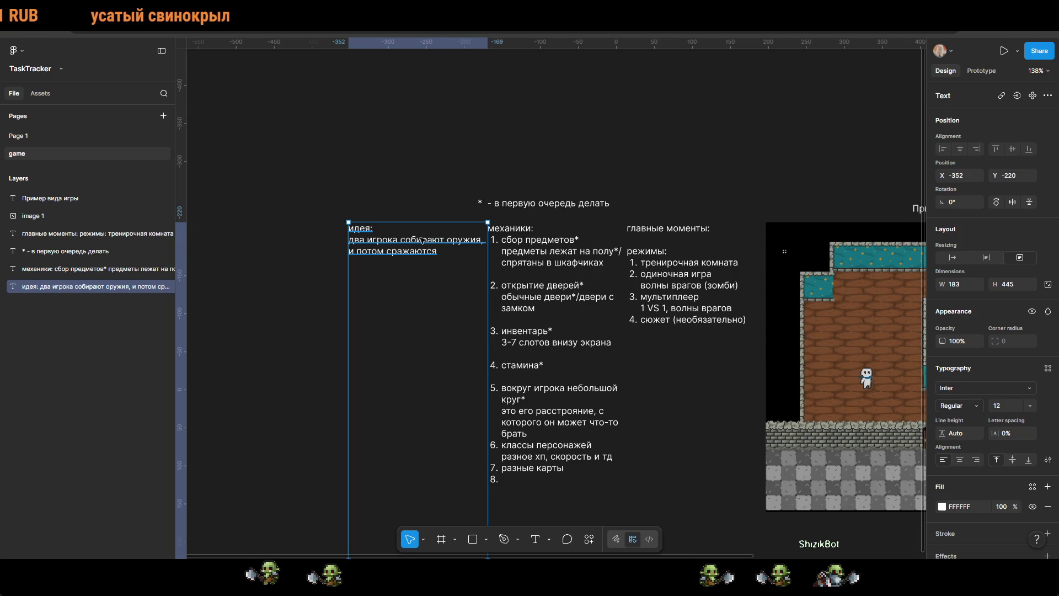
left_click_drag(348, 239, 202, 241)
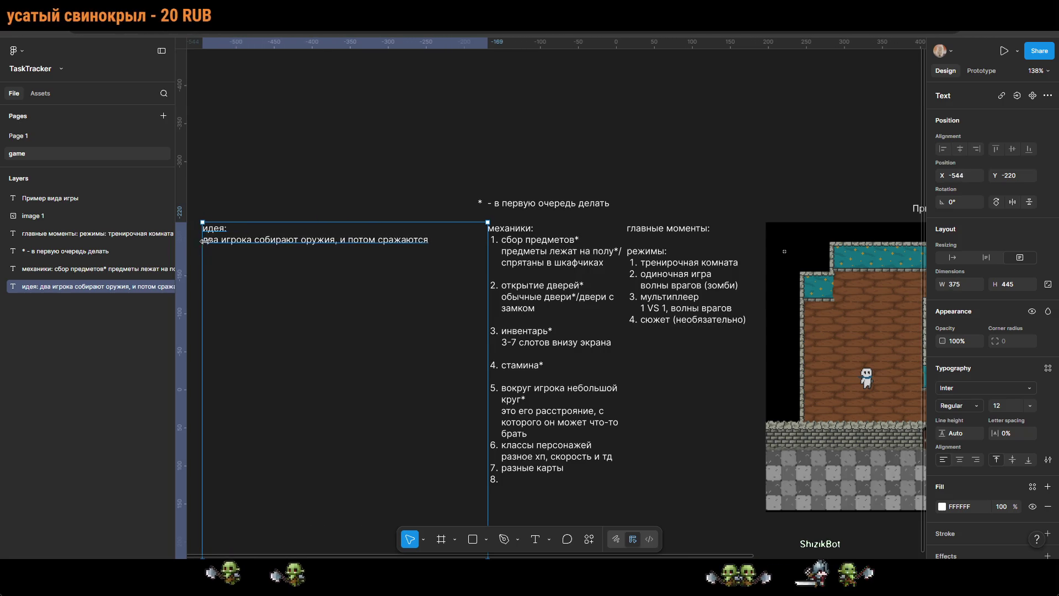
mouse_move(483, 229)
left_mouse_down()
mouse_move(304, 234)
mouse_move(339, 237)
left_mouse_up()
Step: Widen the механики list box to the left so every item fits on one line
left_click(510, 239)
left_click_drag(488, 239, 340, 244)
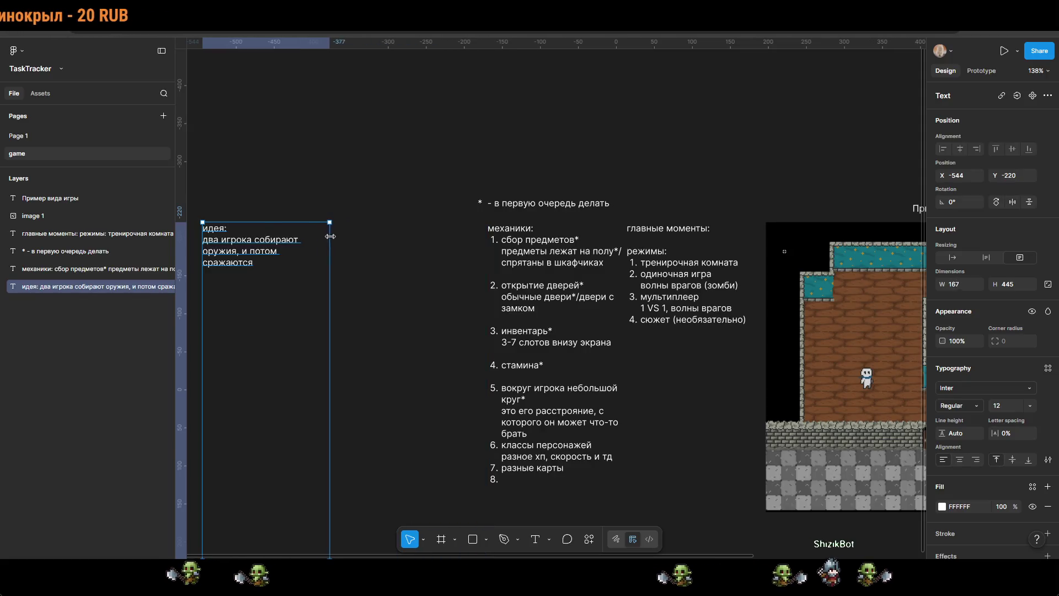
left_click(511, 240)
left_click_drag(487, 239, 340, 245)
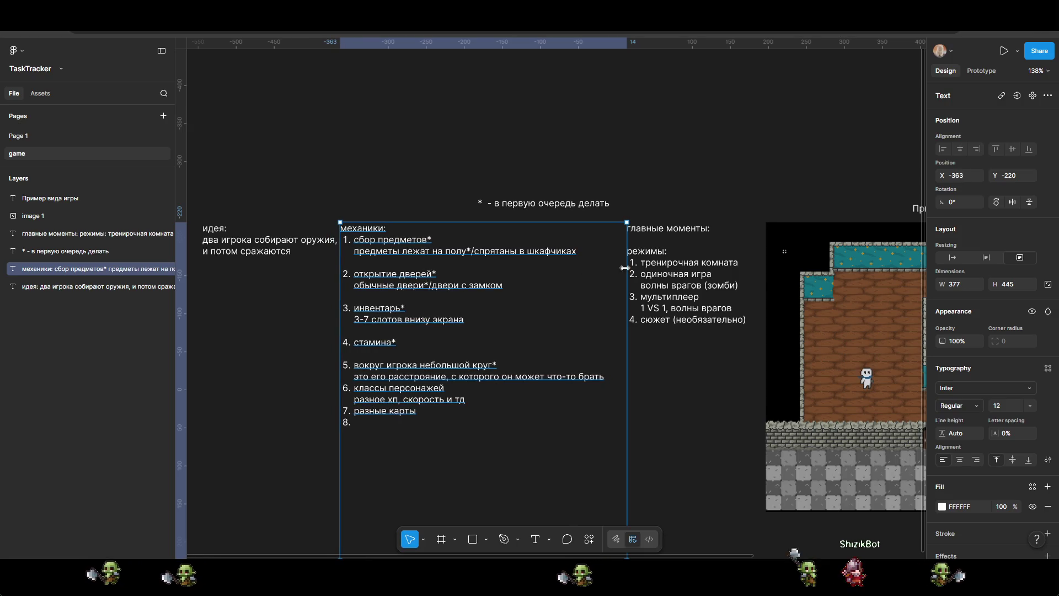
key("Escape")
scroll(570, 322, "left", 3)
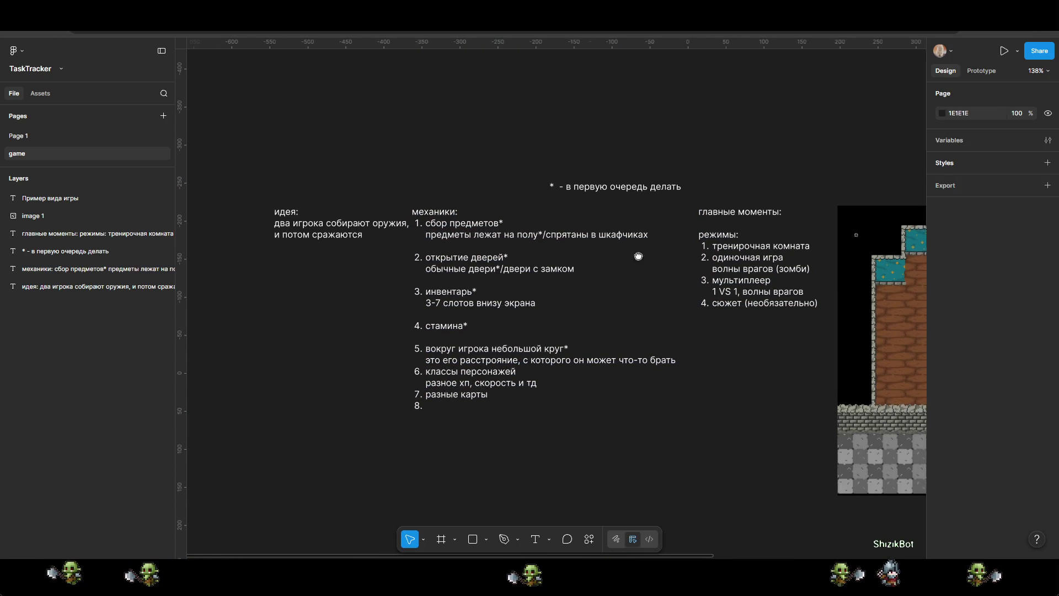
left_click(610, 186)
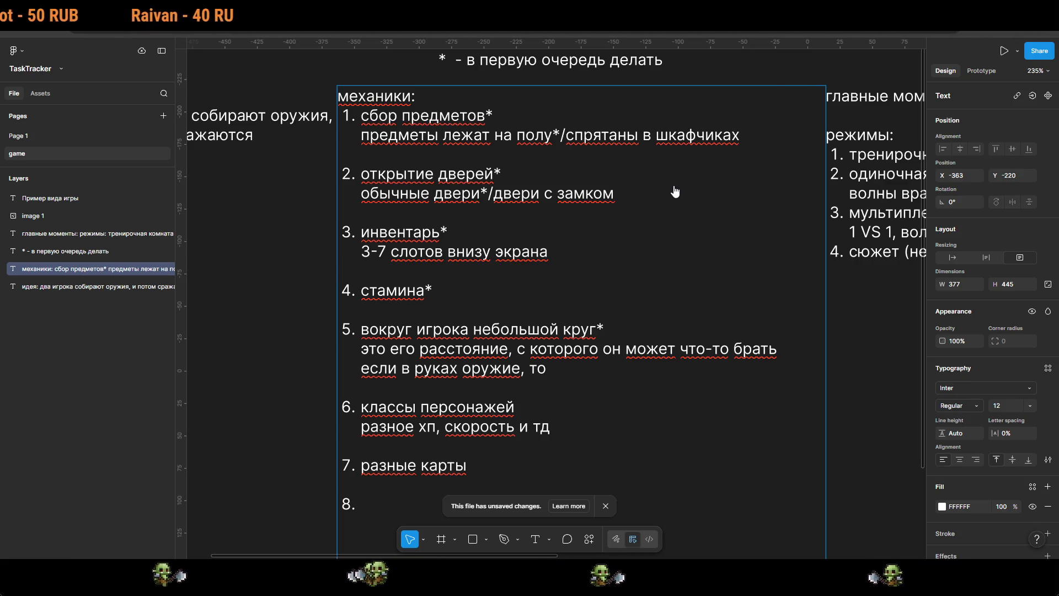
Step: Place the caret right after 'то' at the end of item 5's new sub-note
left_click_drag(568, 375, 464, 368)
Step: Continue item 5's weapon note: the circle is the aiming distance, and beyond it bullets spread
left_click(553, 365)
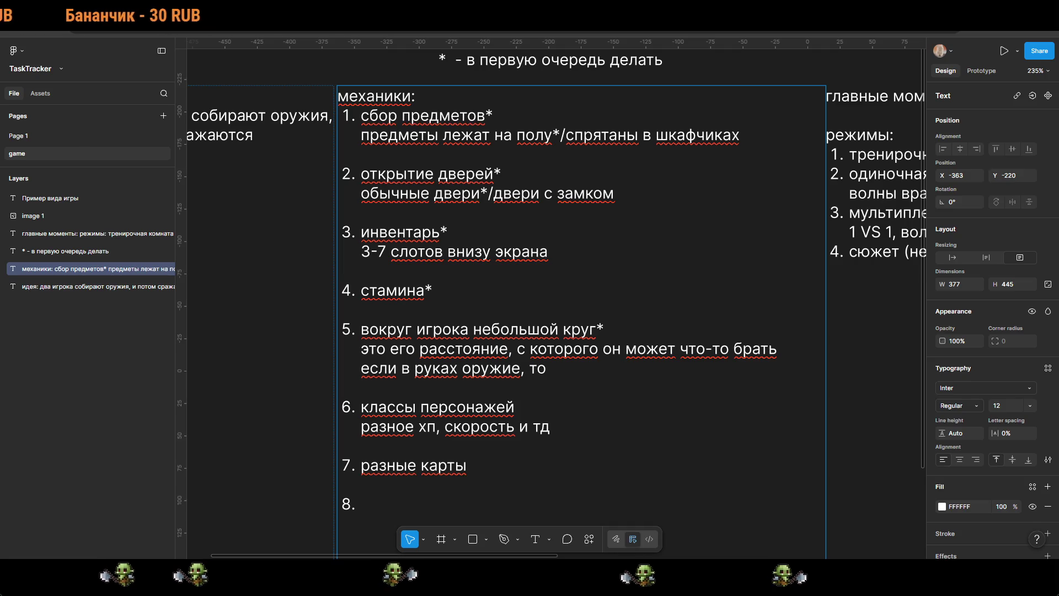
key("alt+Tab")
scroll(640, 235, "up", 3)
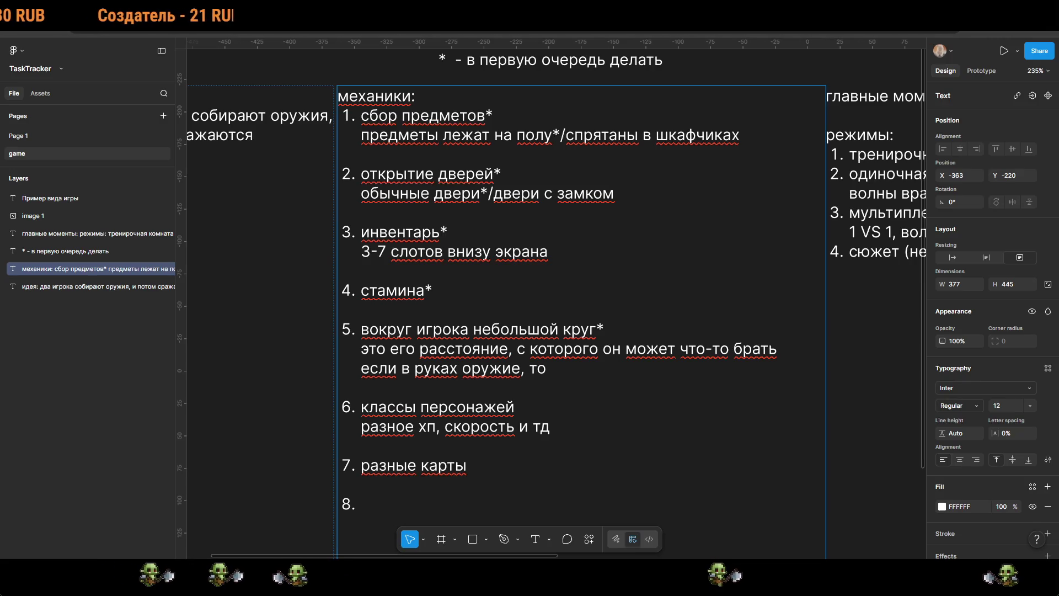
double_click(562, 363)
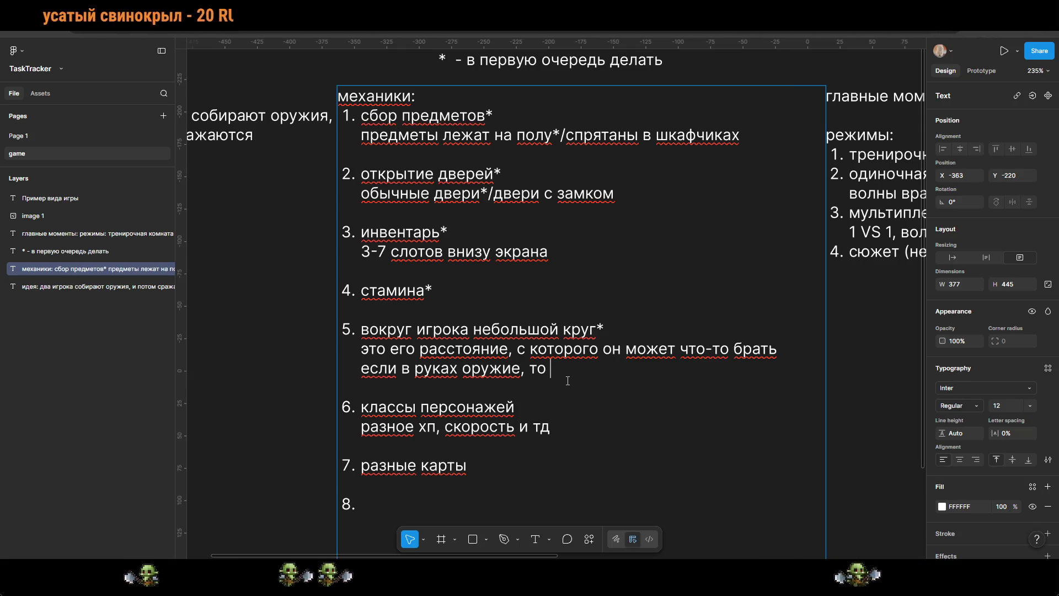
type("эт")
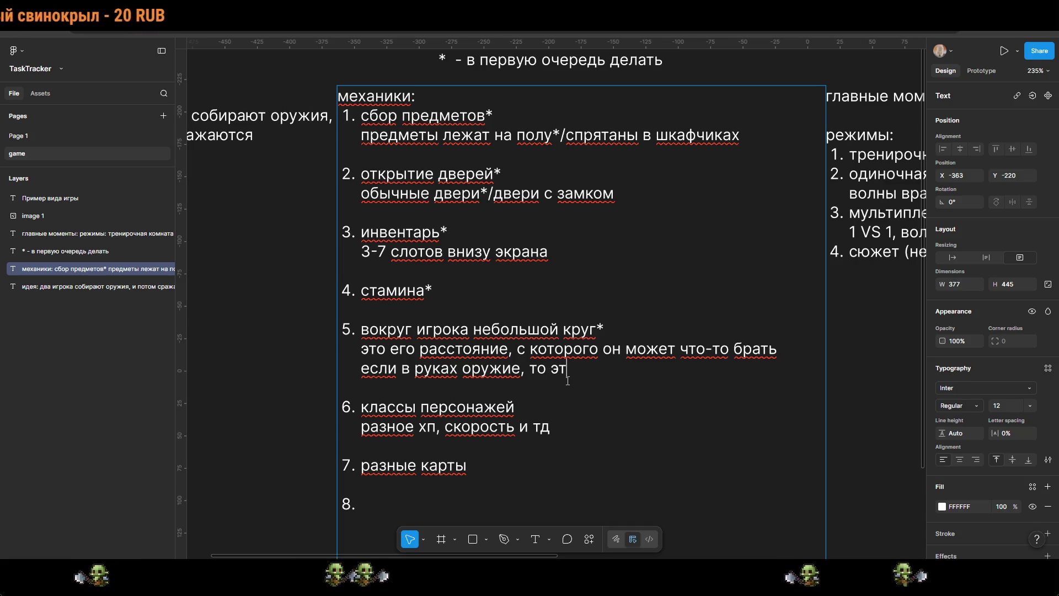
key("BackSpace")
key("BackSpace")
type("расстояние, с ко")
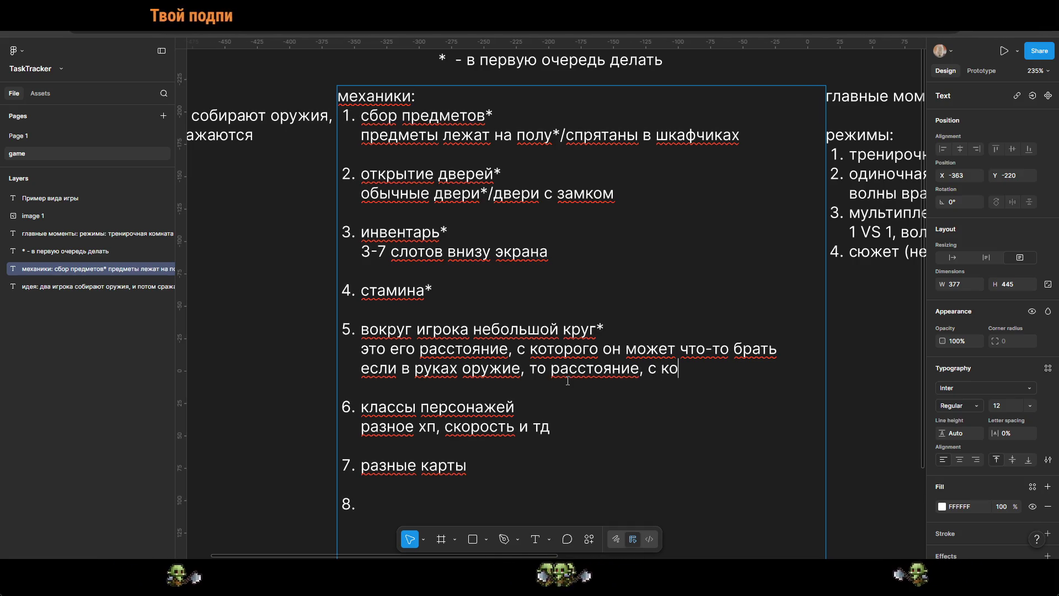
type("торого")
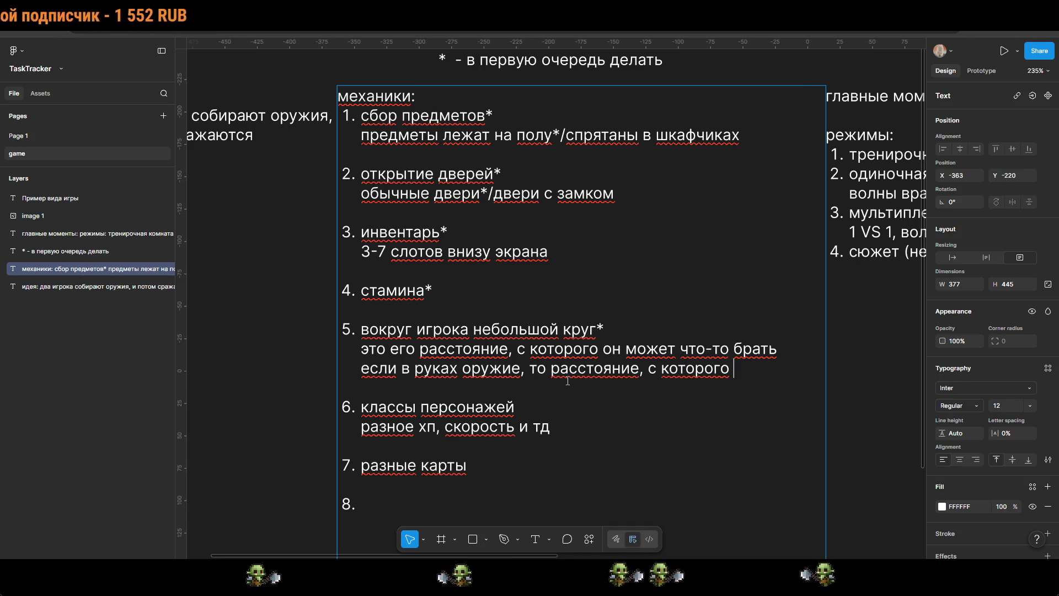
type(" иг")
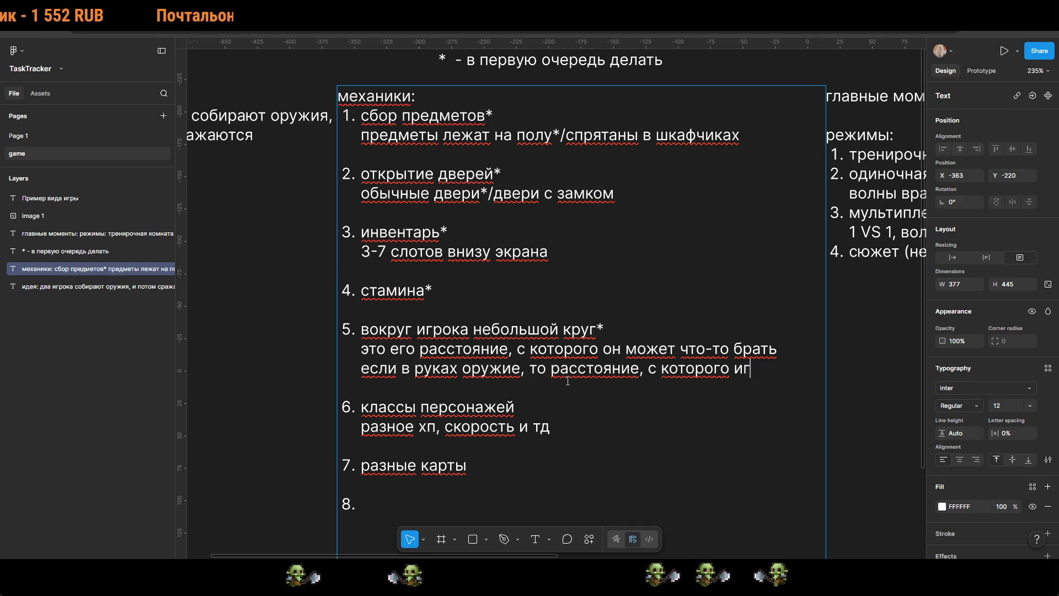
type("рок ")
type("может ")
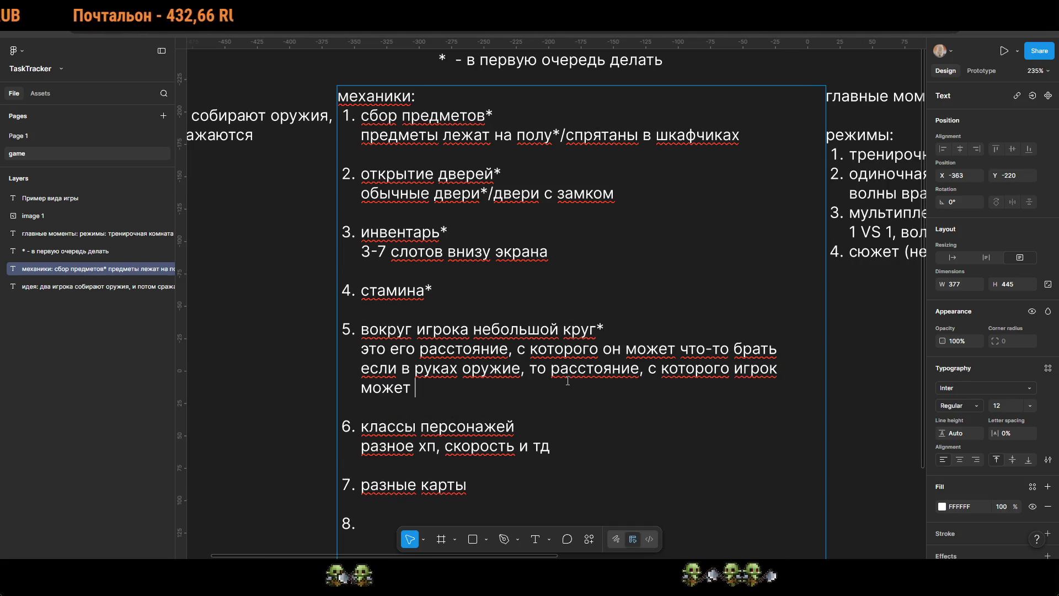
type("прицеливаться")
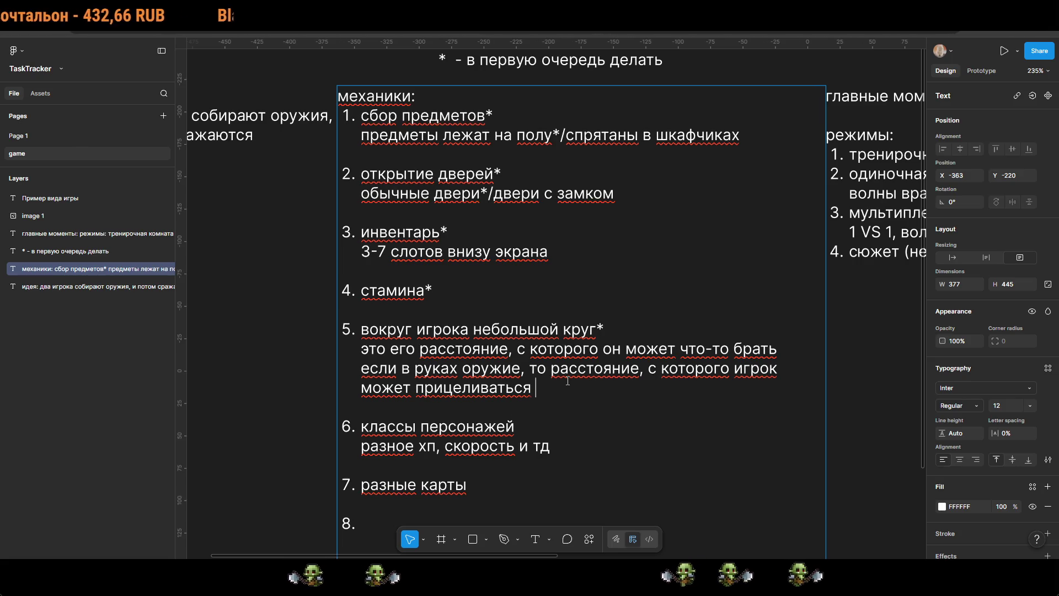
type(", поэто")
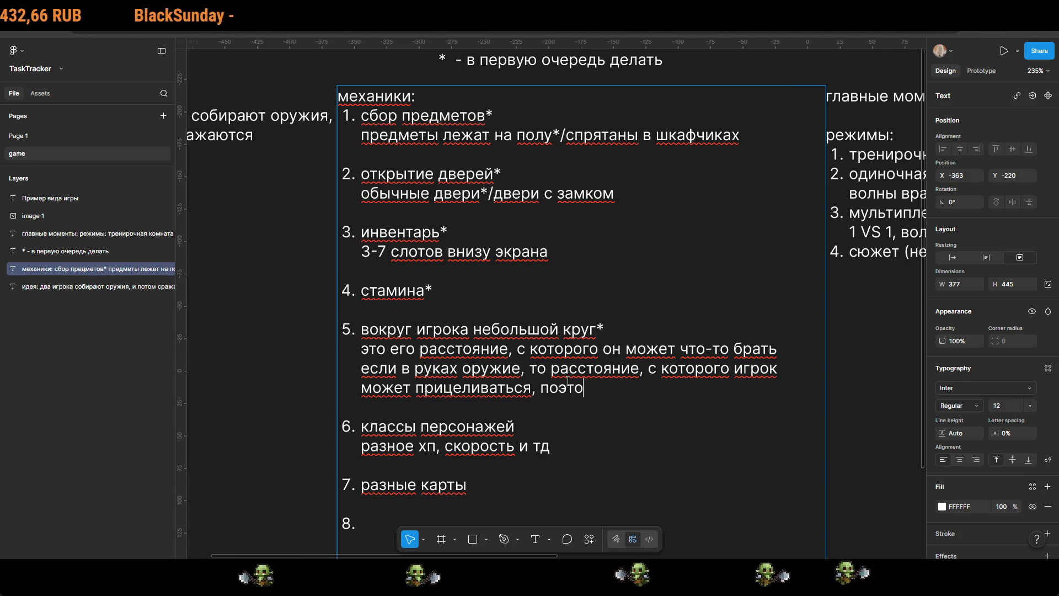
key("BackSpace")
key("BackSpace")
key("BackSpace")
type("сле")
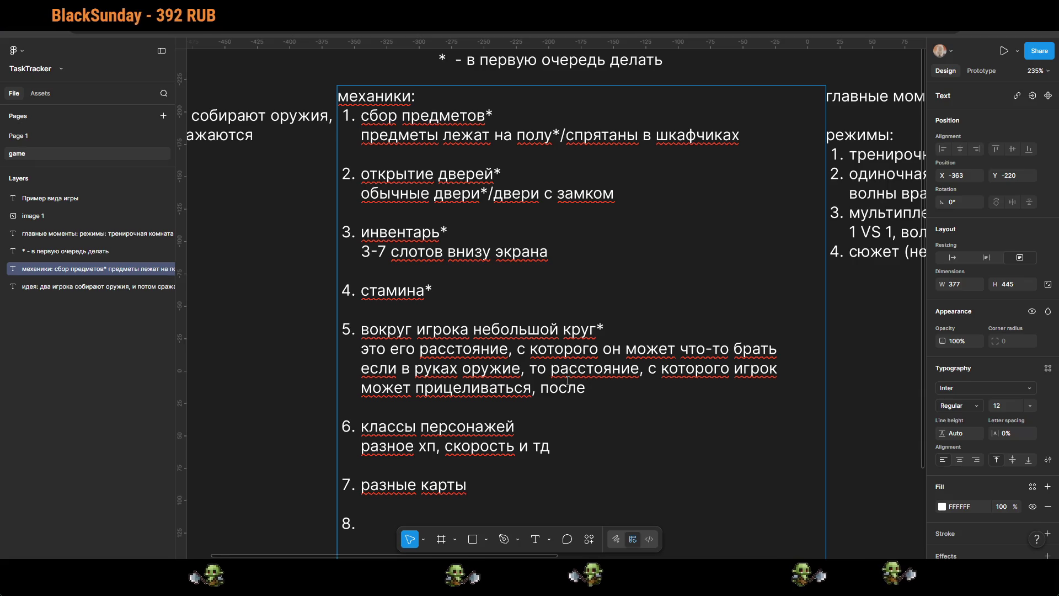
type(" этого круга ")
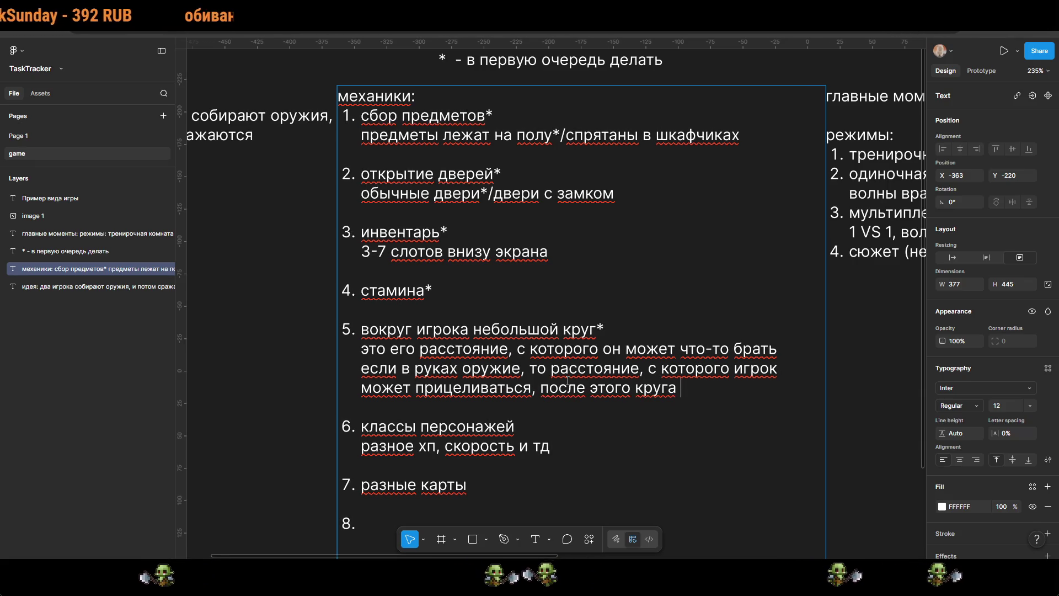
type("бует ")
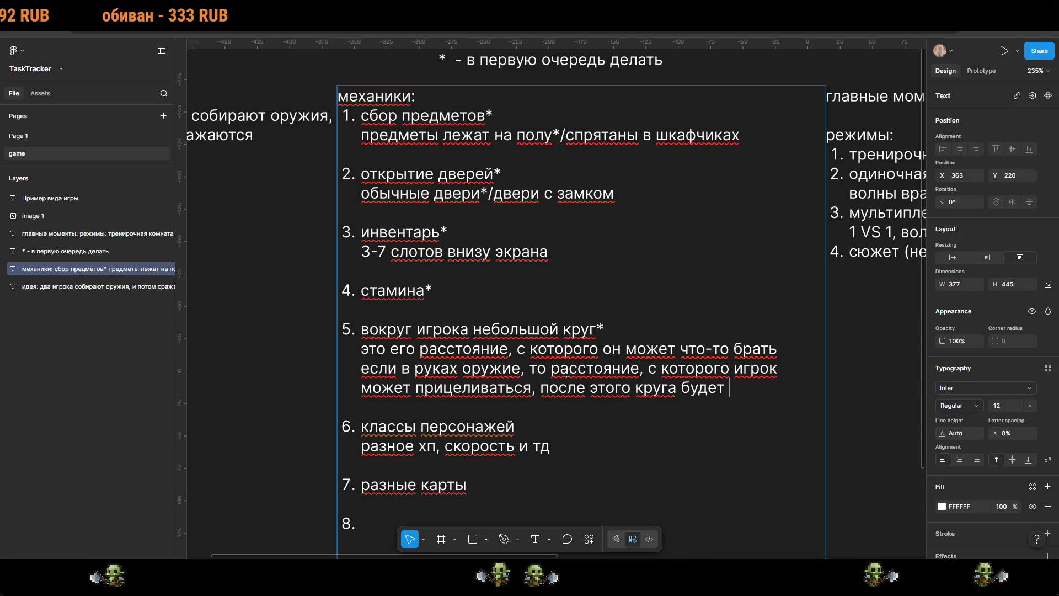
type("раз")
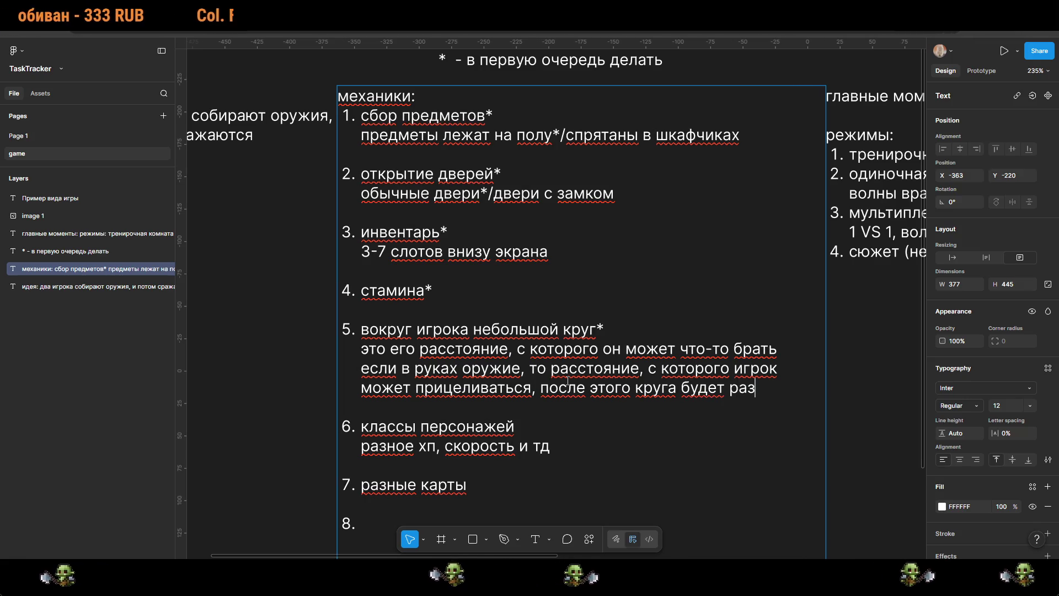
type("брос пуль")
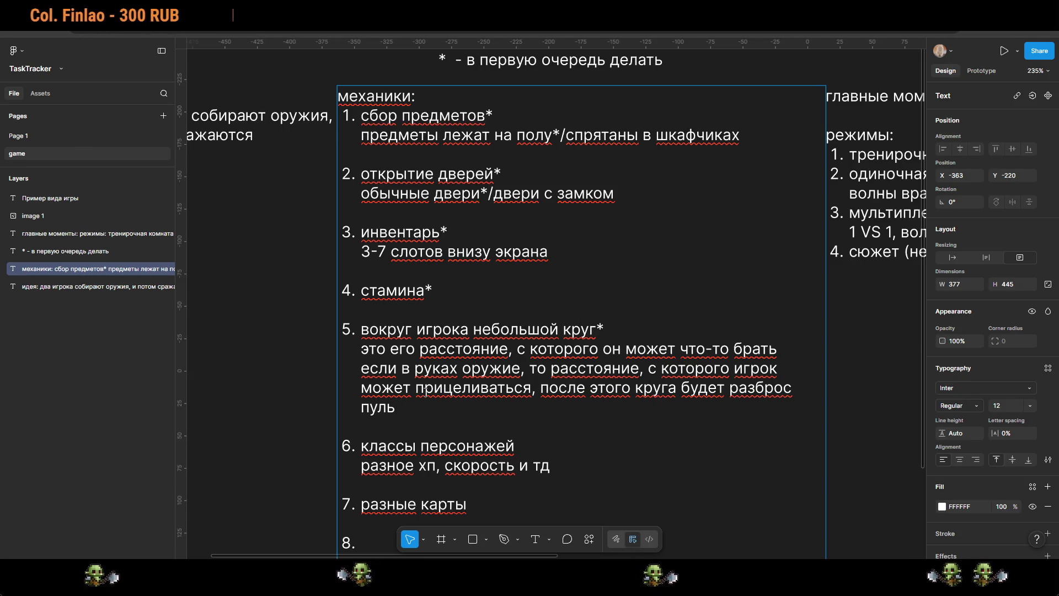
type("1. ")
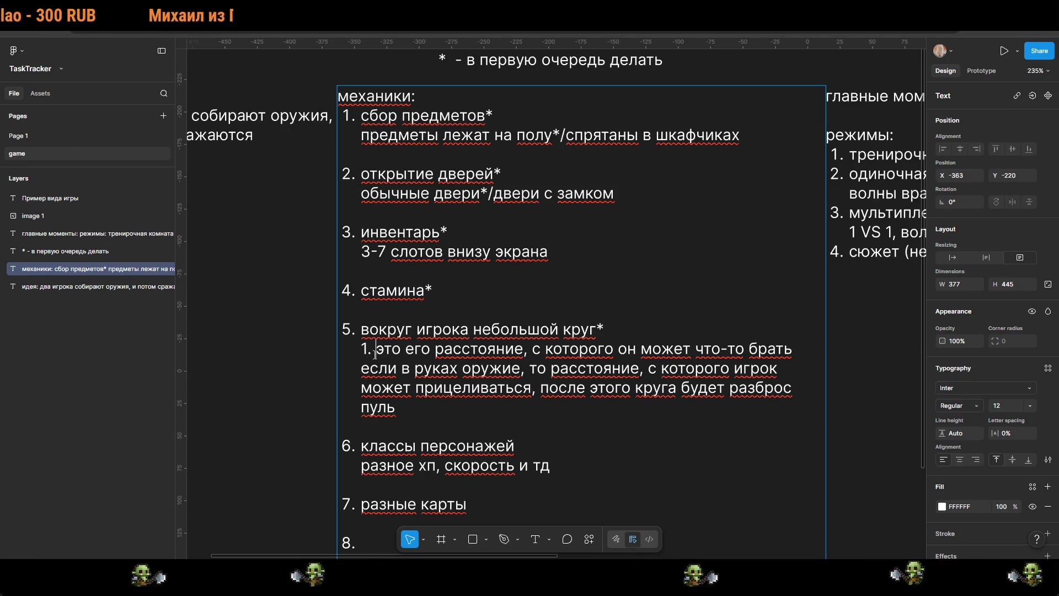
type("1.")
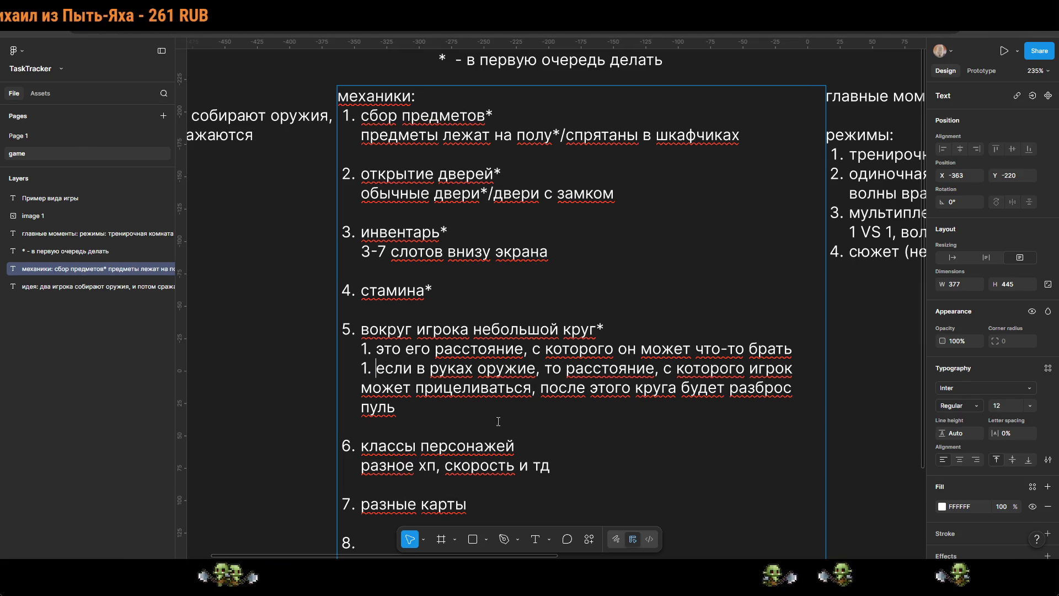
Step: Delete the duplicate '1.' so item 5's two sub-notes can be numbered 1 and 2
key("BackSpace")
Step: Number the second sub-note '2' and finish editing the mechanics text
type("2")
key("Escape")
key("Escape")
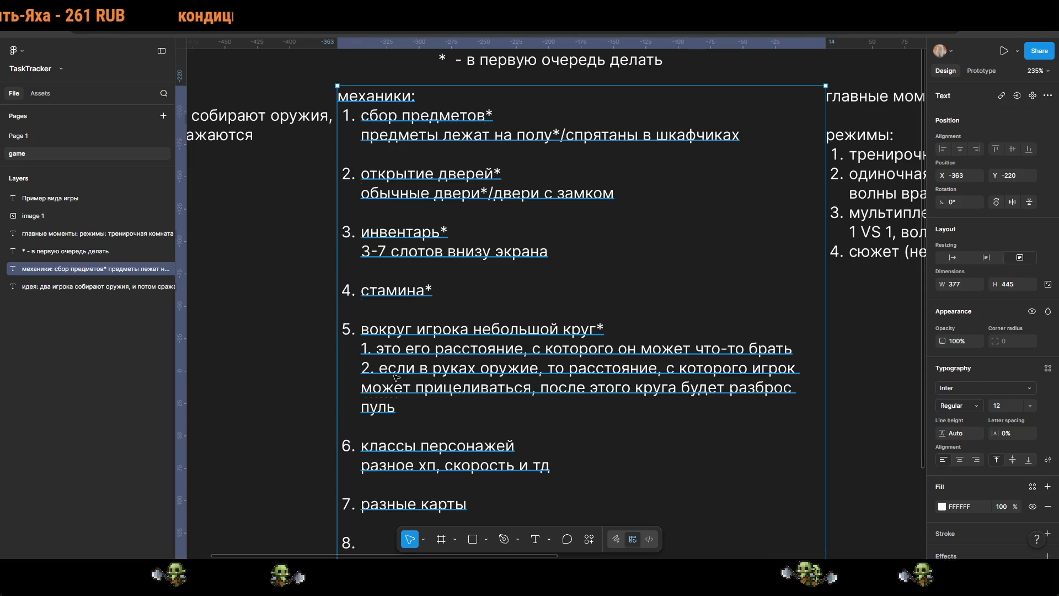
scroll(611, 433, "down", 5, "ctrl")
scroll(610, 433, "down", 2)
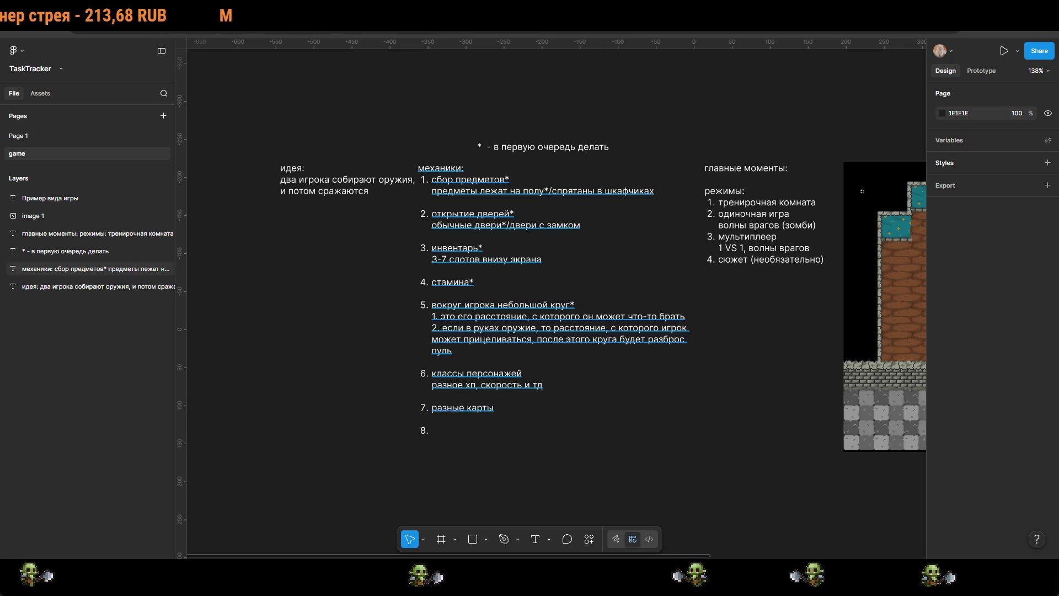
scroll(529, 359, "down", 1)
scroll(530, 359, "up", 3)
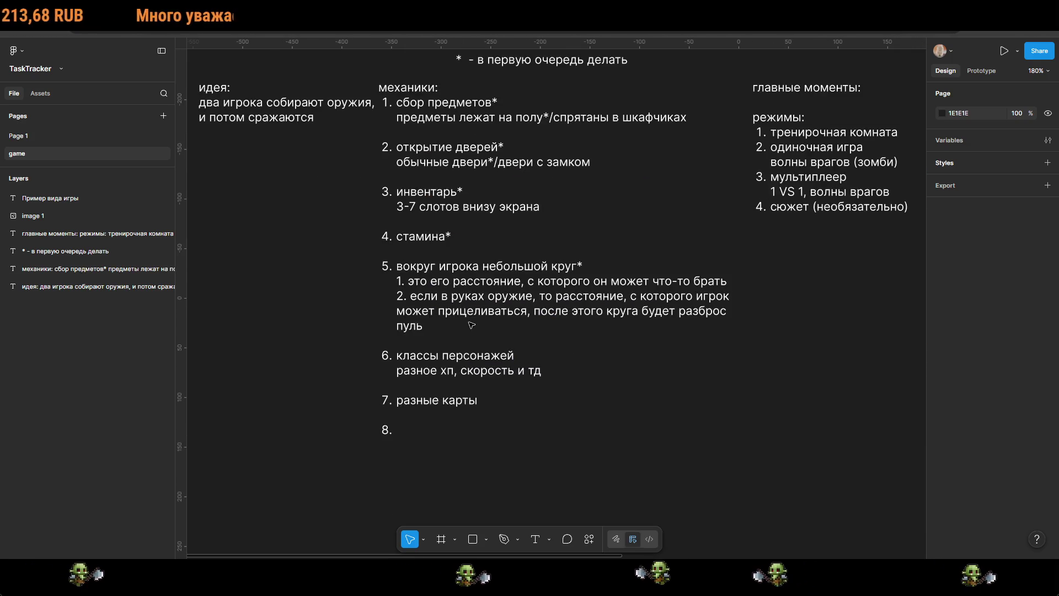
Step: Insert placeholder list items reading '2' after стамина* in the mechanics list
left_click(452, 238)
double_click(452, 239)
left_click(464, 251)
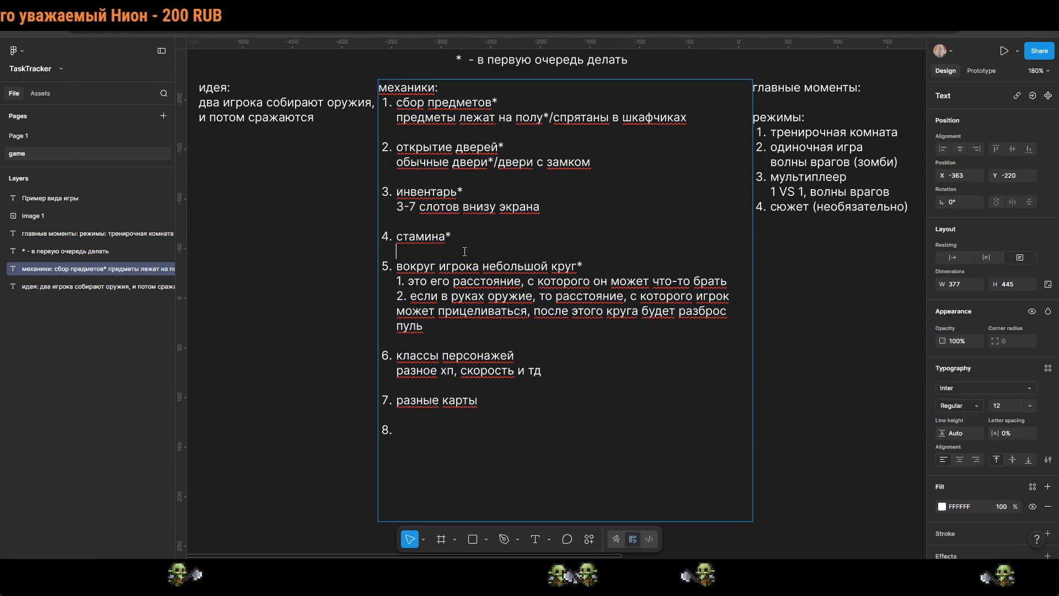
key("Return")
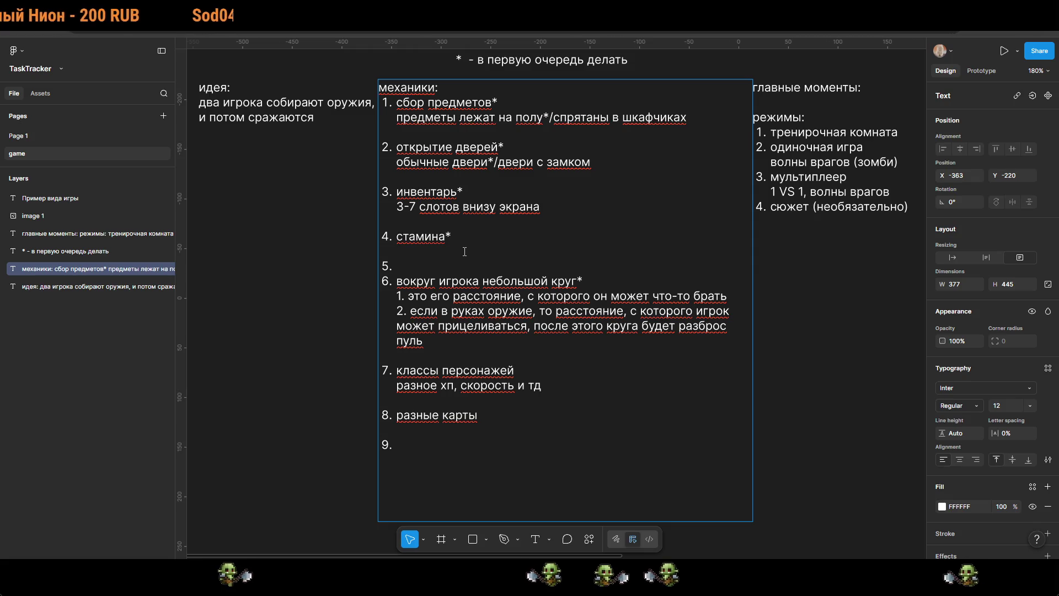
key("Return")
key("BackSpace")
key("ctrl+z")
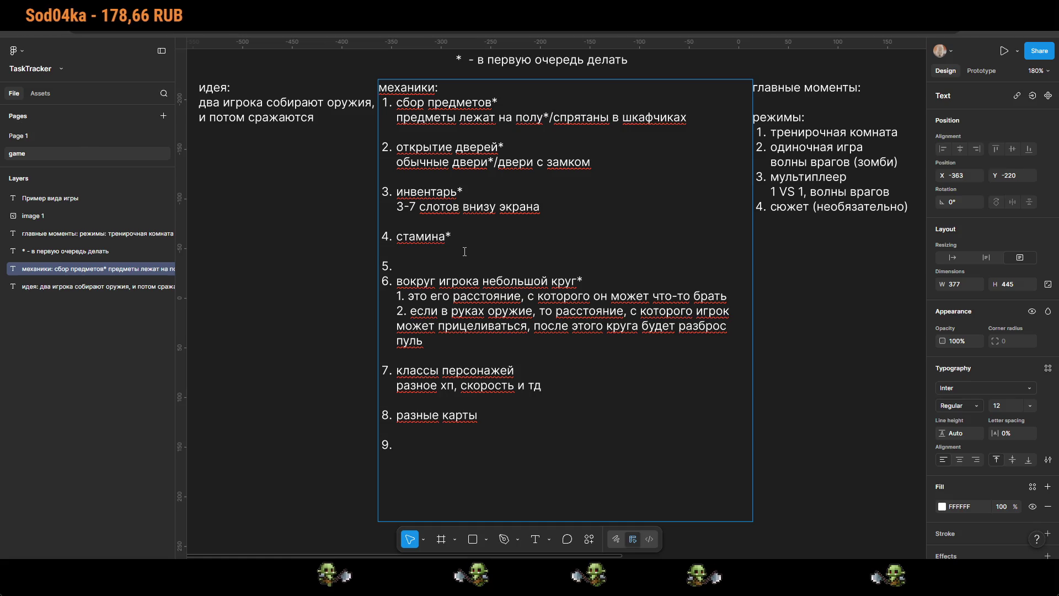
type("2 2 2 2 2")
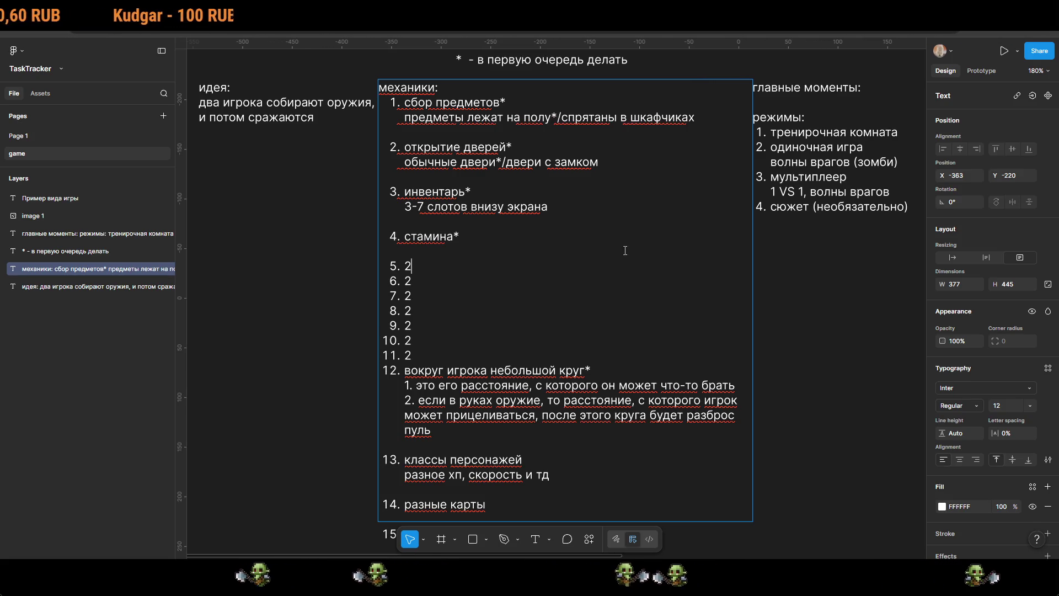
left_click_drag(793, 302, 215, 284)
mouse_move(416, 287)
left_mouse_down()
mouse_move(333, 283)
mouse_move(278, 308)
mouse_move(290, 321)
left_mouse_up()
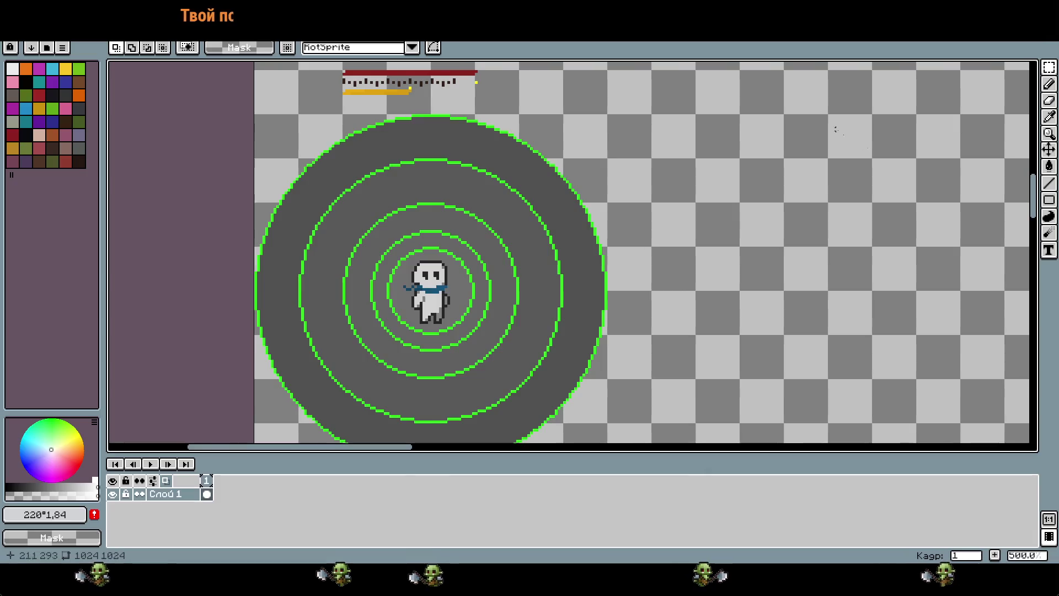
scroll(836, 130, "down", 1)
scroll(652, 230, "down", 1)
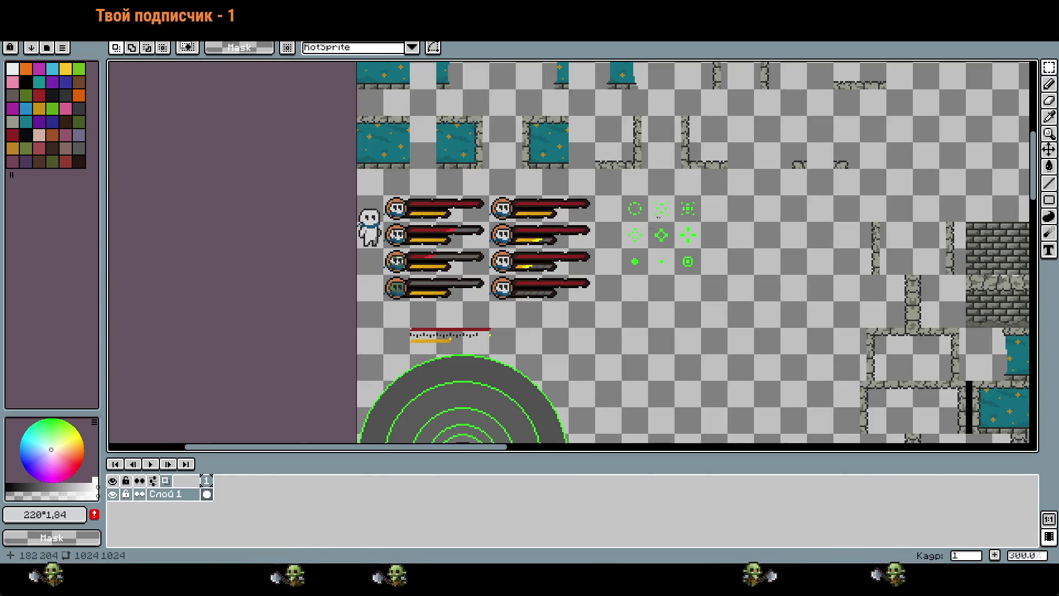
scroll(652, 229, "up", 5)
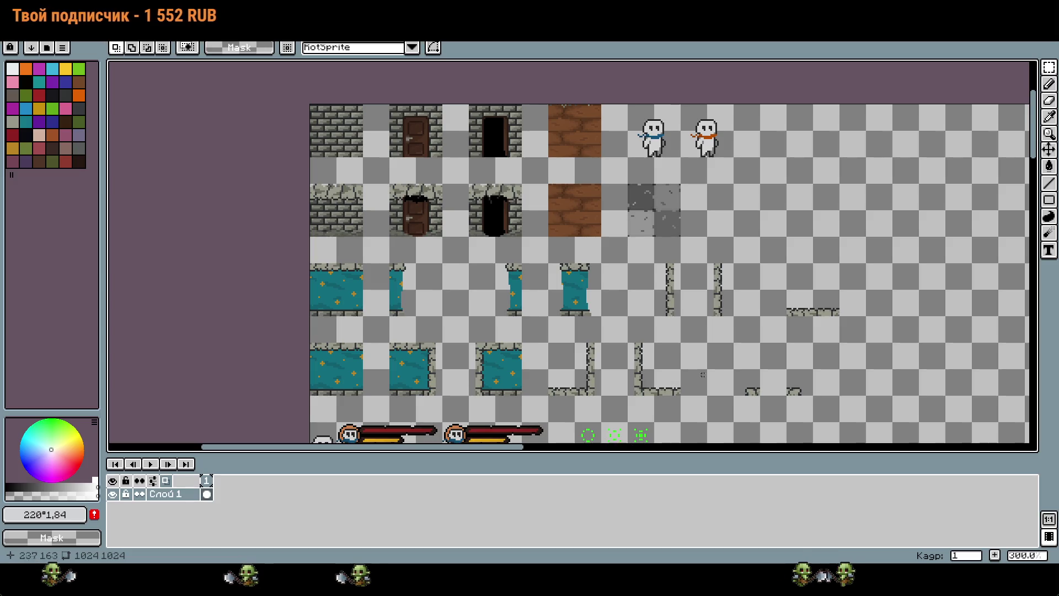
scroll(632, 321, "down", 3)
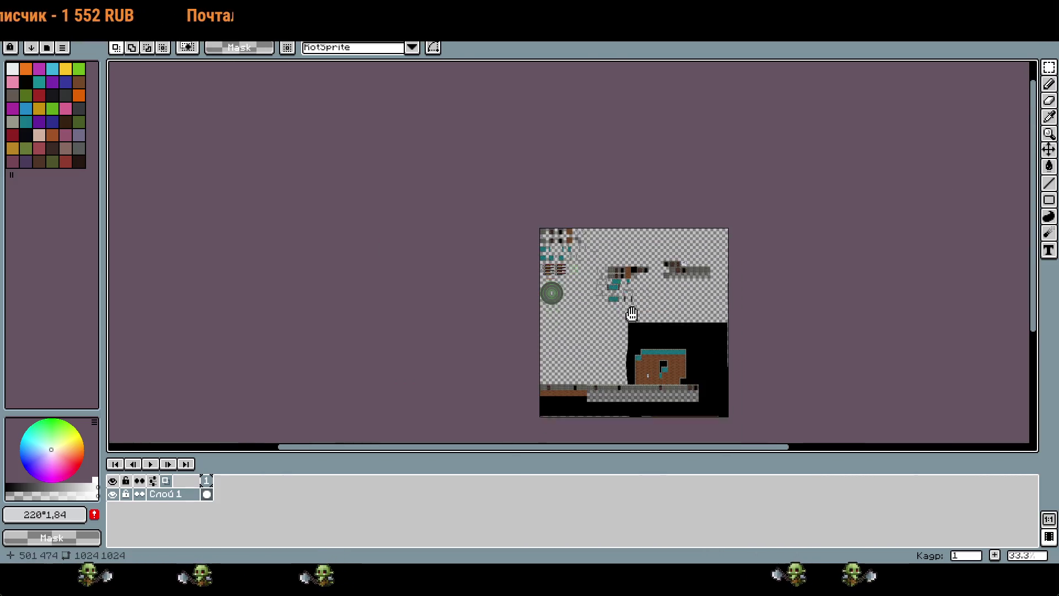
scroll(632, 321, "up", 3)
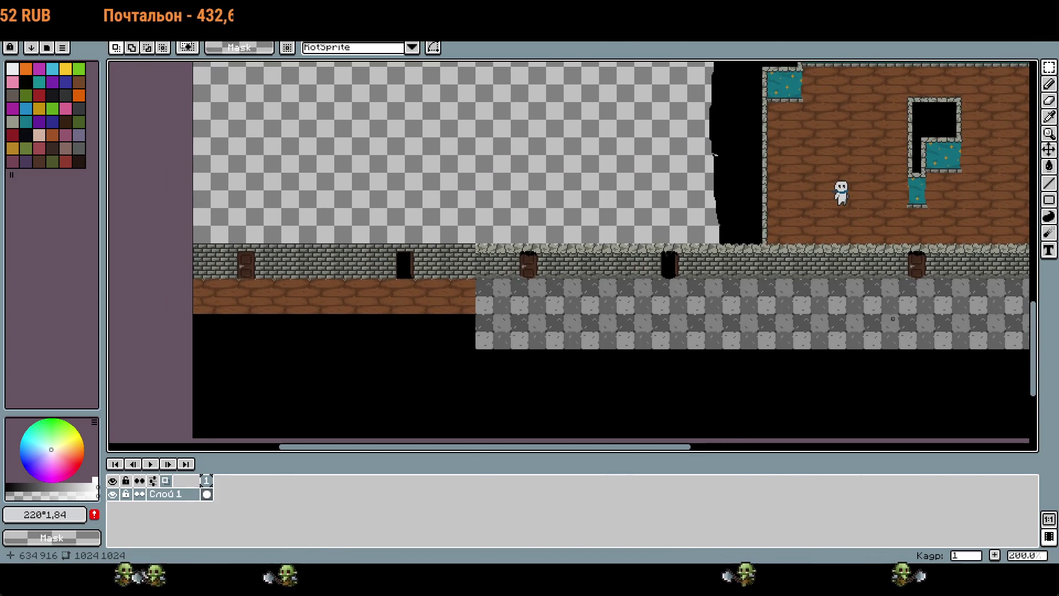
left_click_drag(892, 319, 698, 392)
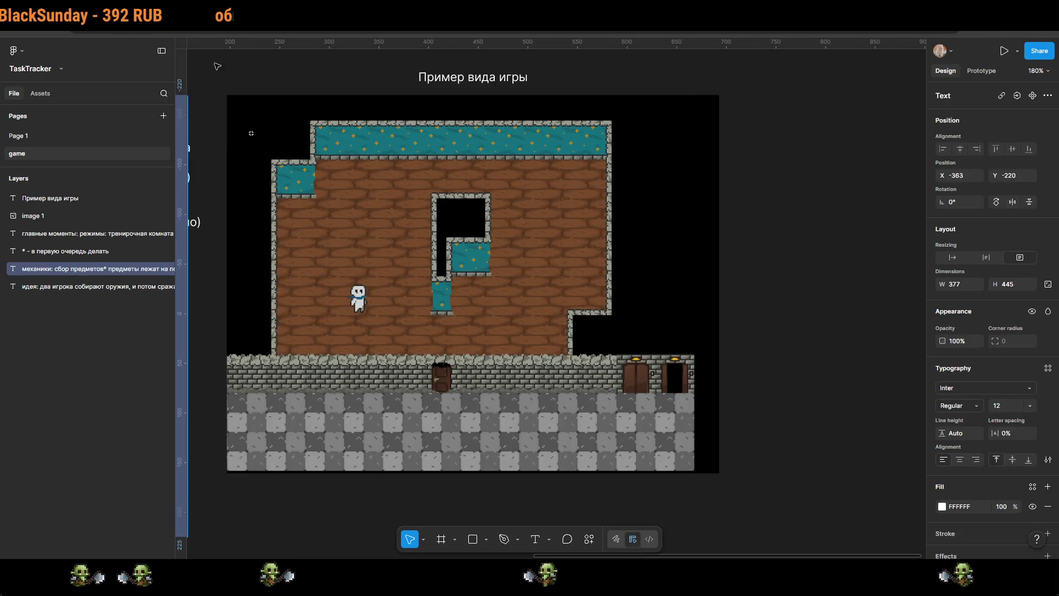
Step: Copy the инвентарь* item with its description and paste it over placeholder item 5
scroll(512, 356, "left", 10)
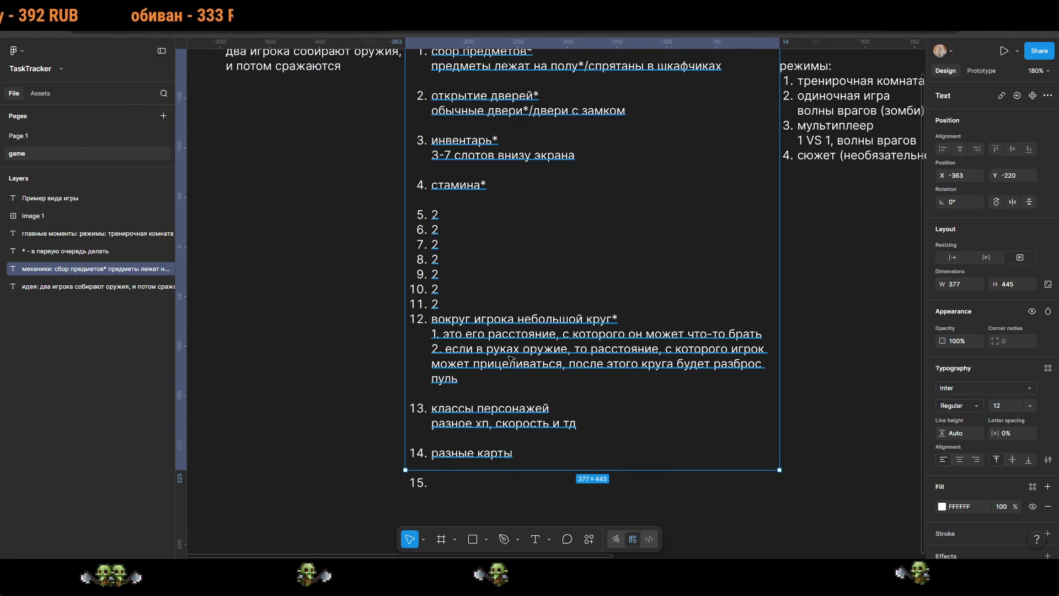
scroll(533, 253, "up", 5)
key("Escape")
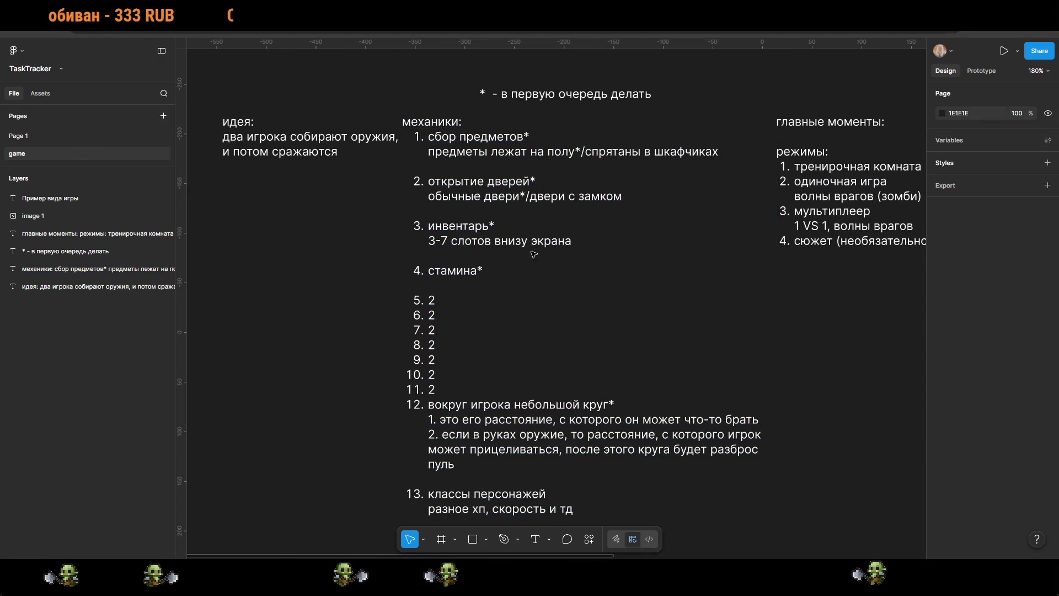
double_click(538, 244)
left_click(540, 241)
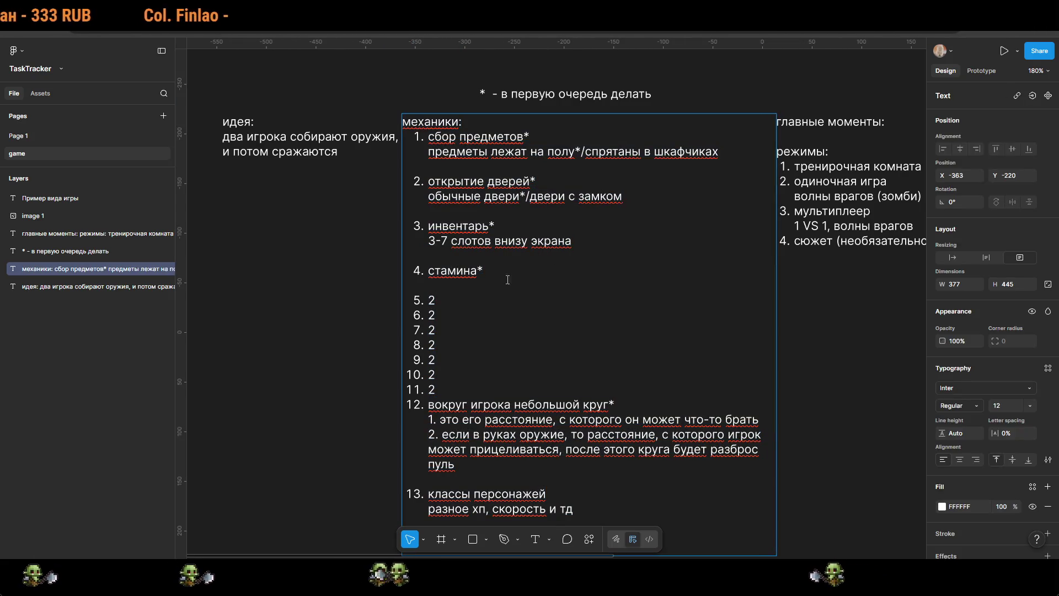
left_click_drag(487, 274, 428, 276)
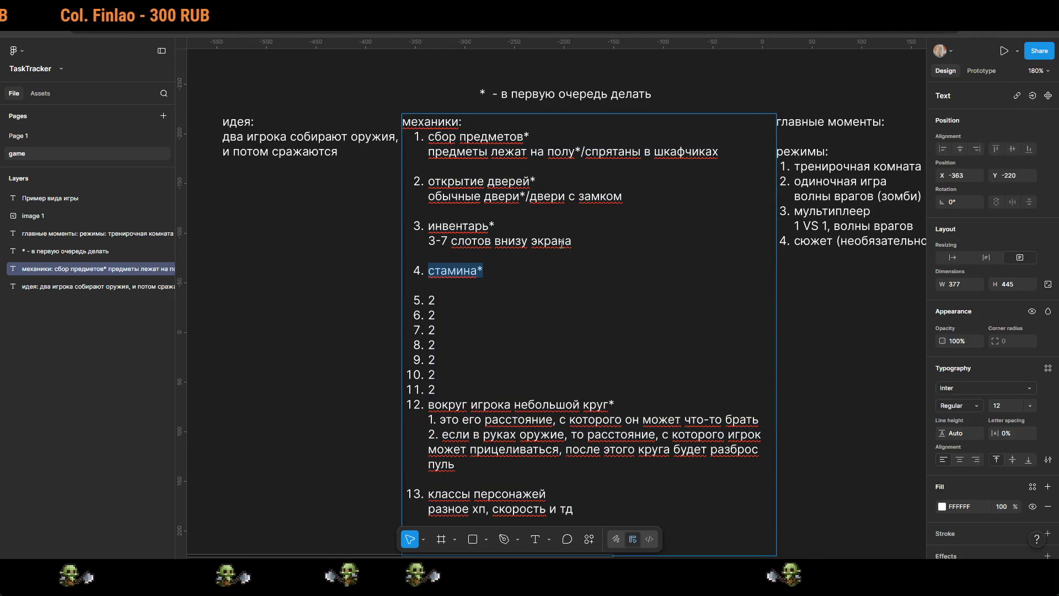
mouse_move(578, 247)
left_mouse_down()
mouse_move(429, 244)
mouse_move(429, 226)
left_mouse_up()
key("ctrl+c")
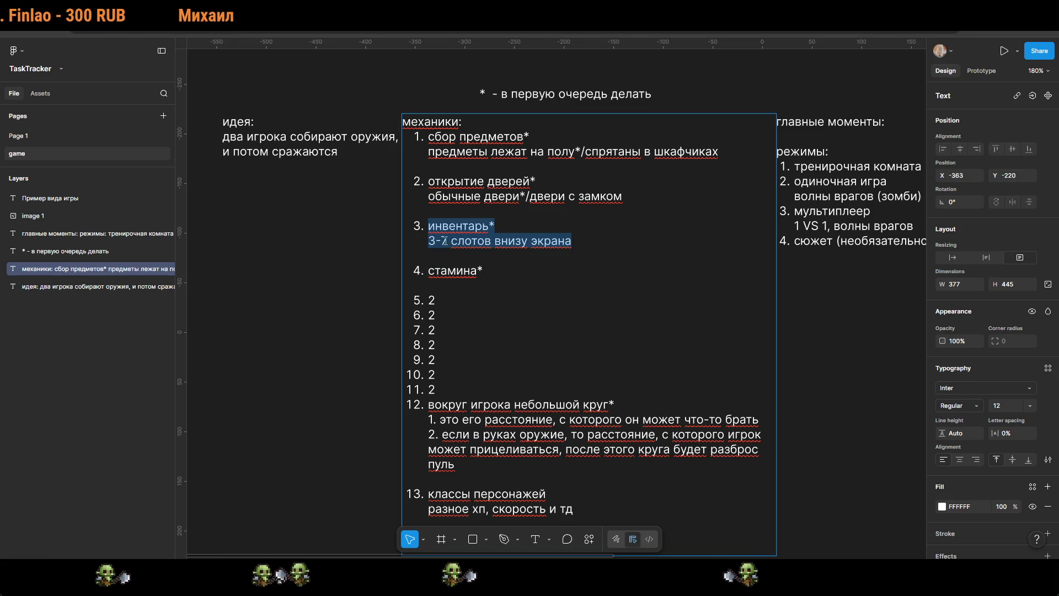
left_click(454, 294)
key("BackSpace")
key("ctrl+v")
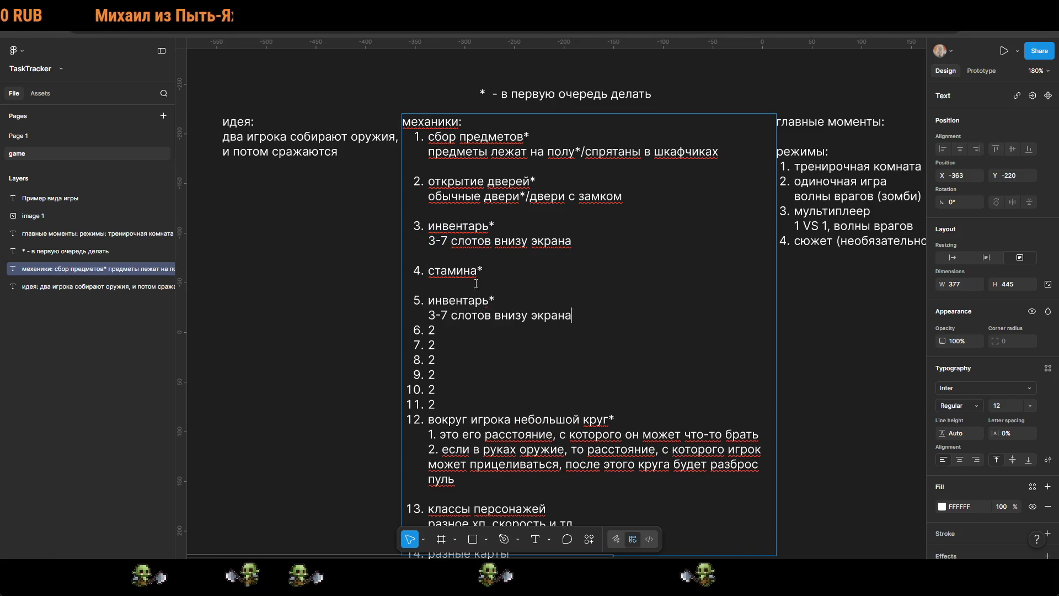
Step: Delete the original инвентарь* entry and restore the blank line after the moved item
left_click_drag(573, 246, 431, 230)
key("BackSpace")
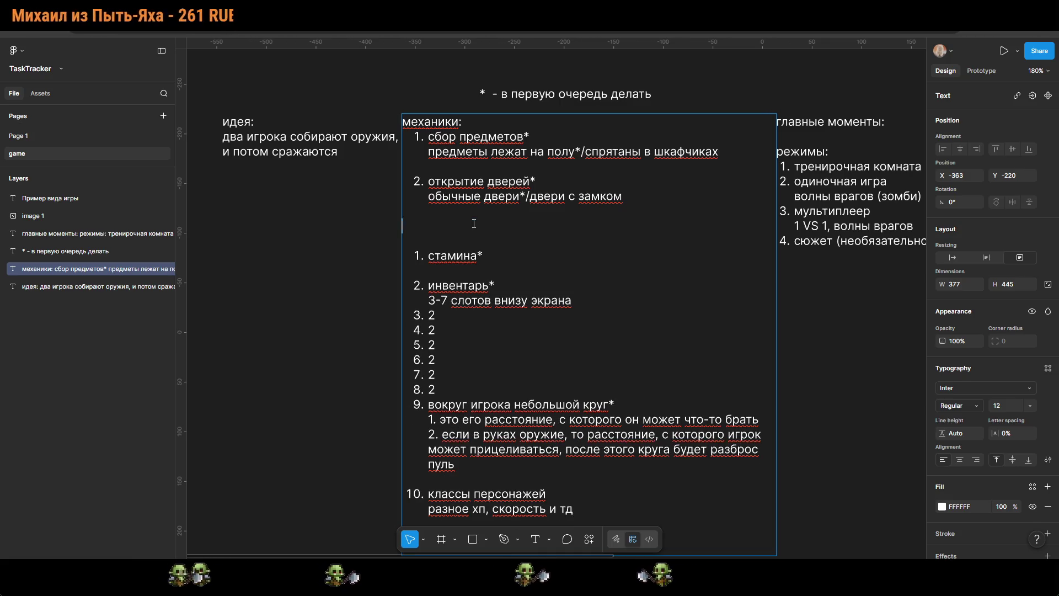
key("BackSpace")
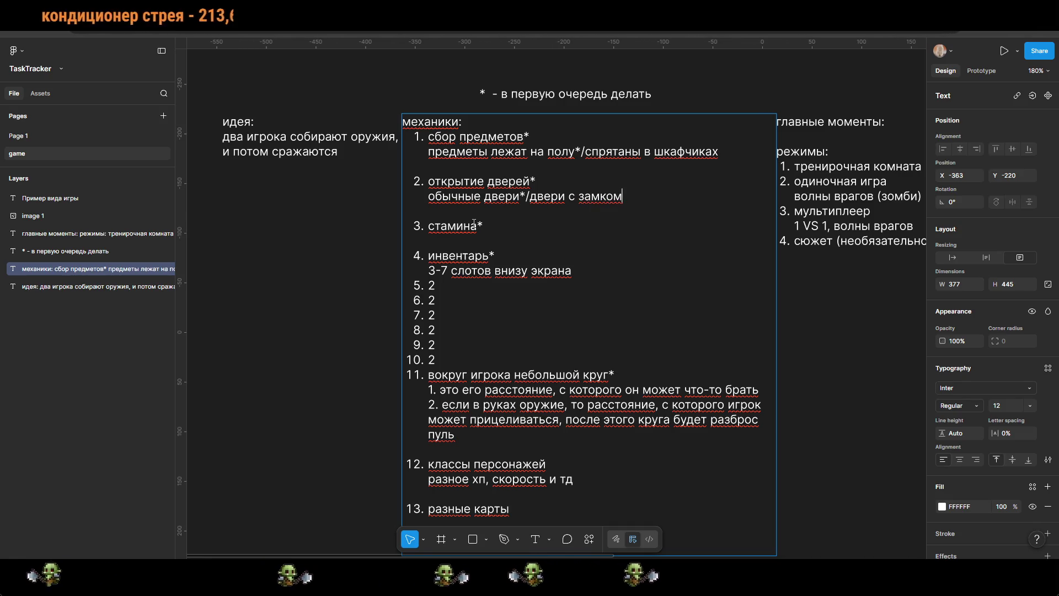
left_click(597, 273)
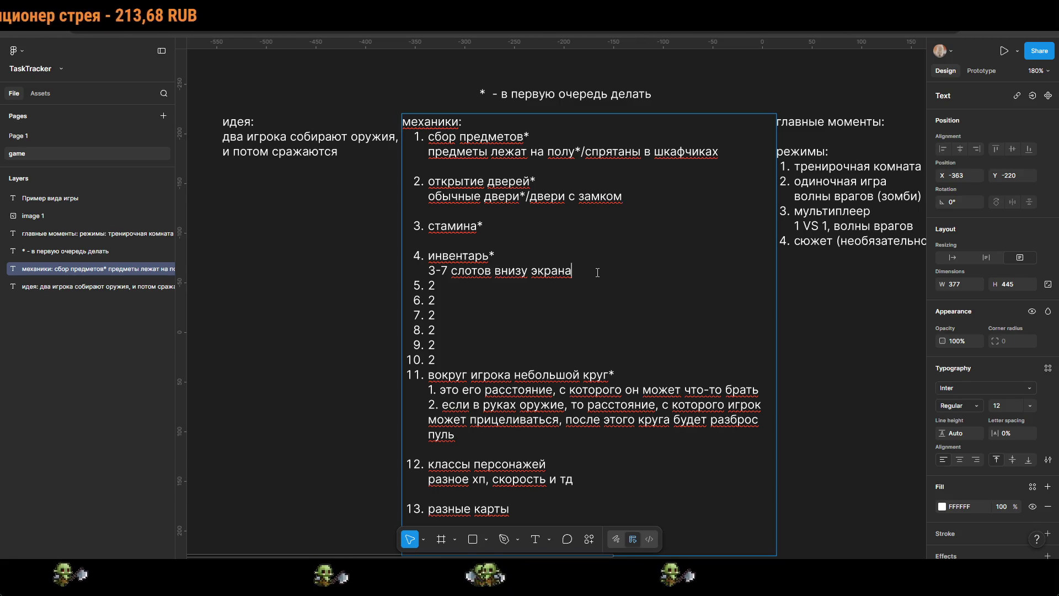
key("Return")
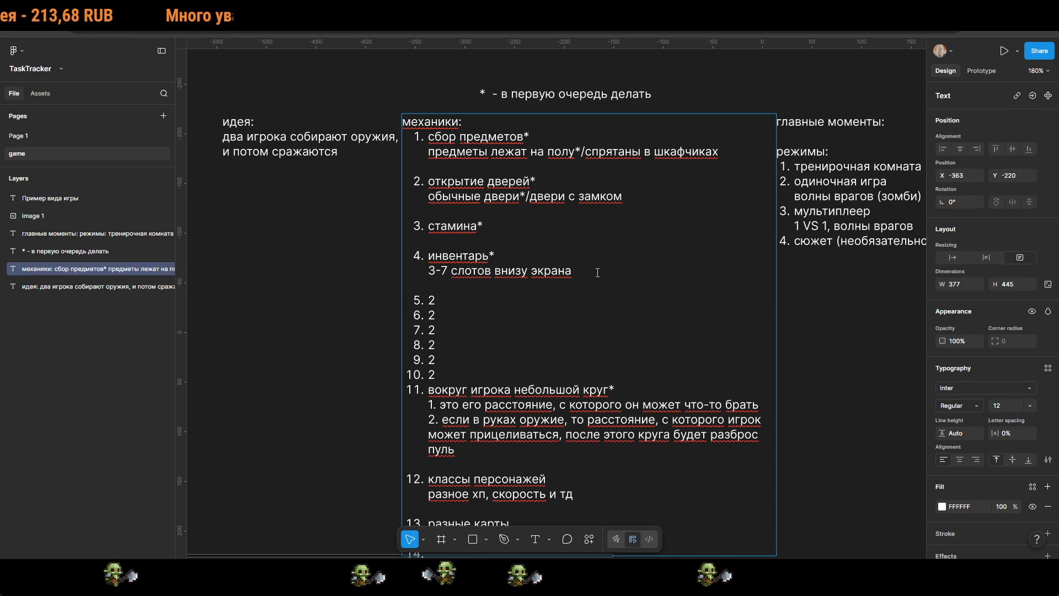
scroll(562, 395, "down", 3)
left_click(562, 395)
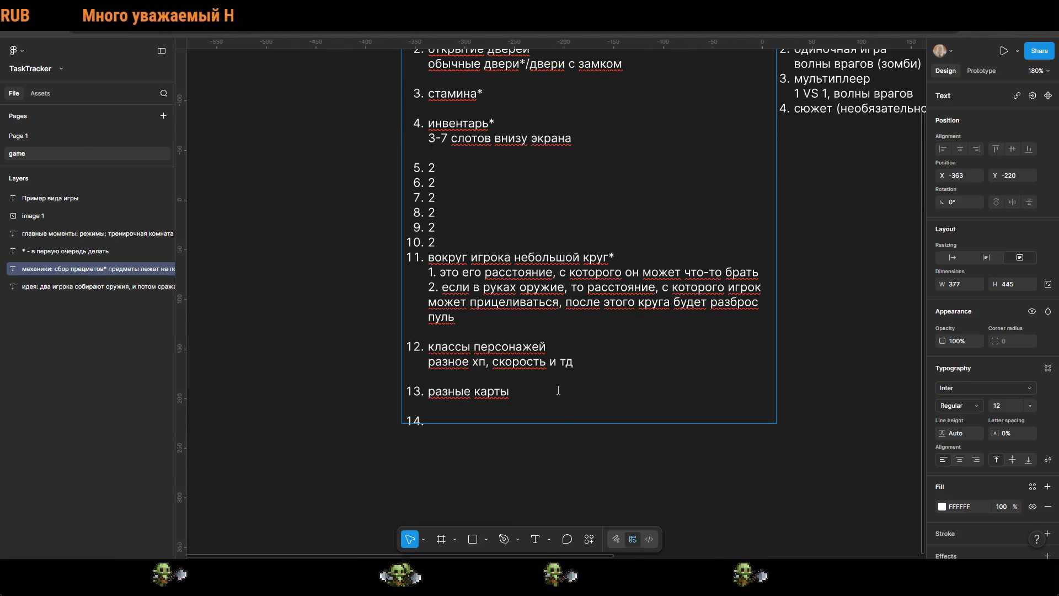
Step: Add a new mechanic 'диалоговые окна' after разные карты
key("Down")
type("диалоговые")
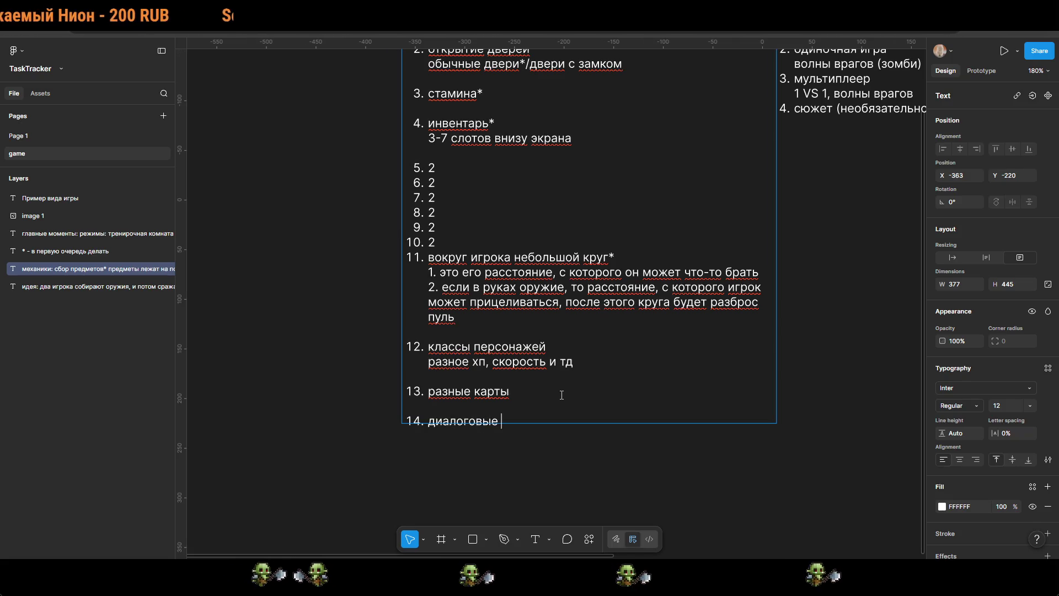
type(" окна")
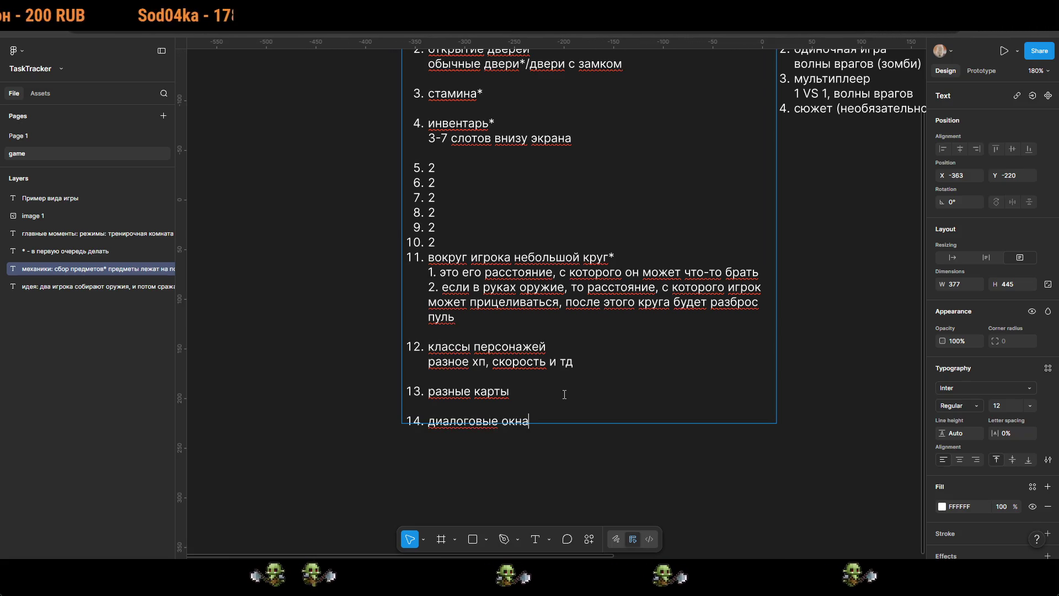
key("Escape")
scroll(639, 385, "down", 5)
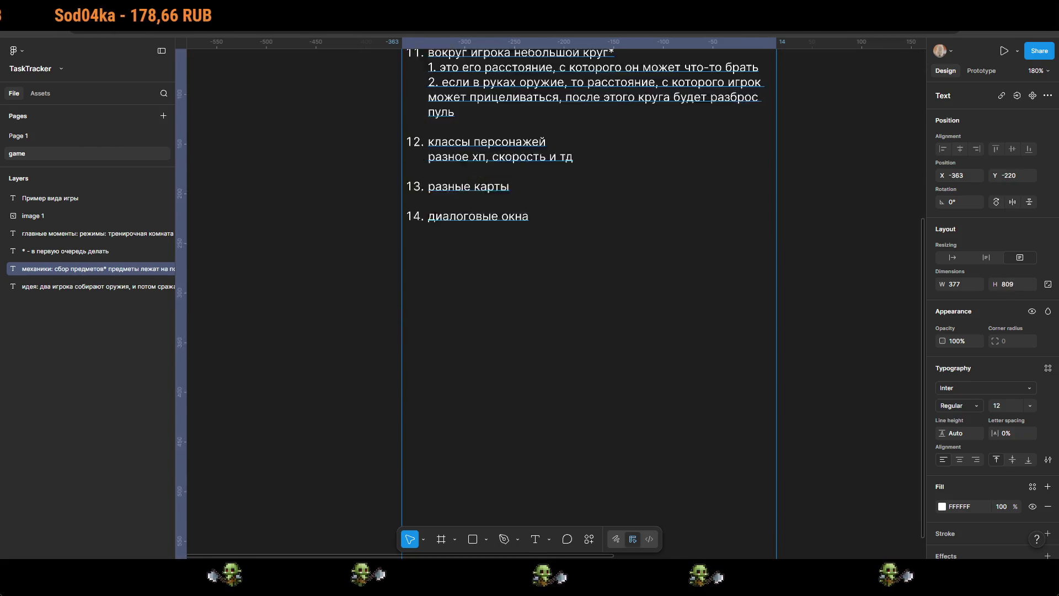
scroll(680, 263, "up", 6)
key("Escape")
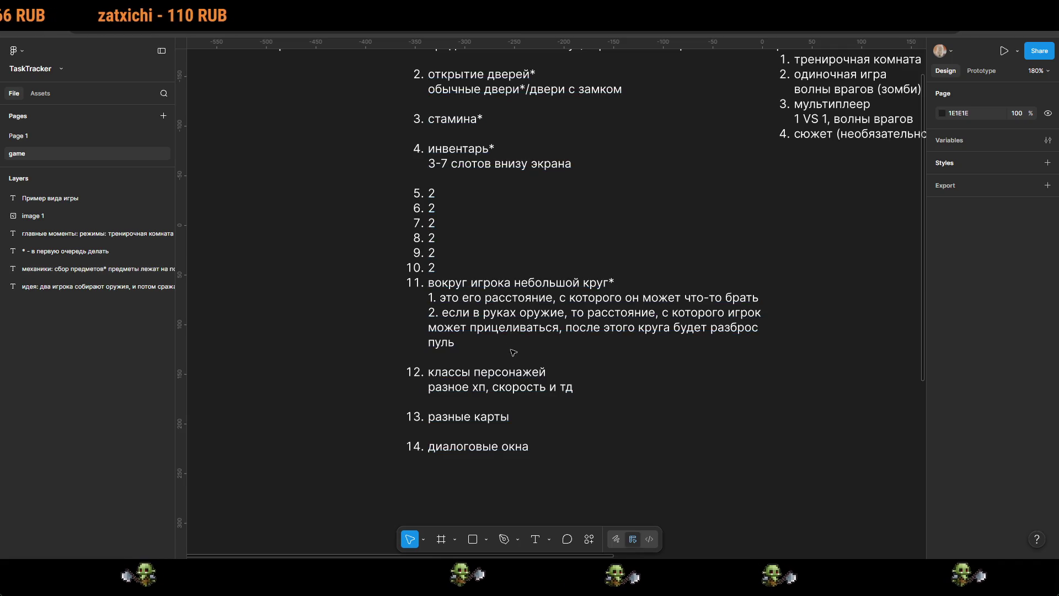
Step: Insert item 12: 'в начале игры не полное кол-во хп (будем искать аптечки)'
left_click(506, 444)
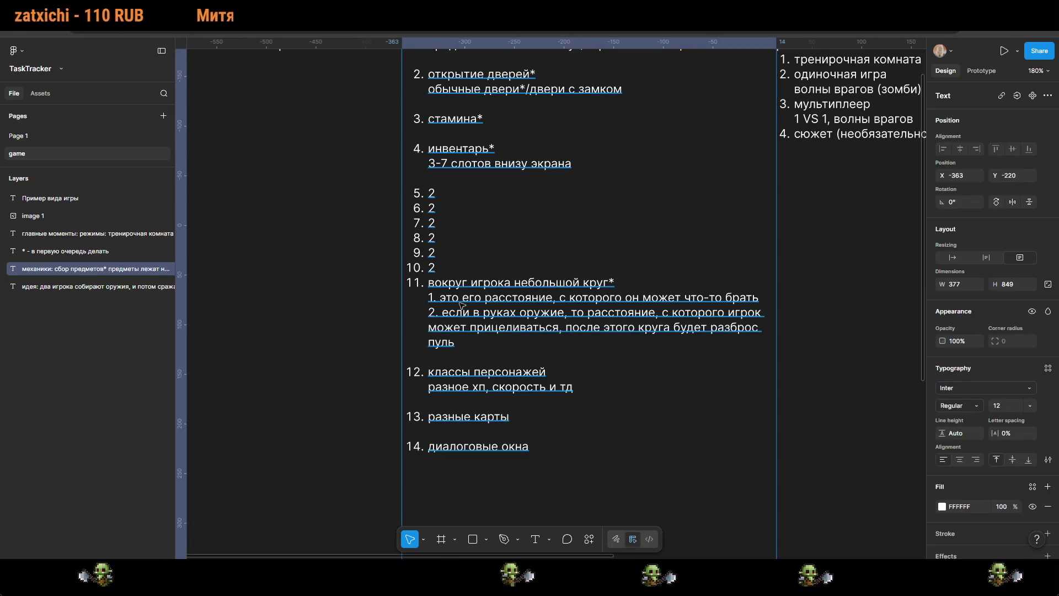
key("Return")
left_click(537, 454)
key("Return")
type("в")
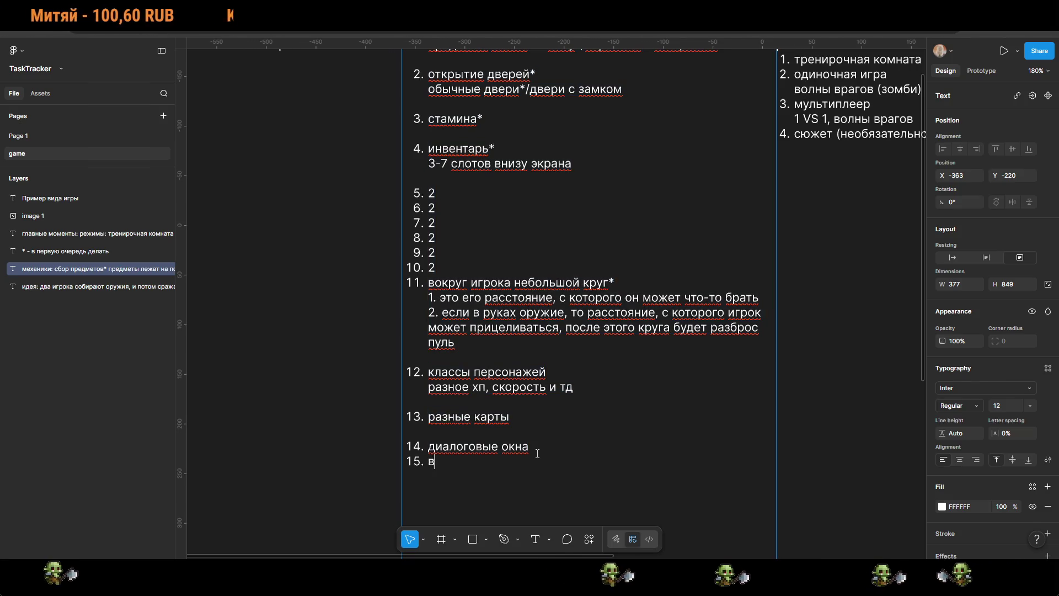
type("начале игры")
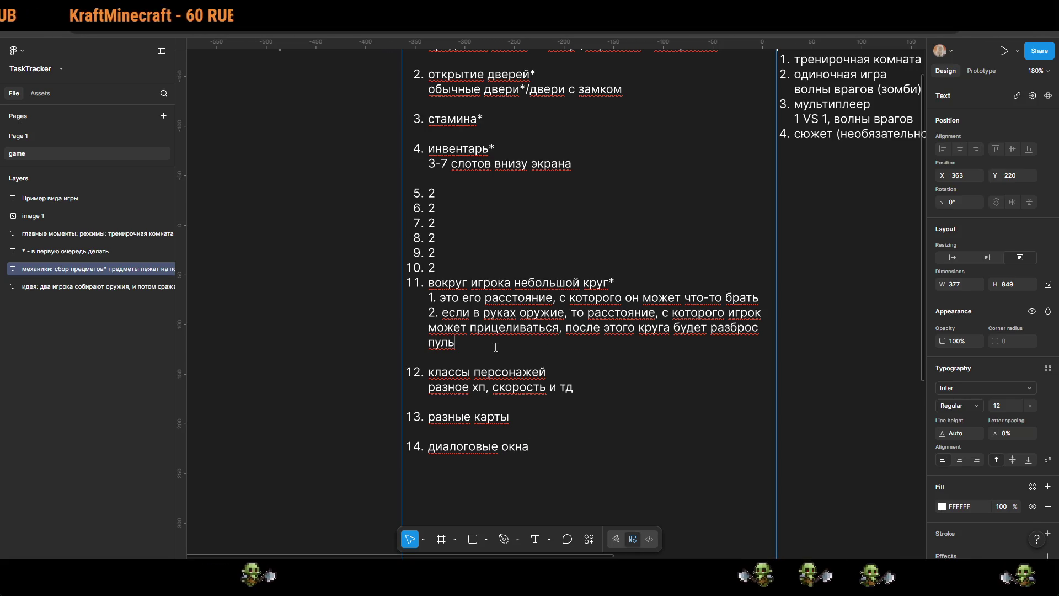
key("Return")
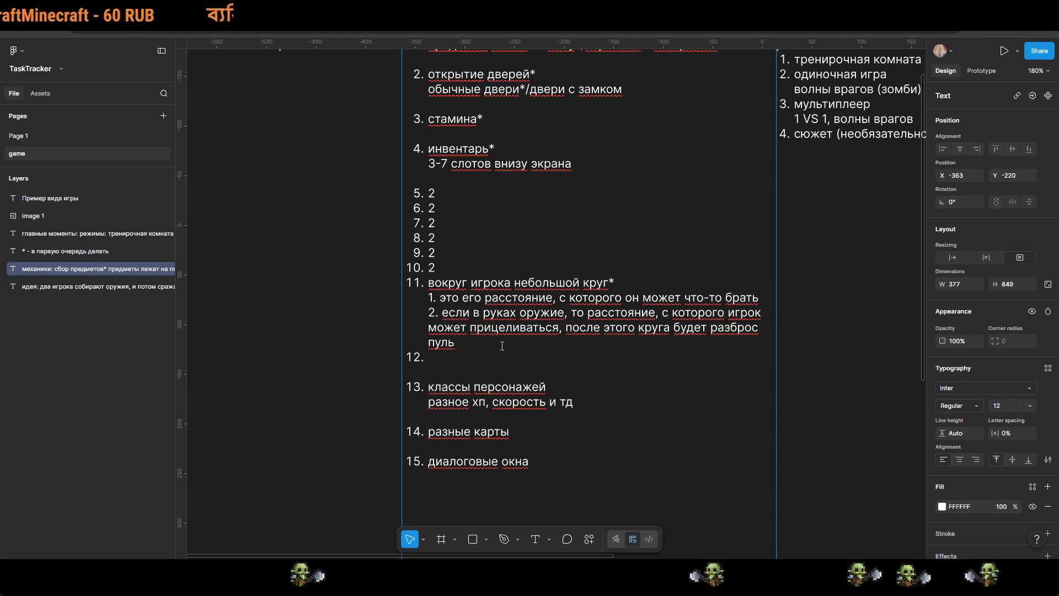
key("shift+Return")
type("в начале игры не полное кол-во хп")
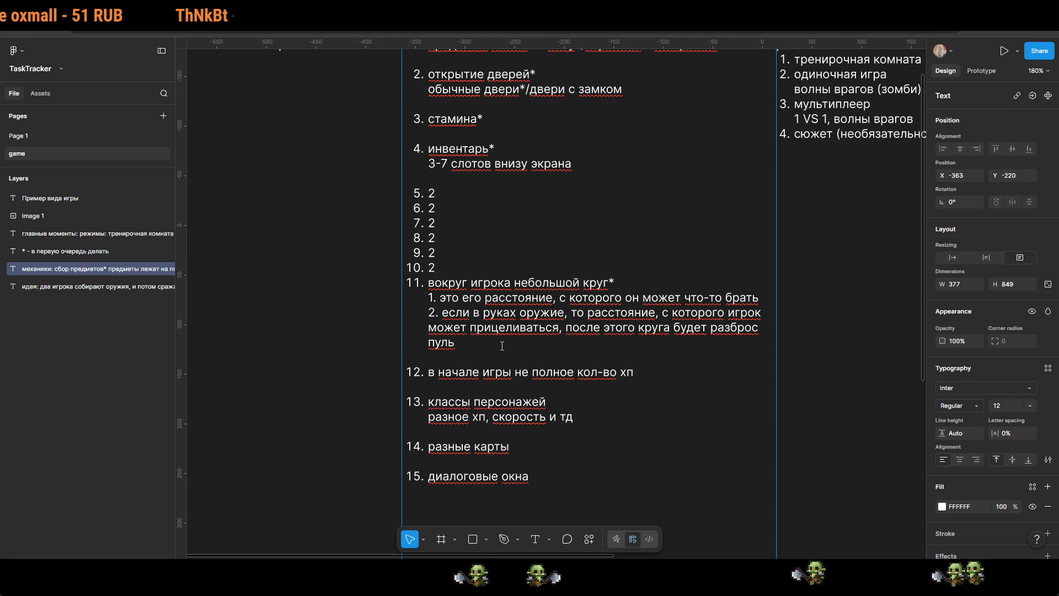
type("()")
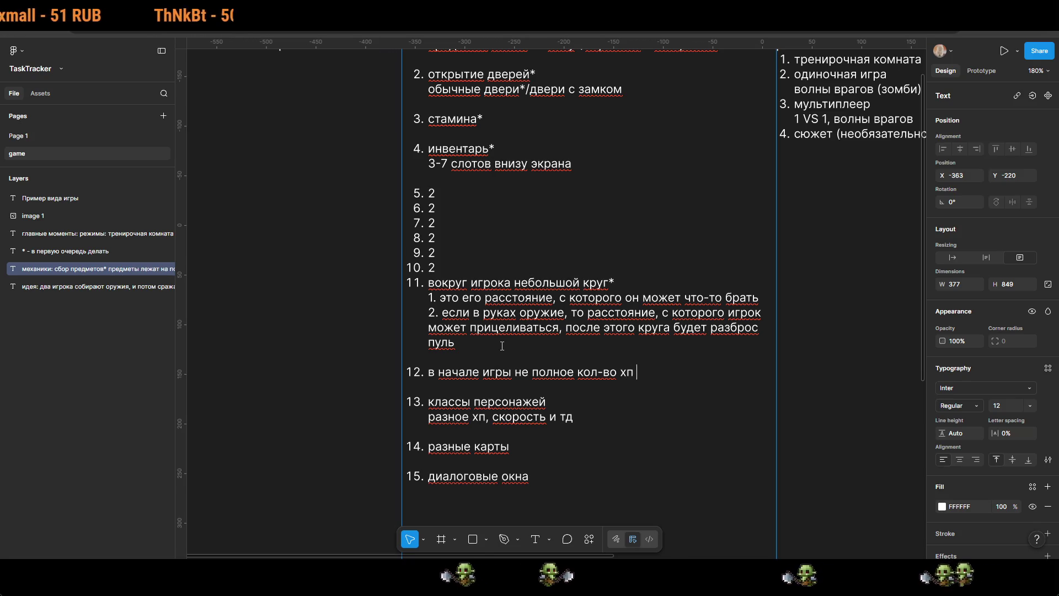
type("будем ис")
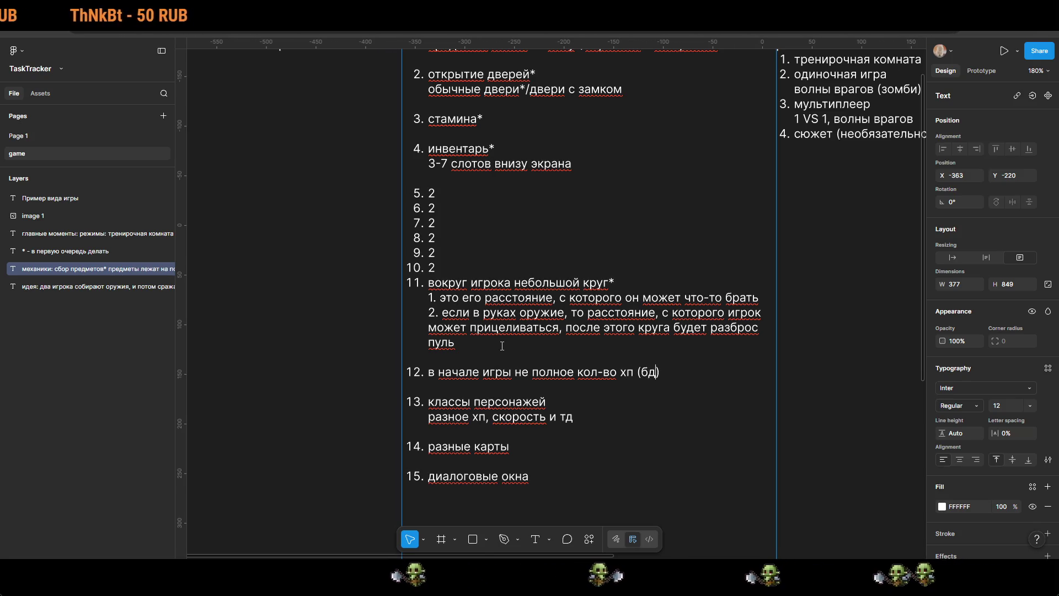
type("кать апт")
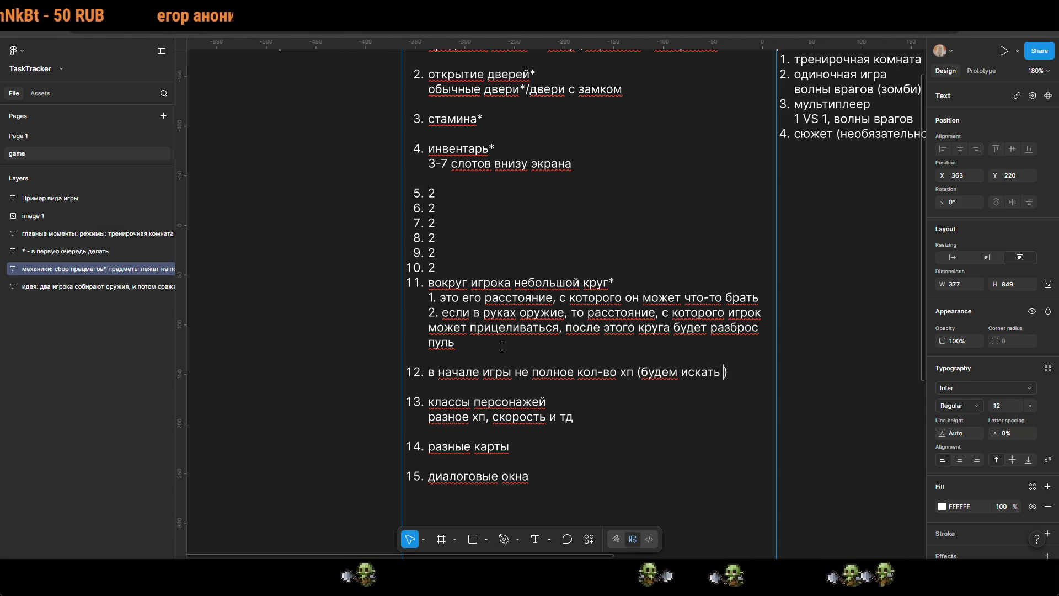
type("ечки")
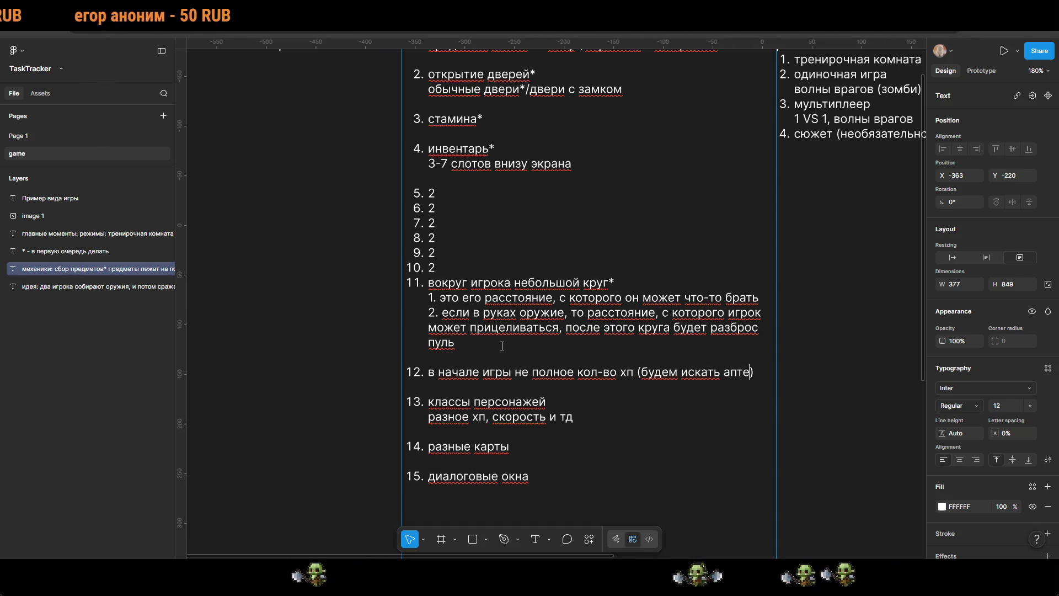
key("Down")
key("Down")
key("Down")
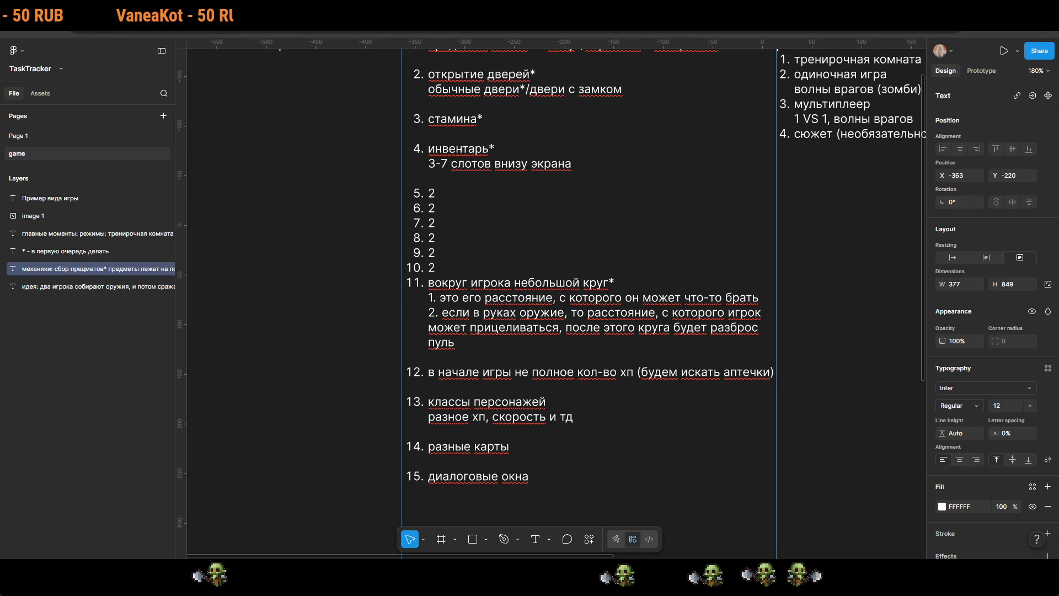
scroll(611, 308, "up", 3)
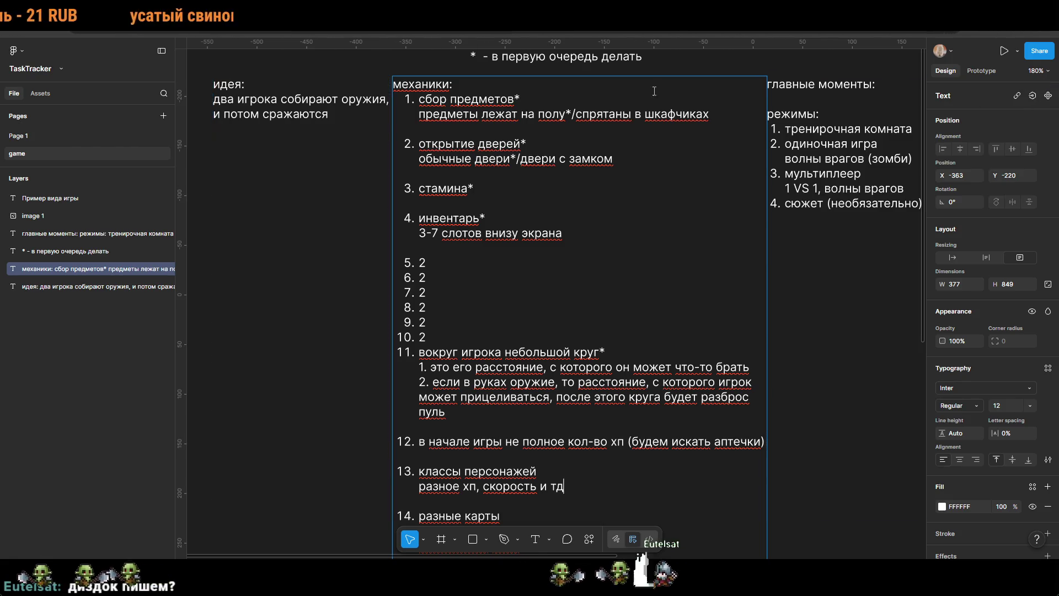
Step: Delete the placeholder '2' from mechanics item 5, leaving that line empty
scroll(627, 289, "right", 12)
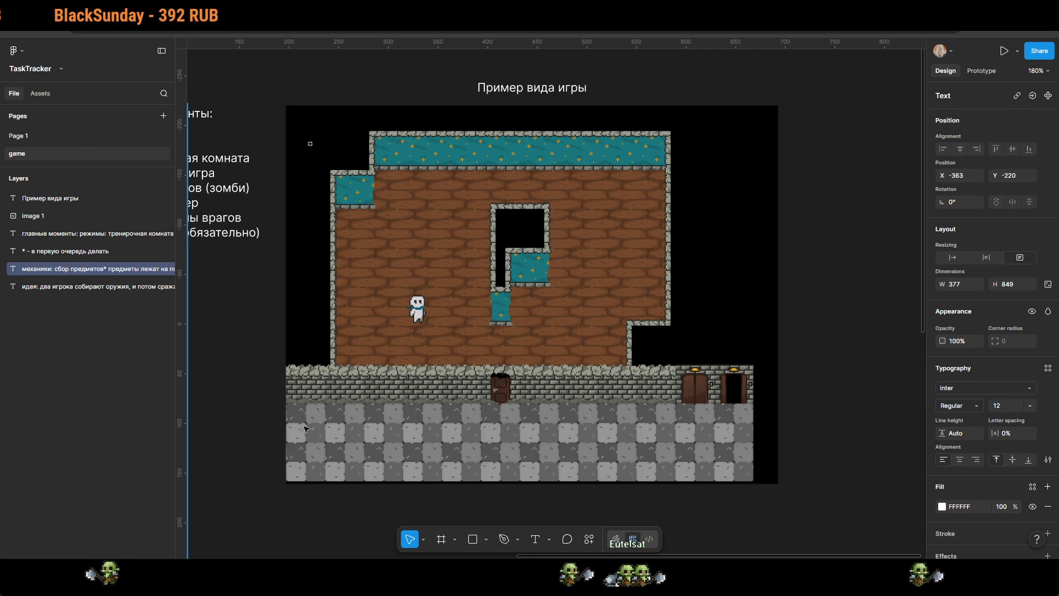
scroll(433, 348, "left", 5)
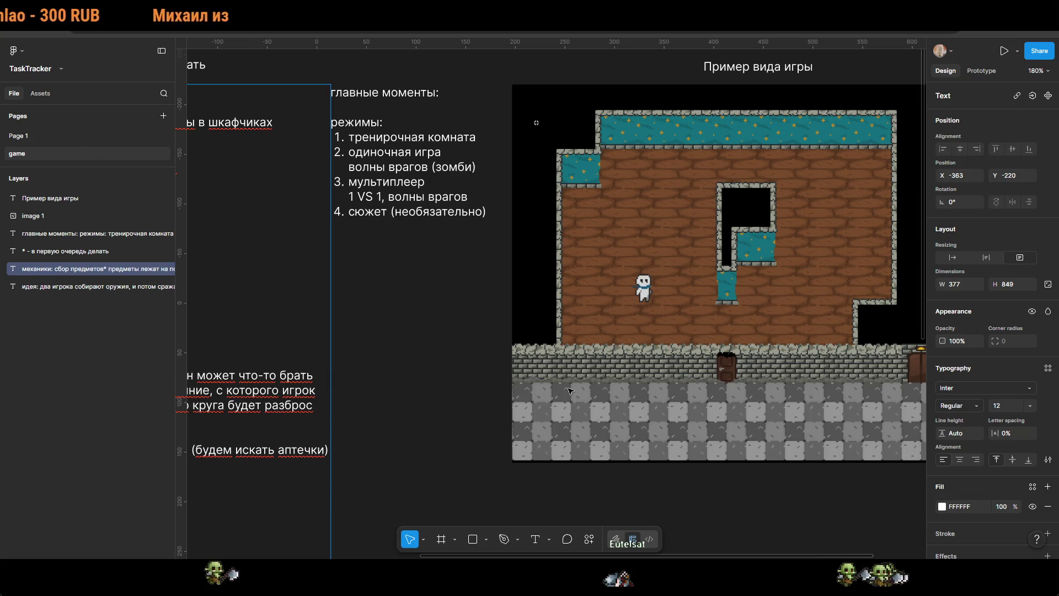
scroll(508, 400, "left", 10)
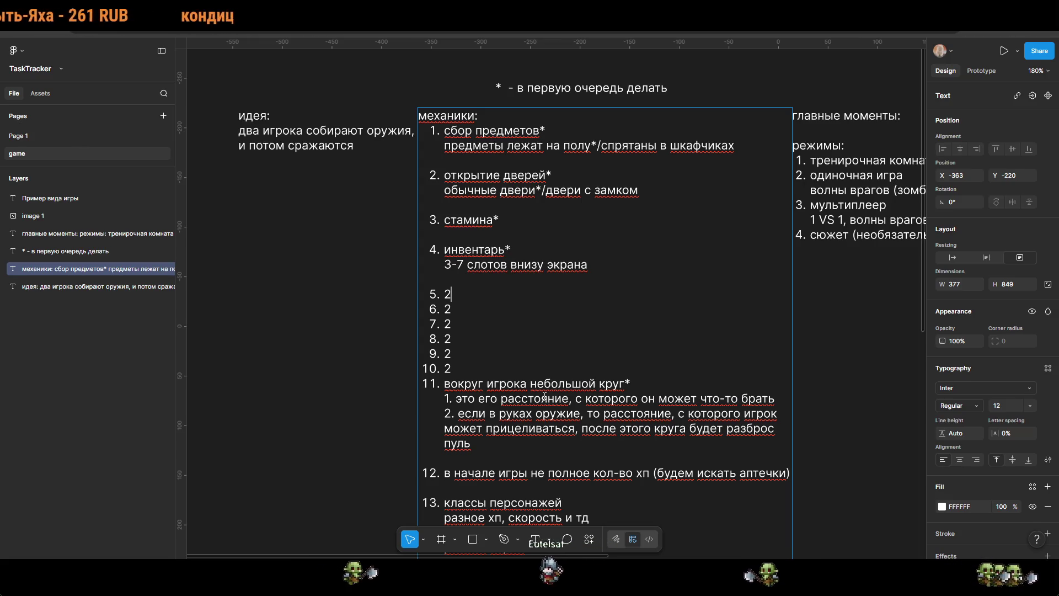
scroll(564, 405, "down", 2)
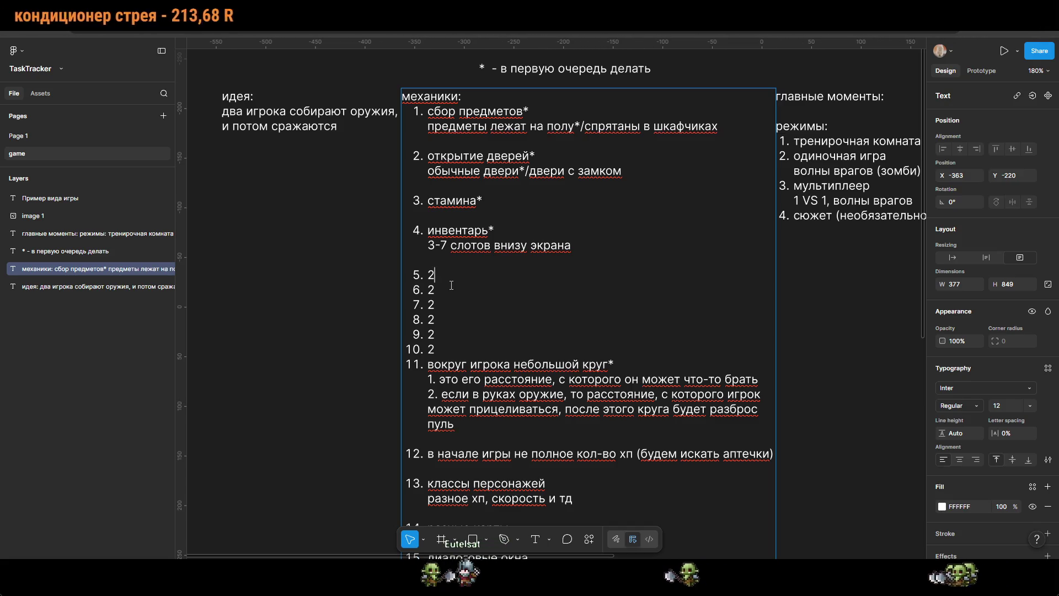
key("BackSpace")
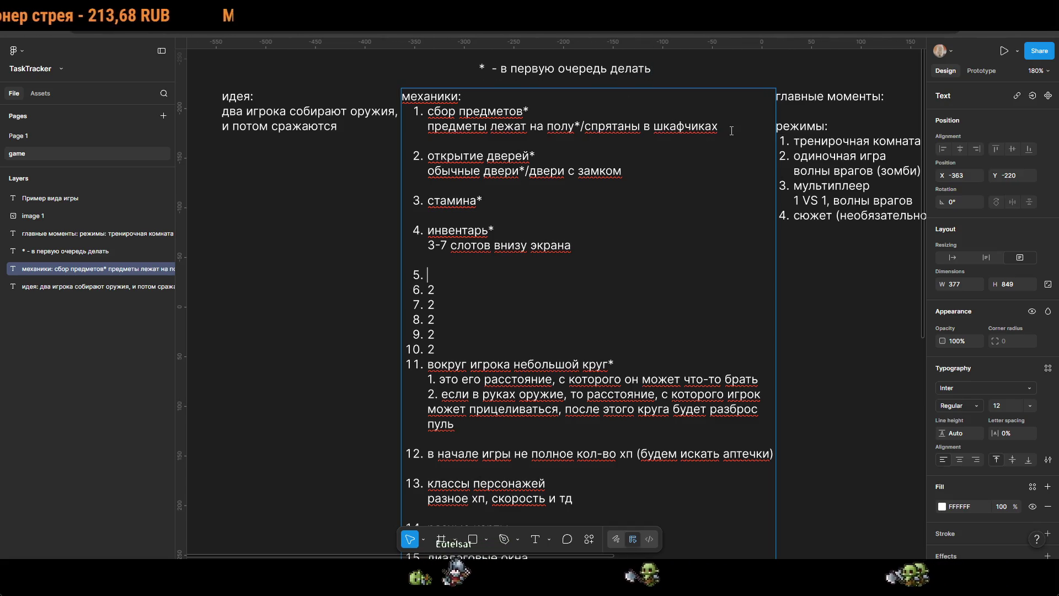
scroll(501, 255, "right", 3)
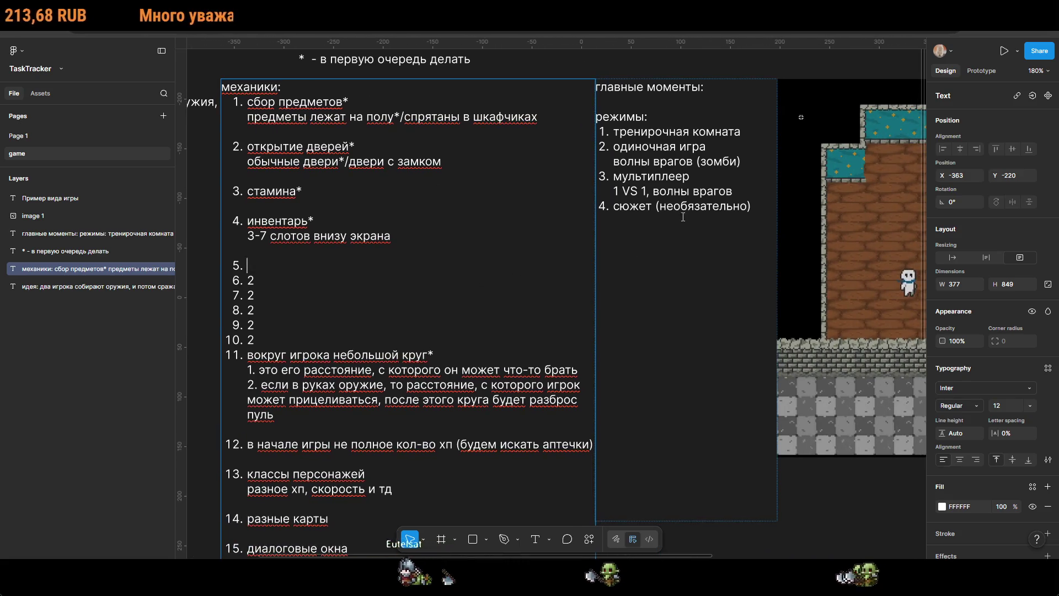
Step: Type the 'все предметы:' heading with numbered items оружия and аптечки in the главные моменты notes
left_click(749, 207)
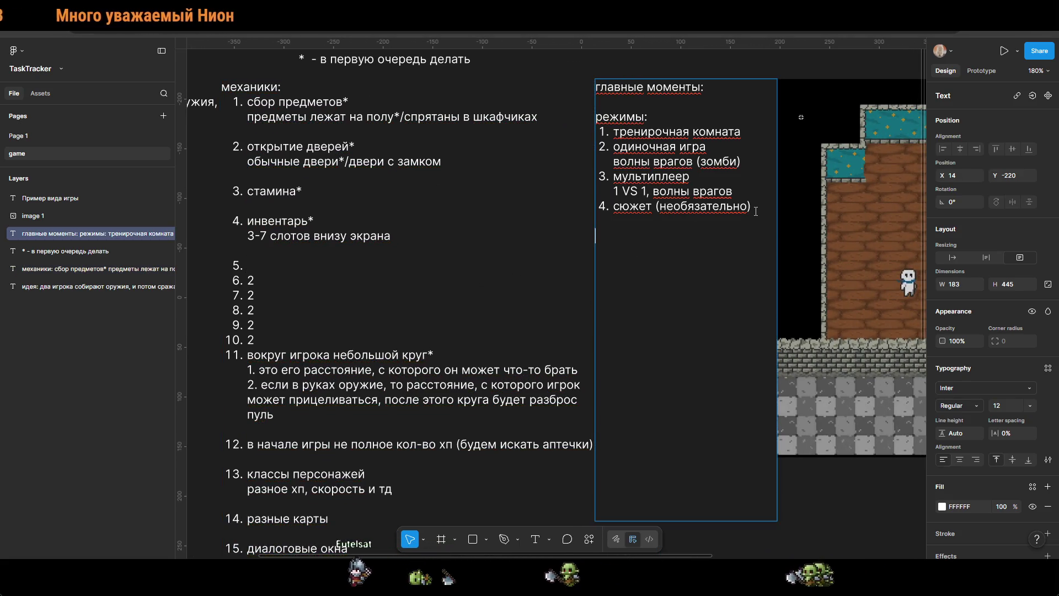
type("все пред")
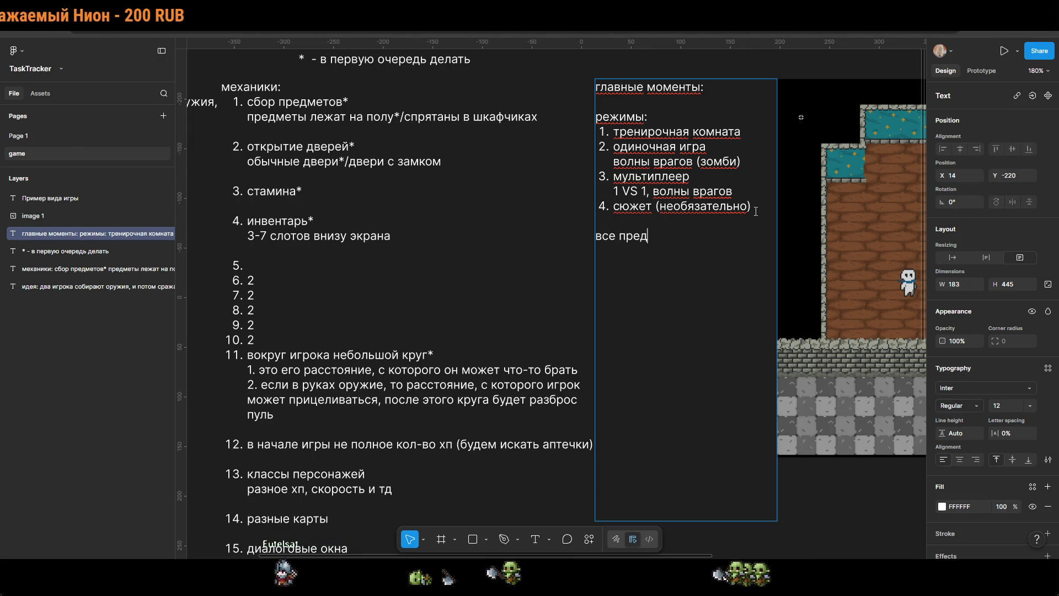
type("меты:")
key("Return")
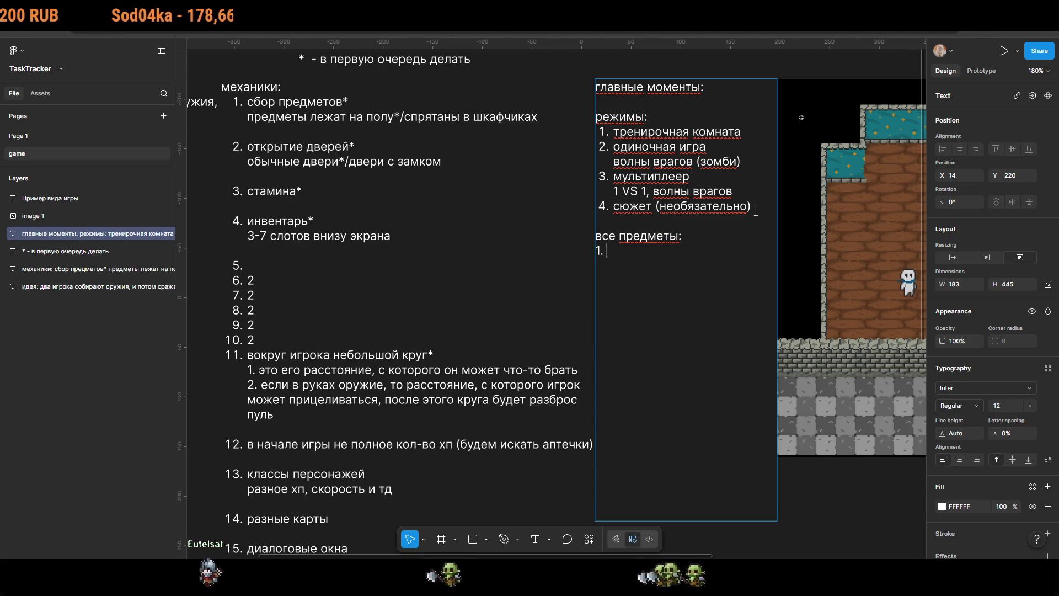
type(". ")
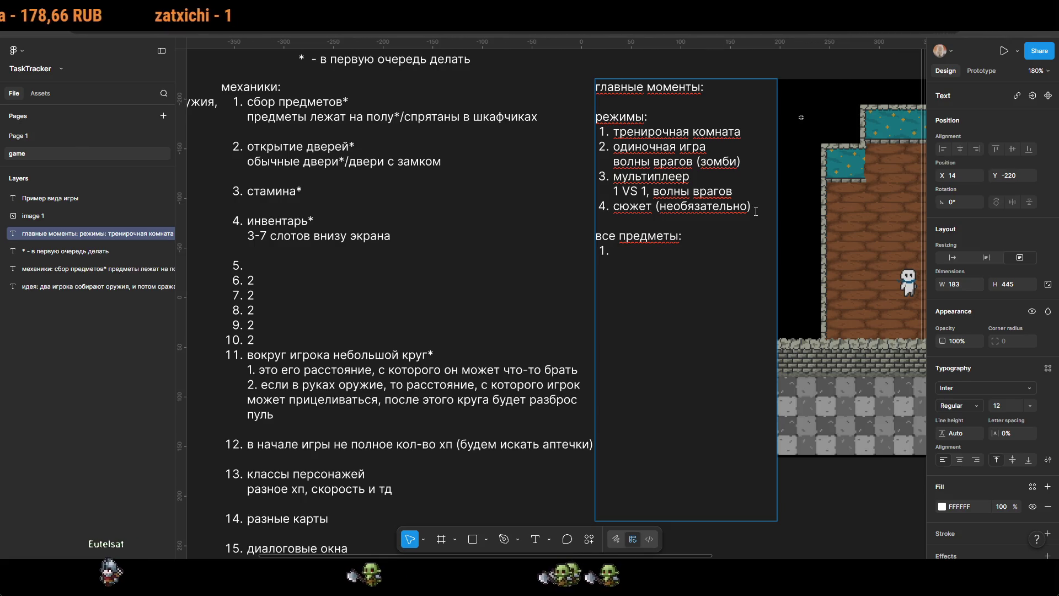
type("оружия")
key("Return")
type("аптечкуи")
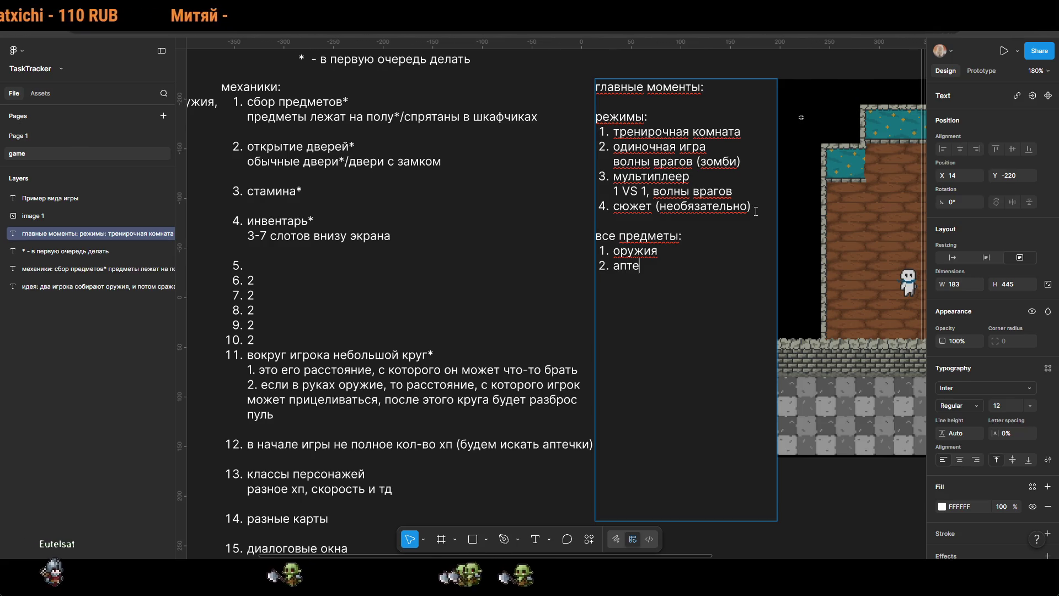
key("BackSpace")
key("BackSpace")
type("и")
key("Return")
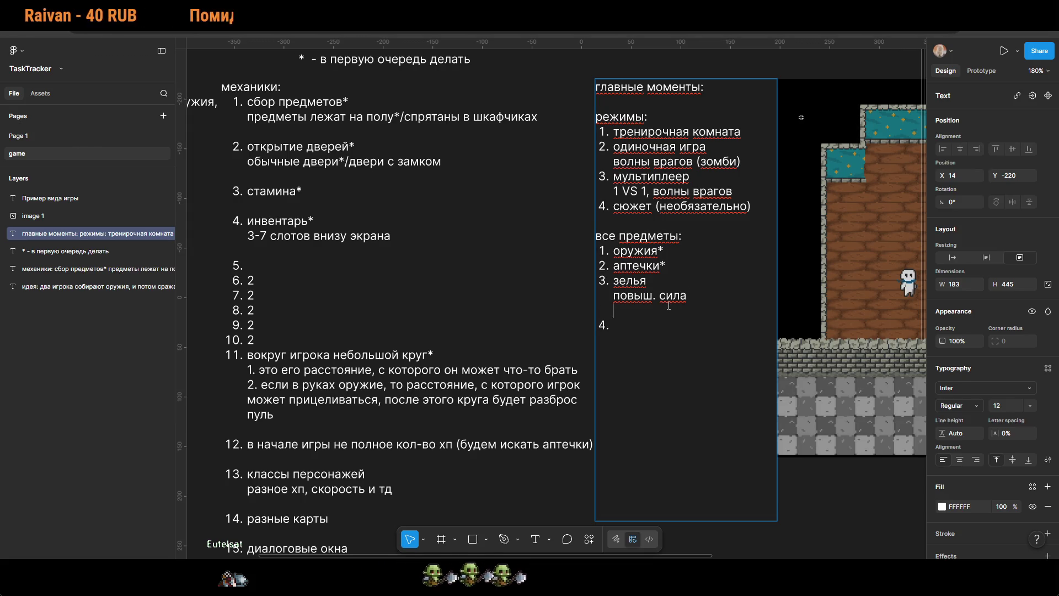
Step: Add the зелья note 'повыш. сила/скорость/дальность', correcting the typos
type("а/")
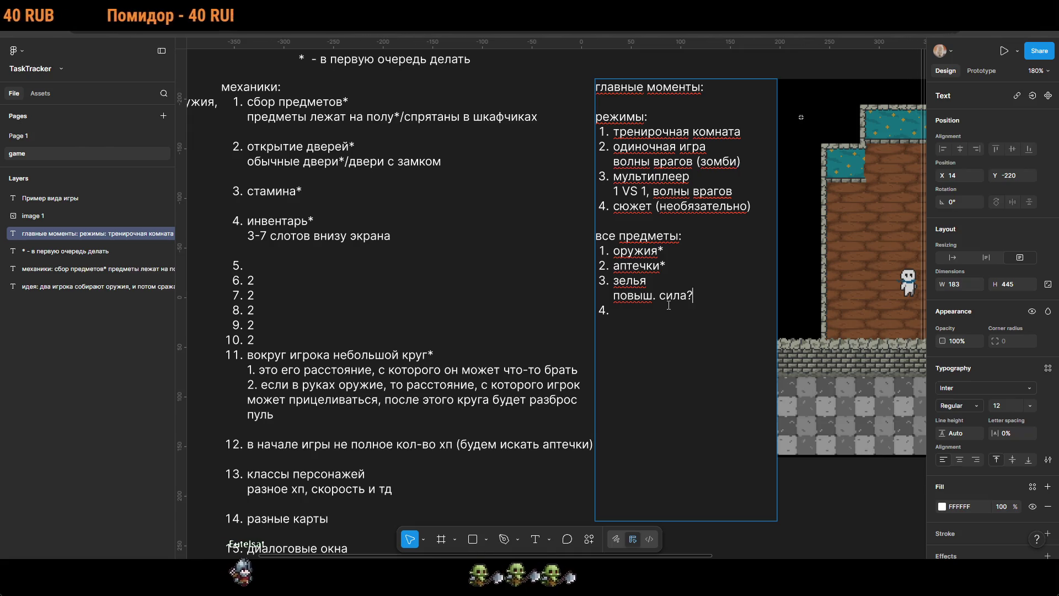
type("скоро")
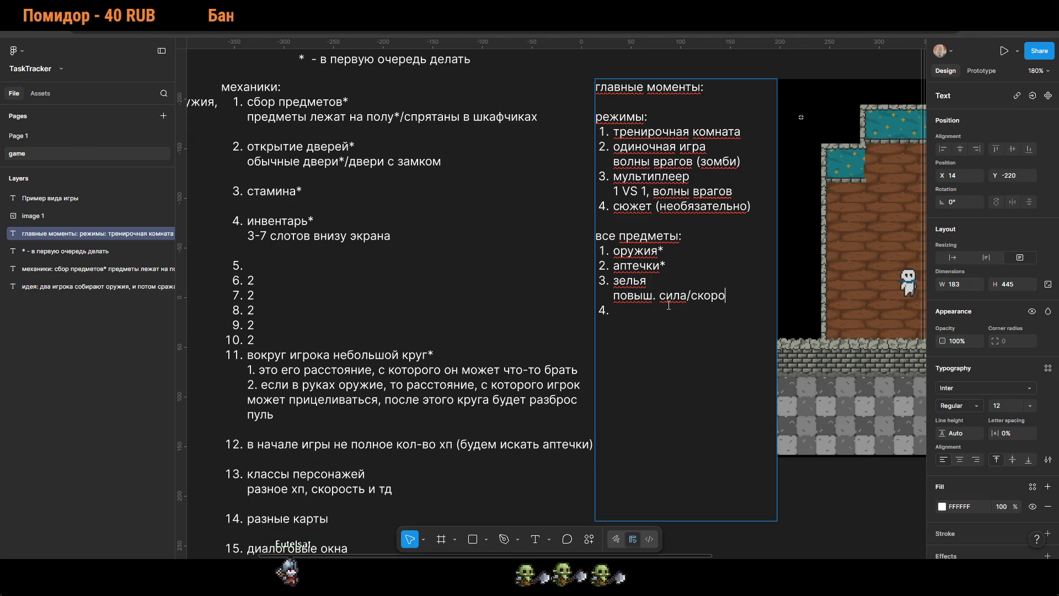
type("сть/")
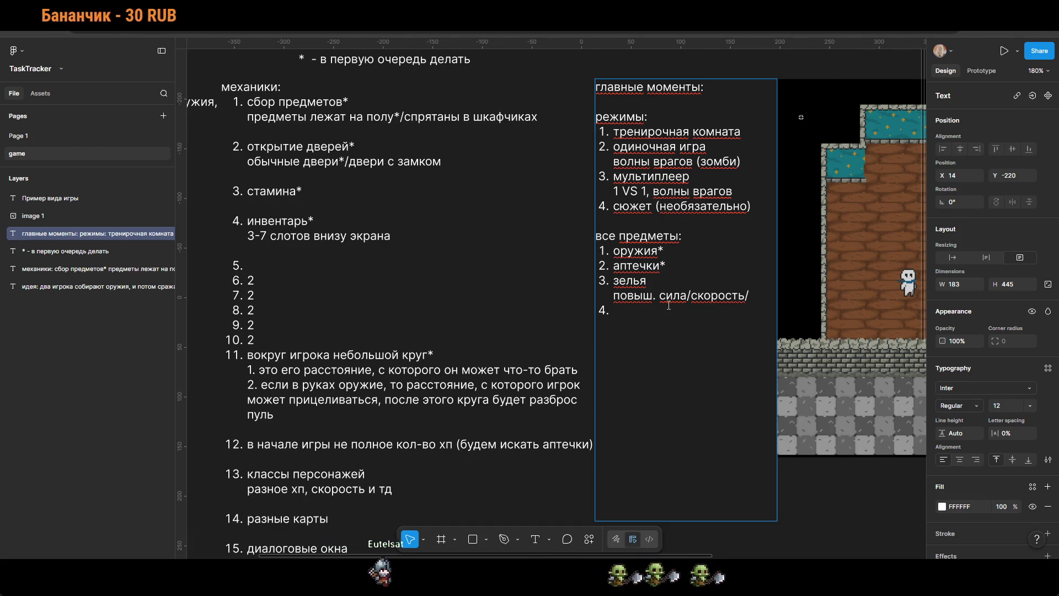
type("даль")
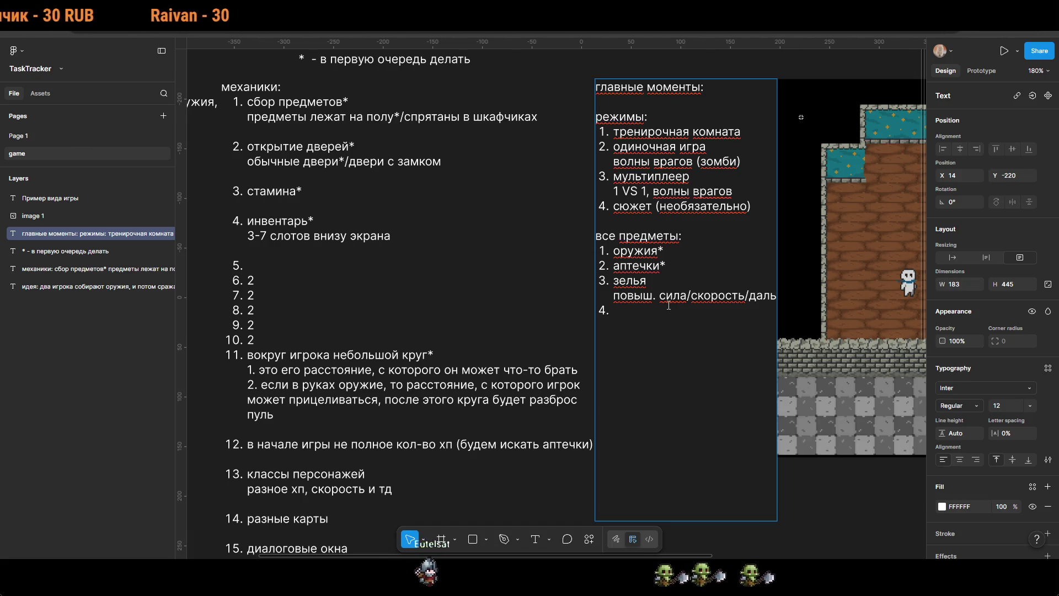
type("нось")
key("BackSpace")
type("ть")
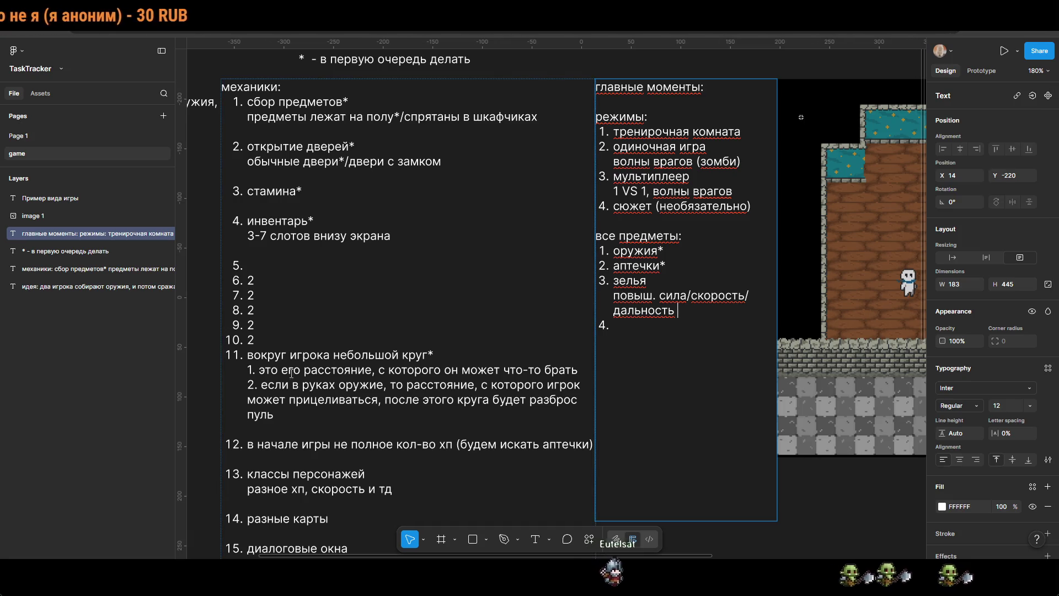
triple_click(460, 356)
left_click(687, 312)
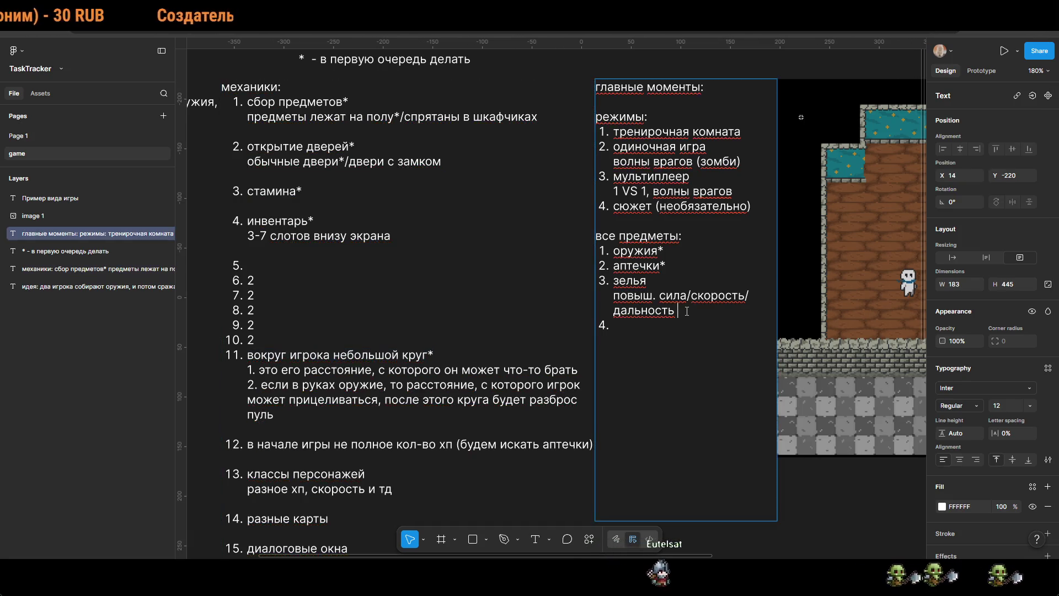
Step: Nudge the game screenshot up-left and reposition the 'Пример вида игры' caption
scroll(711, 334, "down", 5)
left_click(770, 284)
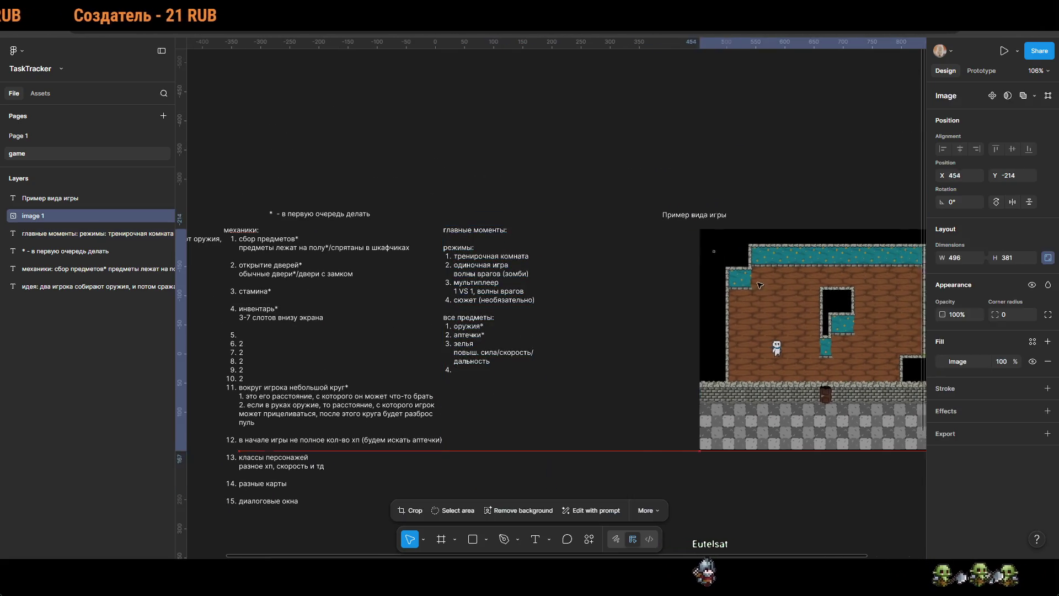
left_click_drag(771, 284, 759, 281)
left_click(635, 193)
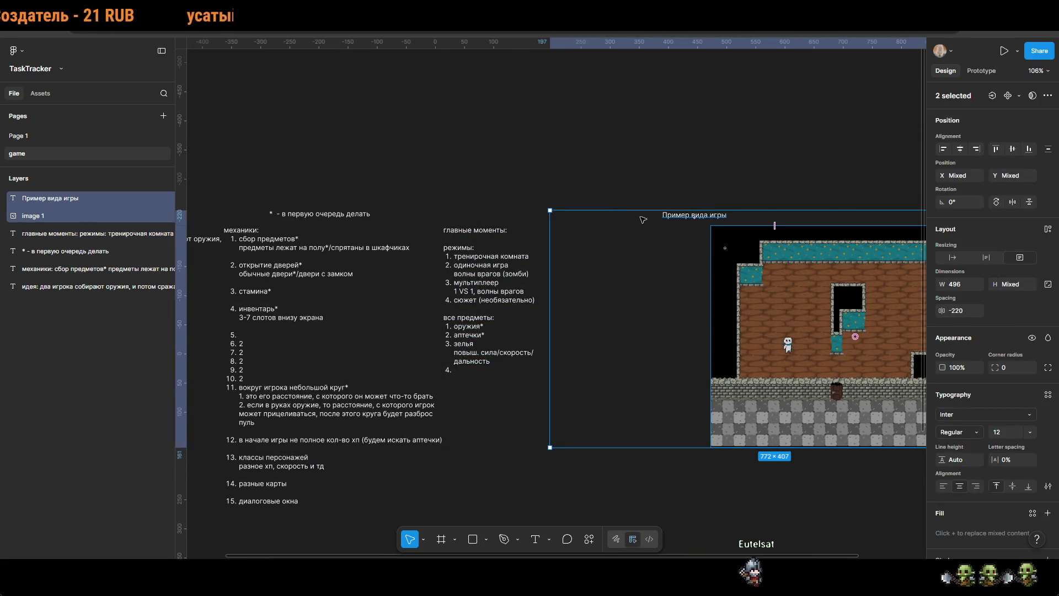
left_click_drag(670, 222, 812, 222)
Step: Widen the notes box and append 'круга (сбор предметов)' after 'дальность' in the potion line
left_click(543, 264)
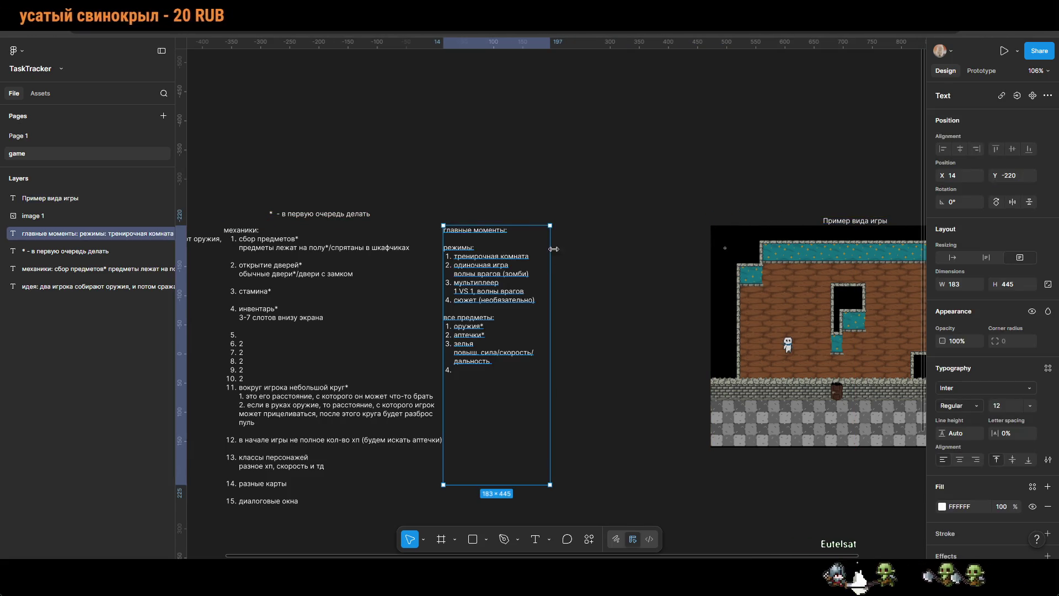
left_click_drag(553, 249, 655, 249)
scroll(544, 361, "up", 5)
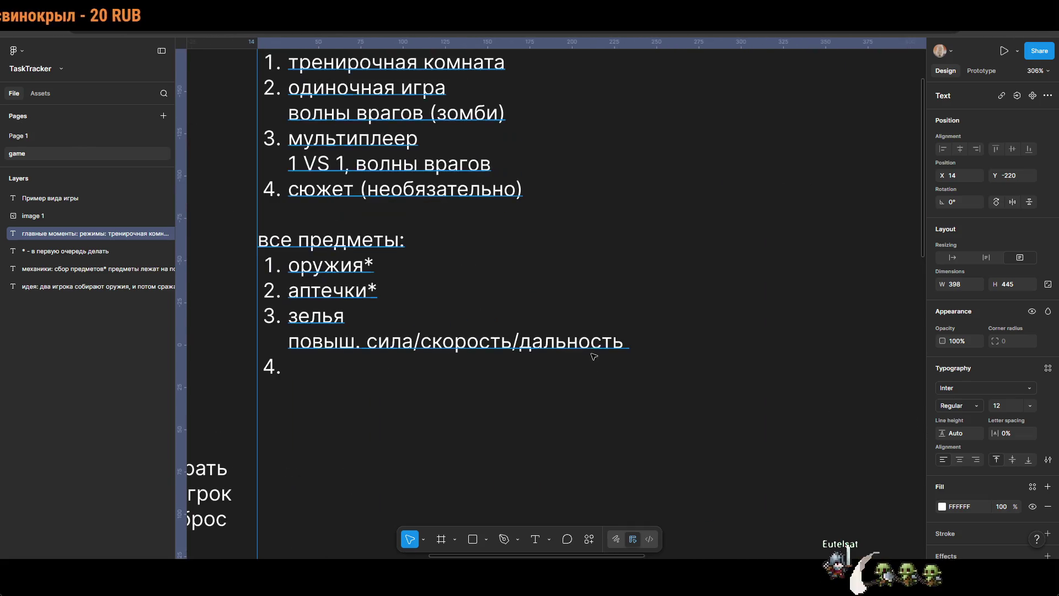
key("Return")
left_click(634, 346)
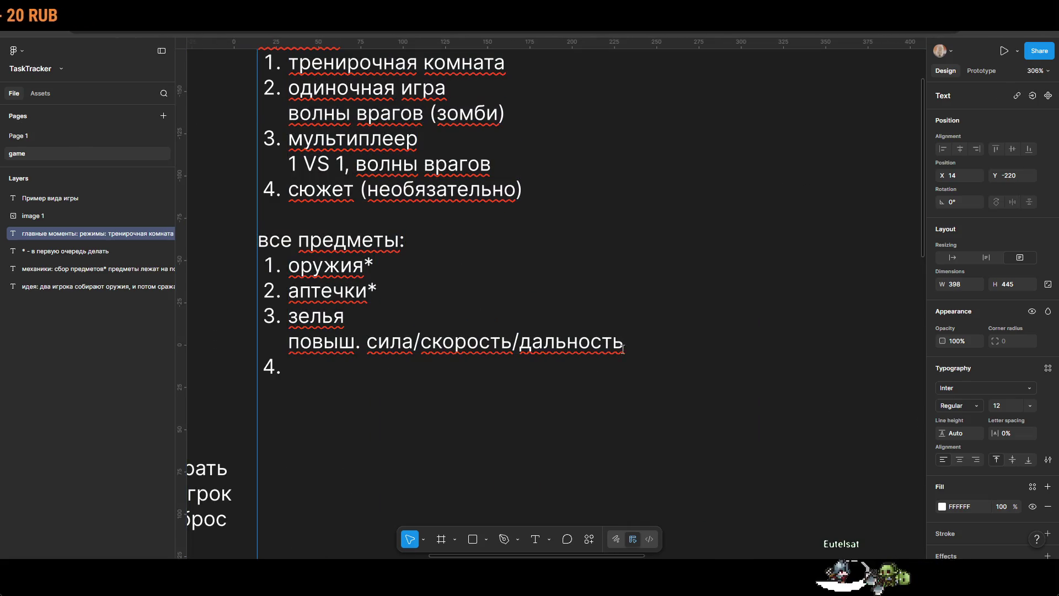
scroll(570, 357, "down", 5)
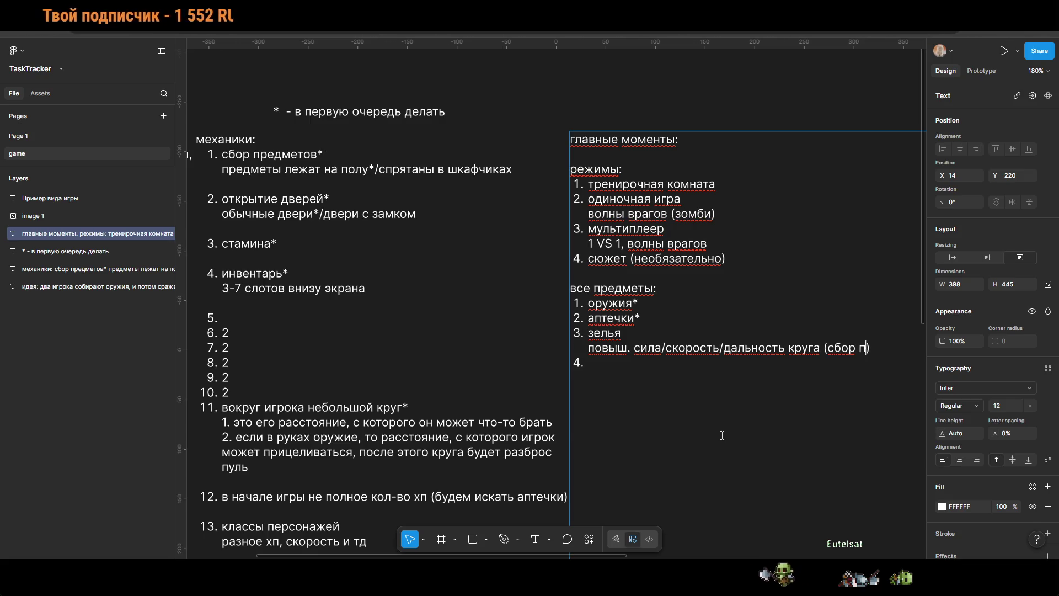
scroll(684, 444, "right", 4)
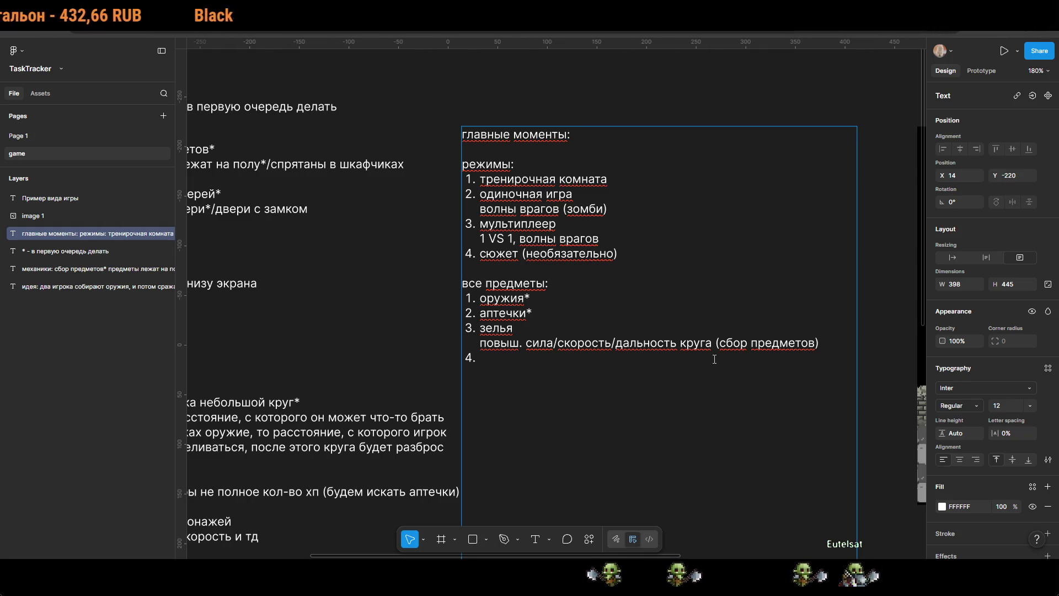
scroll(715, 359, "right", 15)
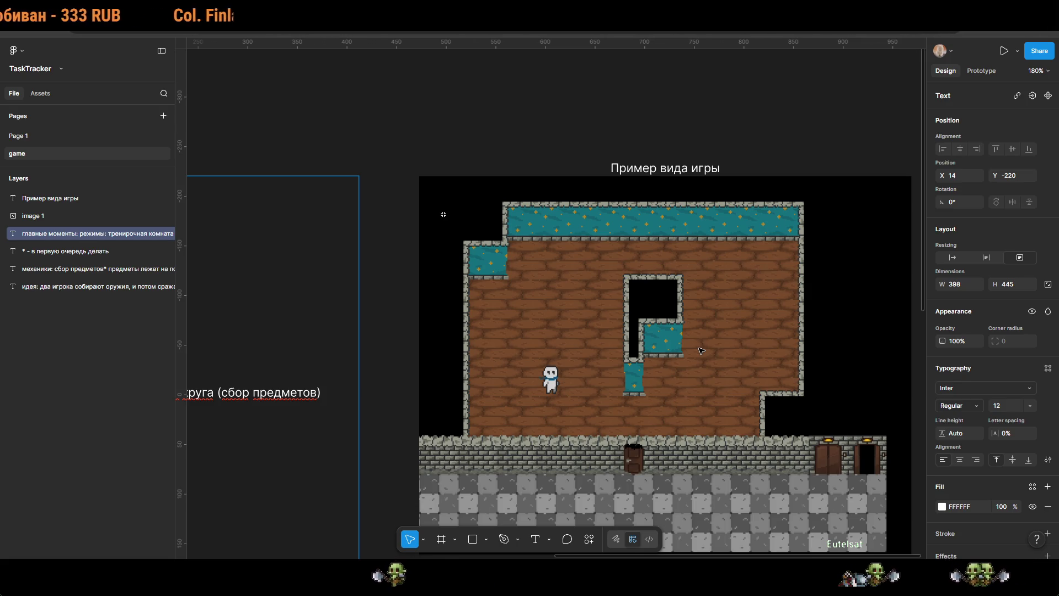
Step: Finish the modes notes edit, deselect them, and pan the canvas over to the mechanics list
left_click_drag(473, 457, 776, 453)
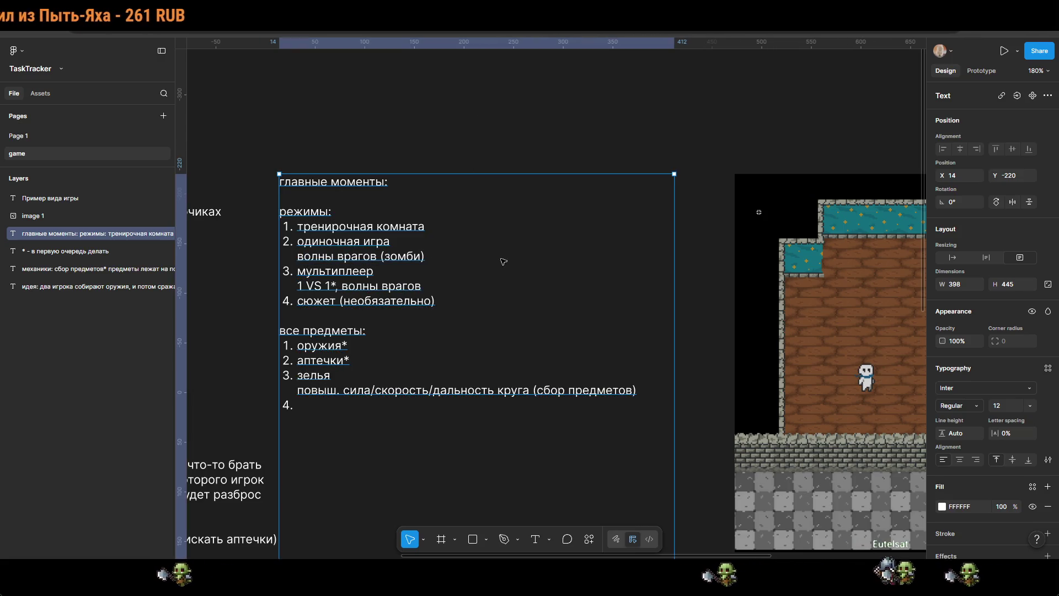
left_click(467, 120)
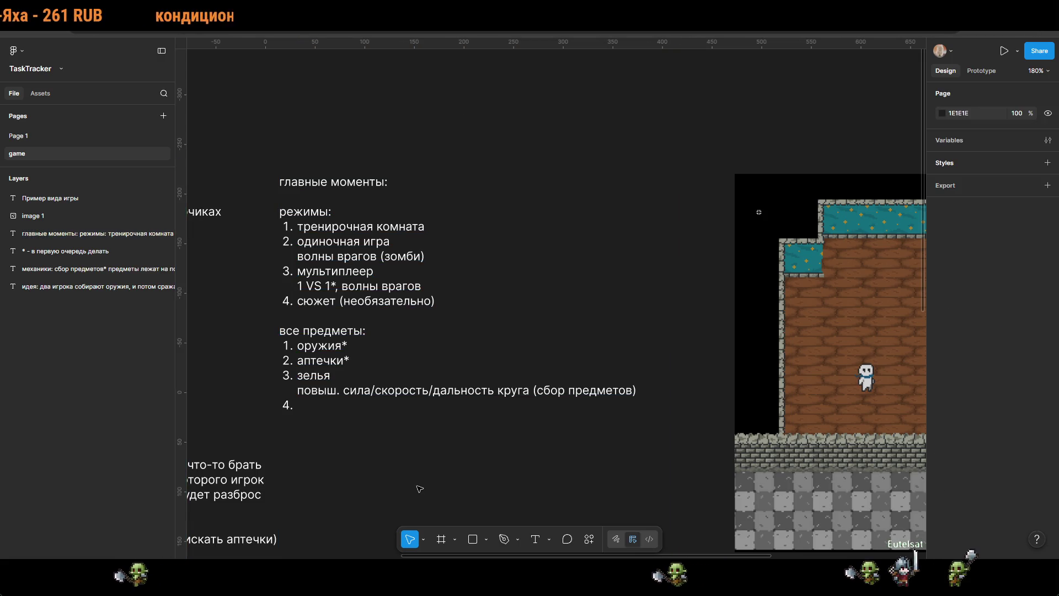
scroll(419, 489, "left", 10)
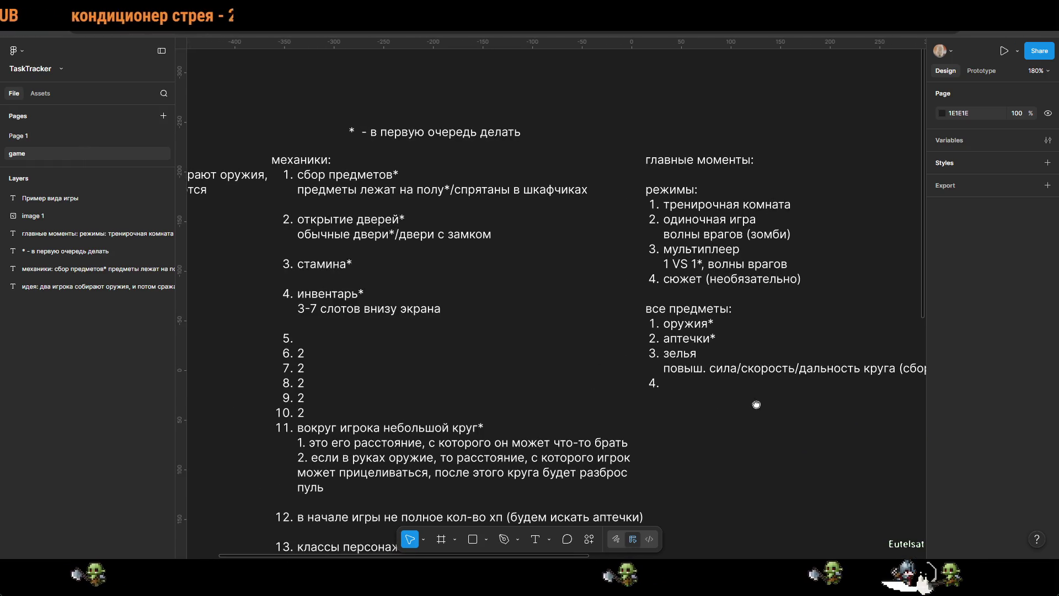
left_click_drag(686, 384, 515, 379)
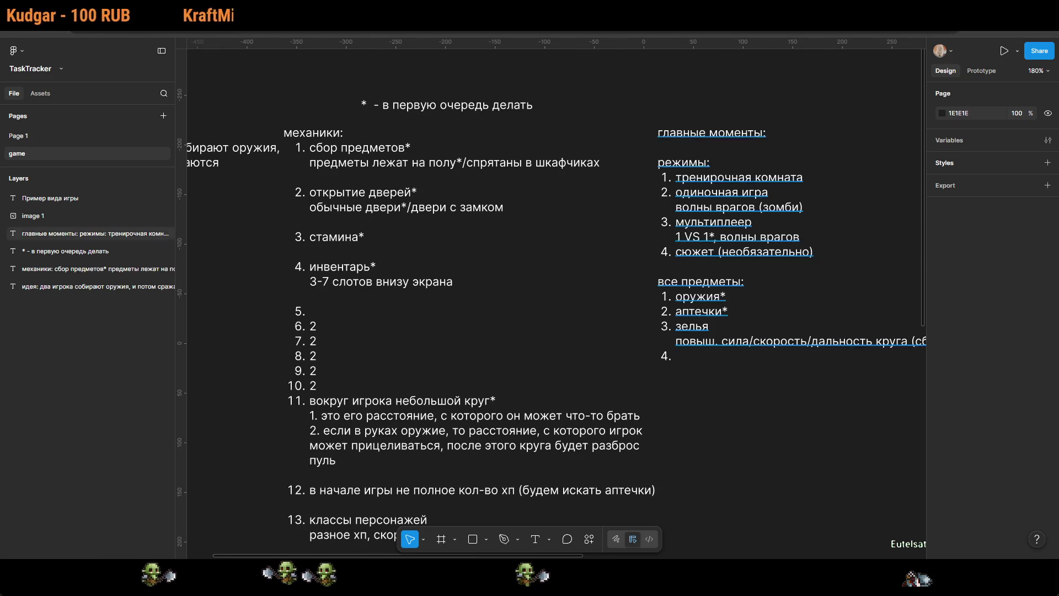
scroll(757, 327, "down", 1)
scroll(758, 327, "left", 1)
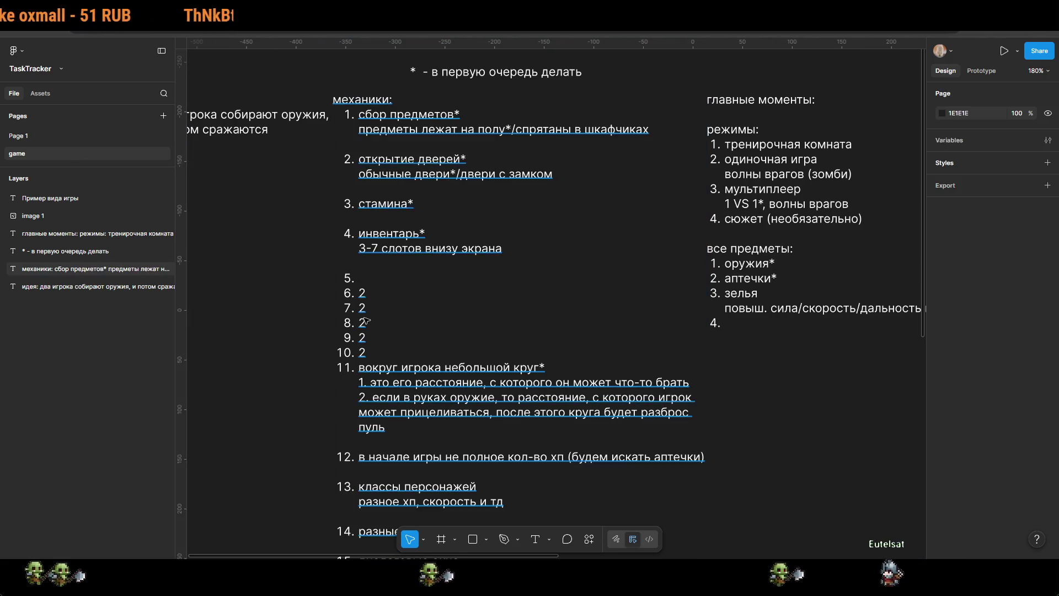
Step: Change mechanics item 5 to 'ящики в локации сражения*' with the note 'в них еще лут будет' below
double_click(368, 291)
left_click(368, 289)
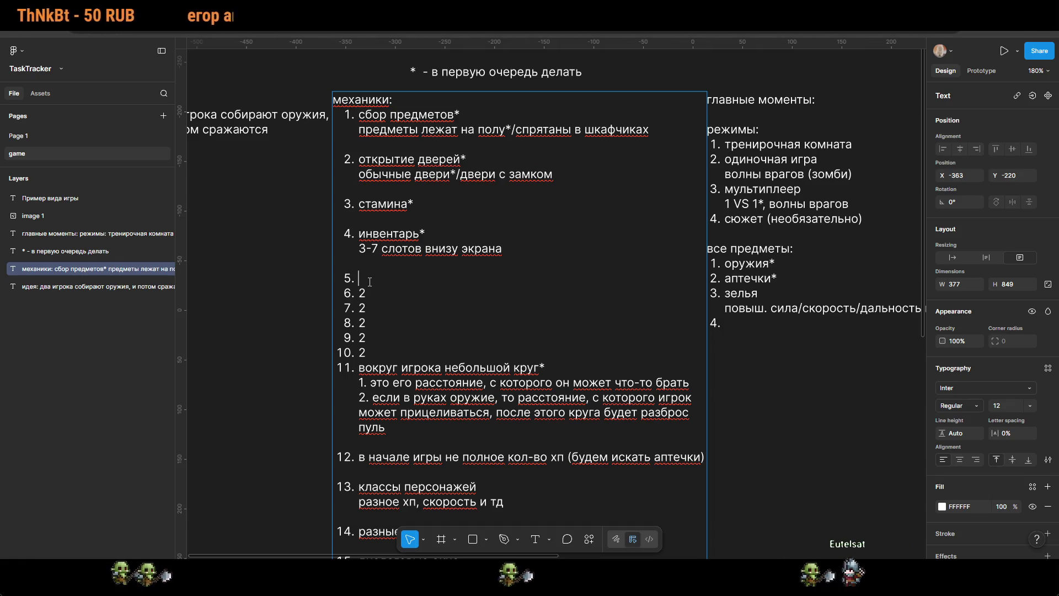
type("яищки")
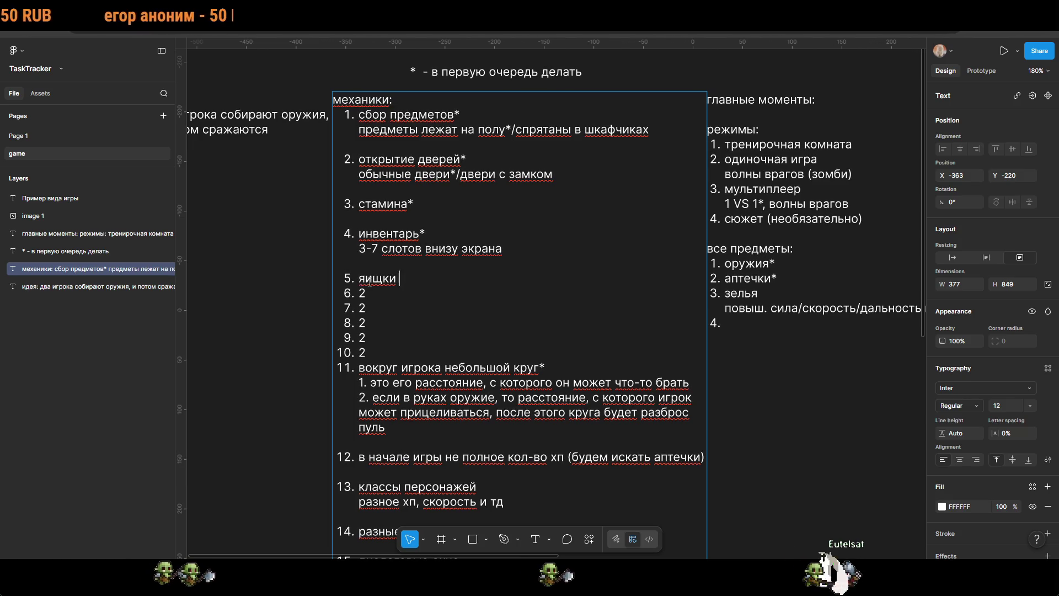
key("BackSpace")
key("BackSpace")
key("BackSpace")
type("щики")
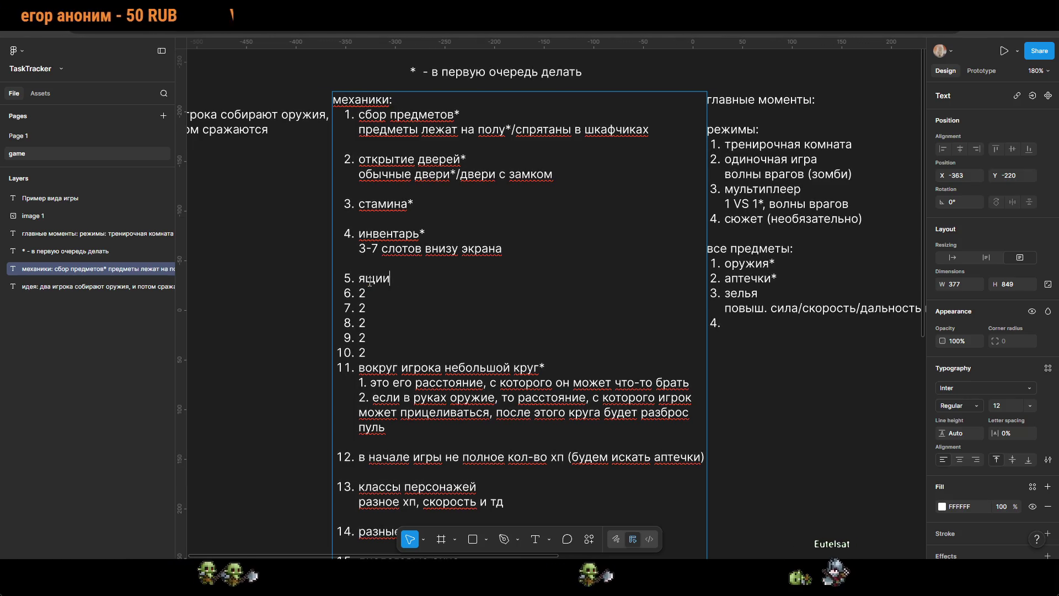
type(" в ")
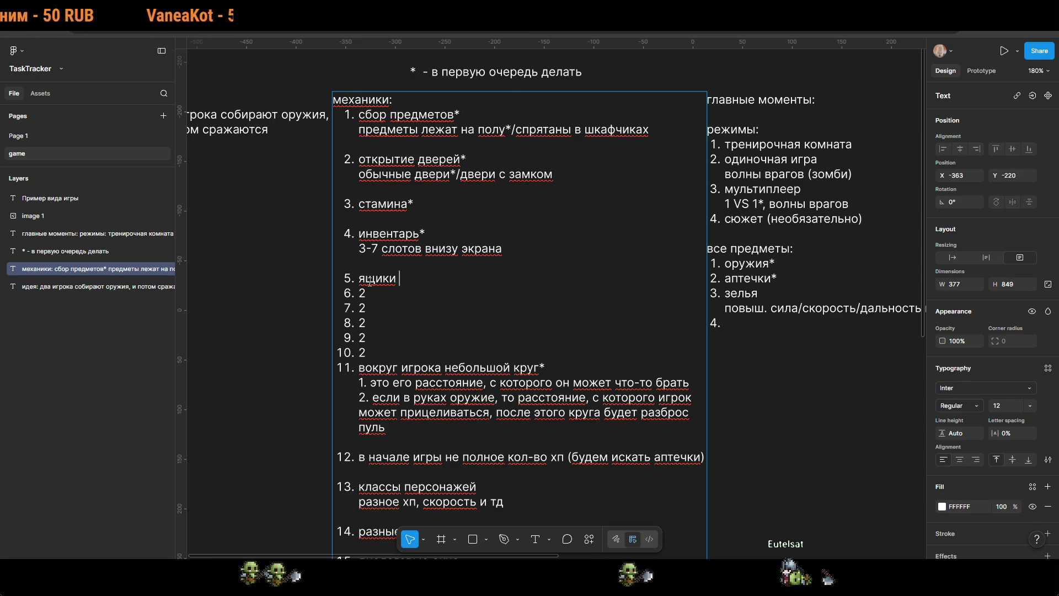
type("локации с")
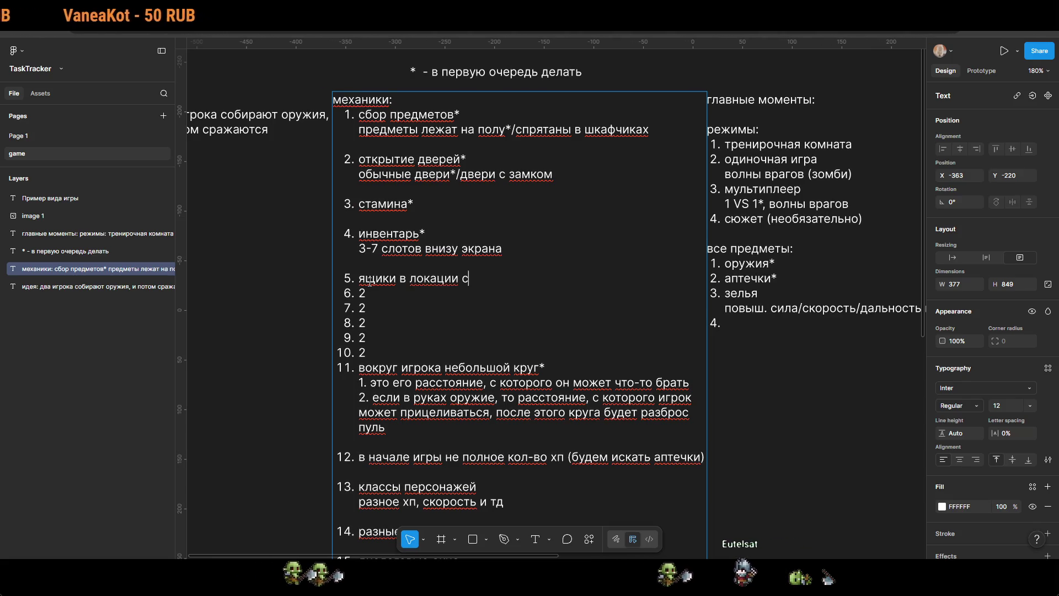
type("ражения (")
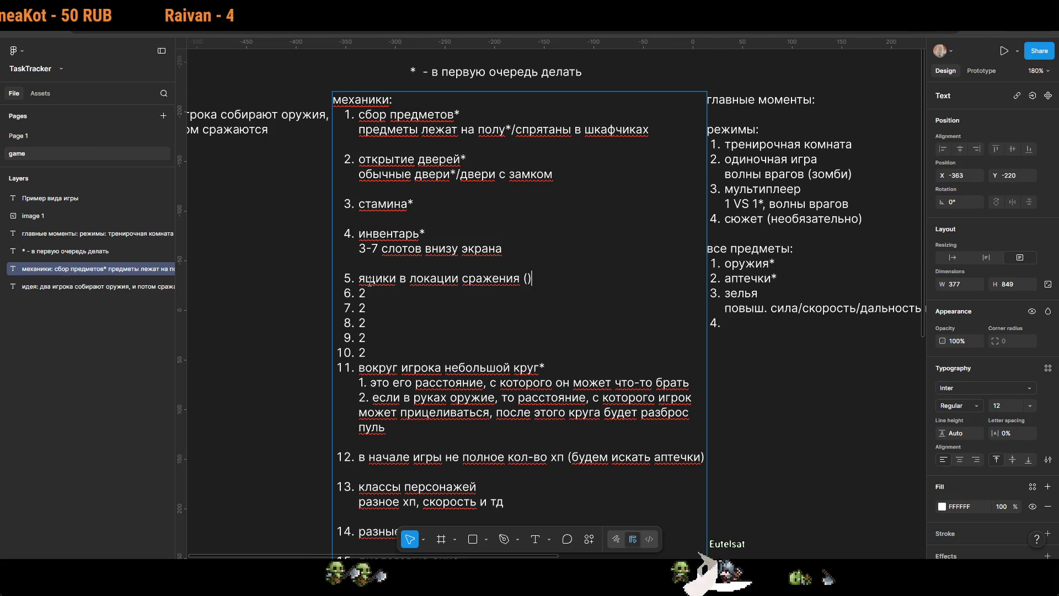
type("*")
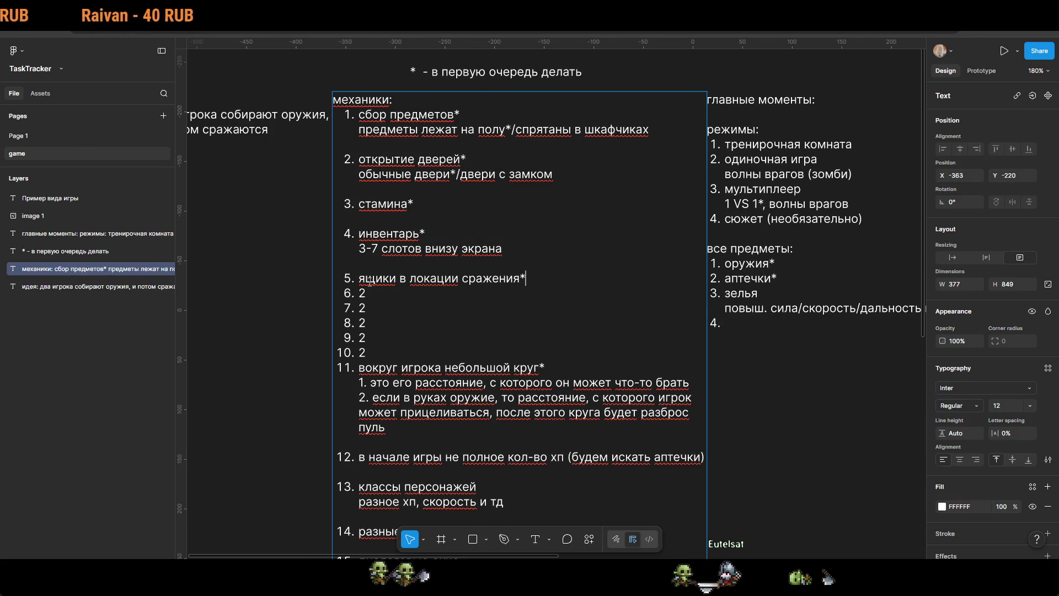
key("Return")
type("в них еще лут")
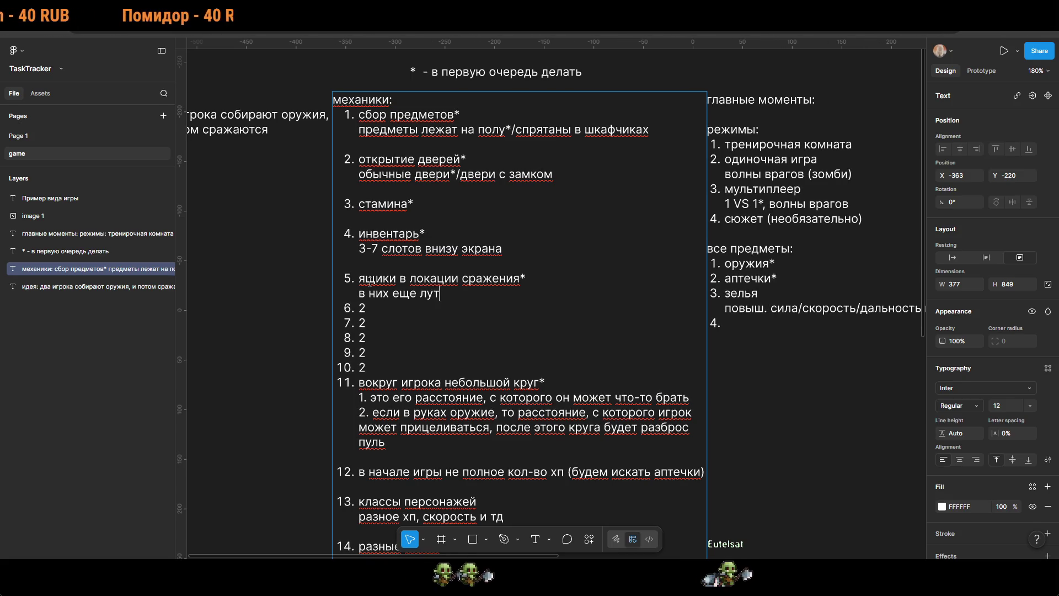
type("будет")
key("Return")
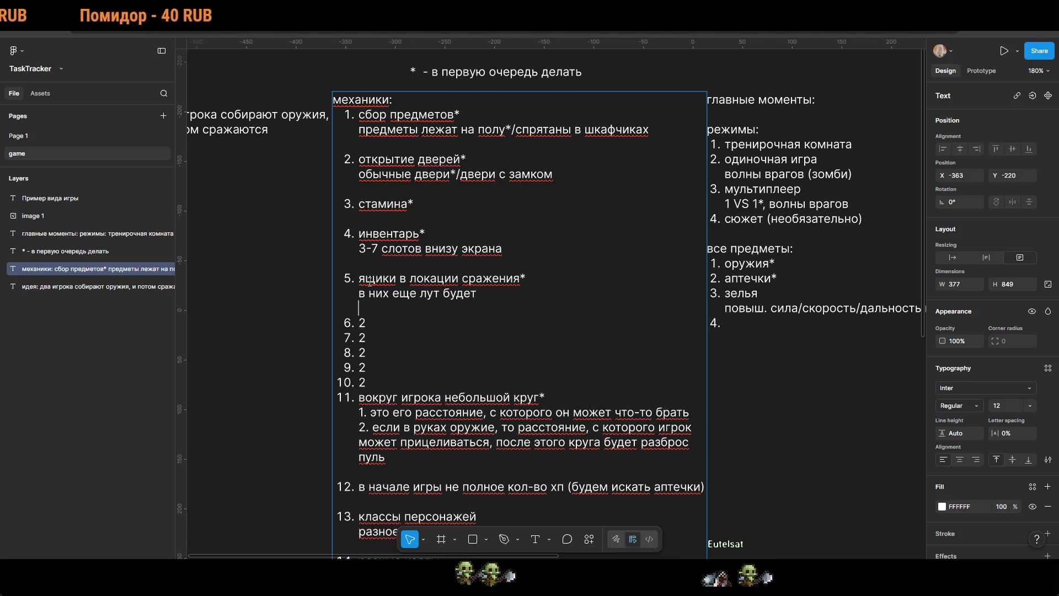
left_click(795, 336)
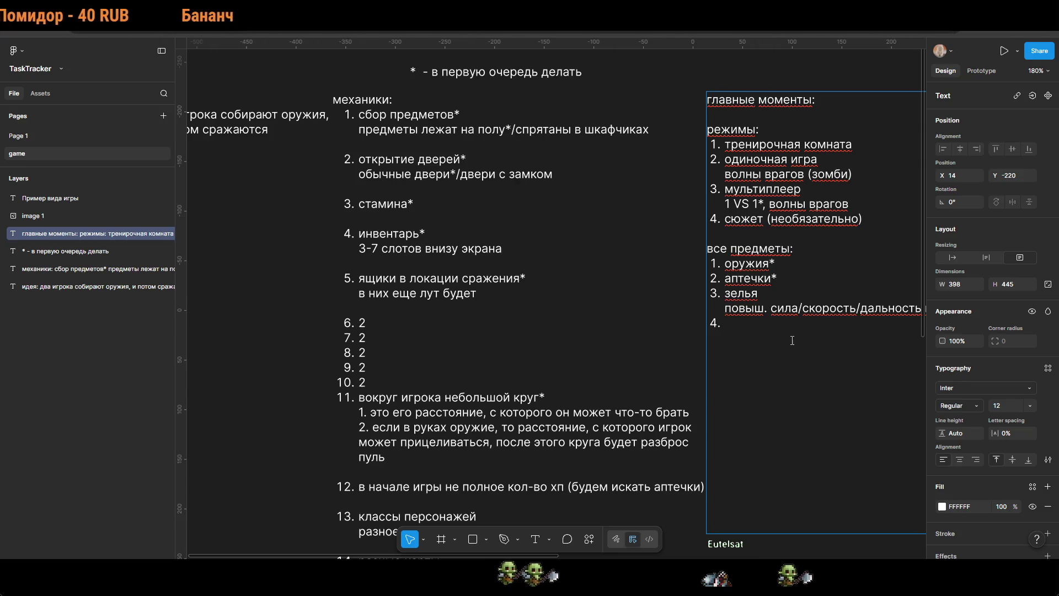
Step: Add 'щит*' as a numbered item right after аптечки* in the все предметы list
scroll(793, 339, "right", 3)
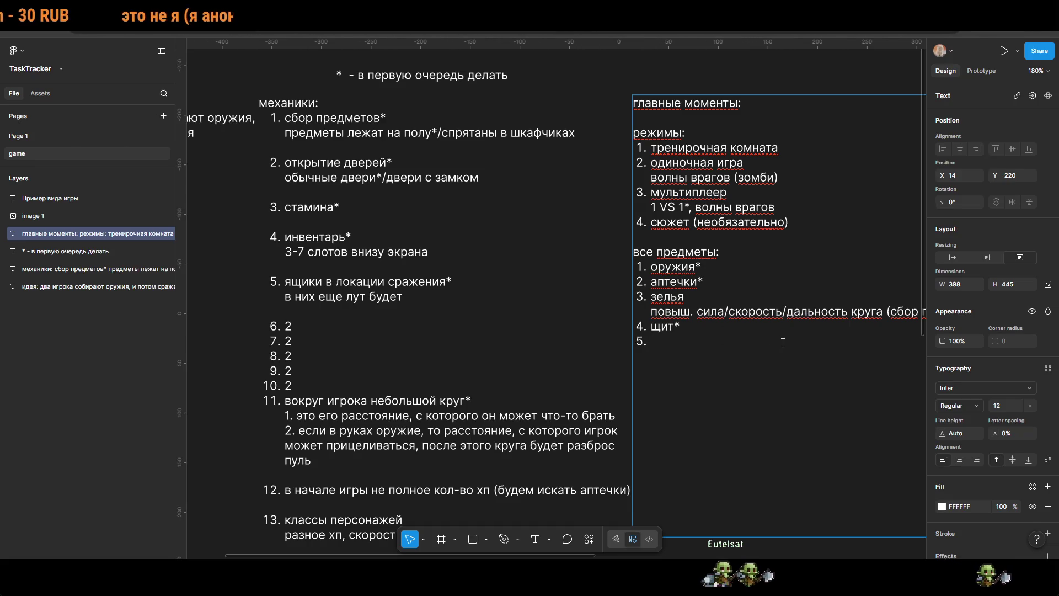
scroll(781, 341, "right", 5)
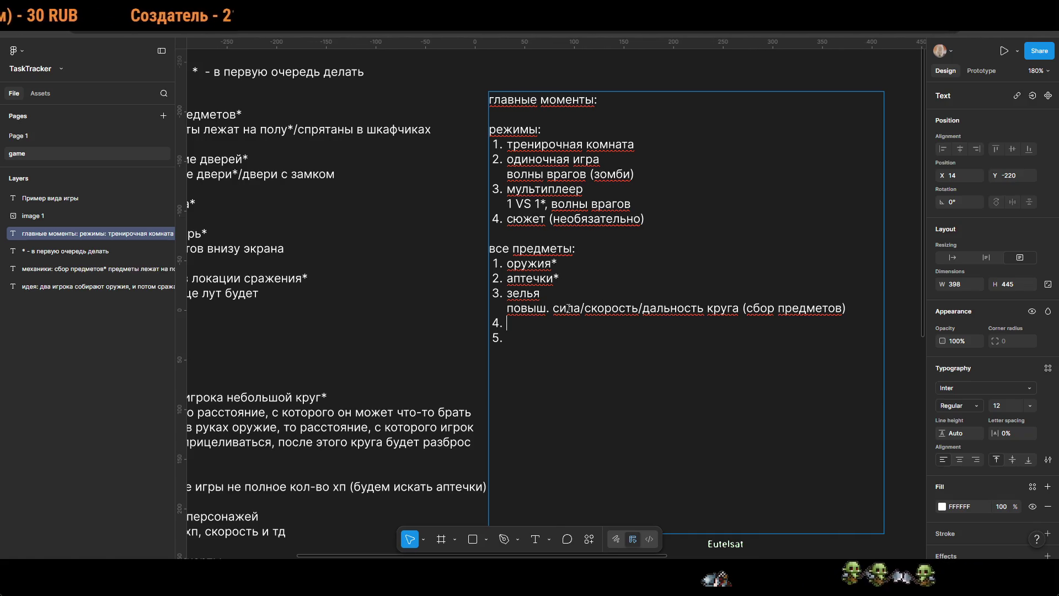
key("Return")
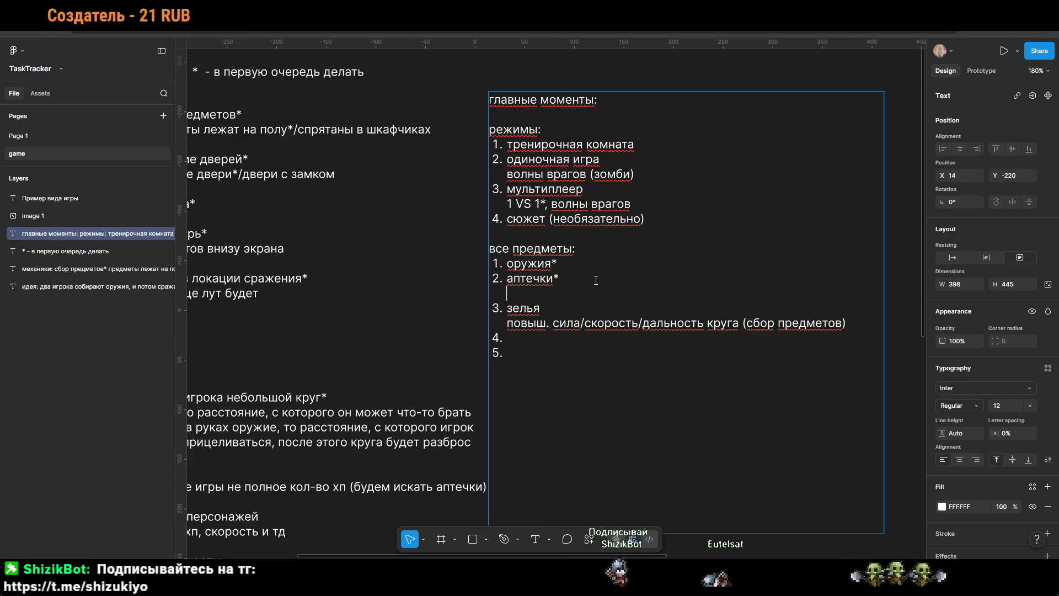
key("ctrl+shift+7")
type("щит*")
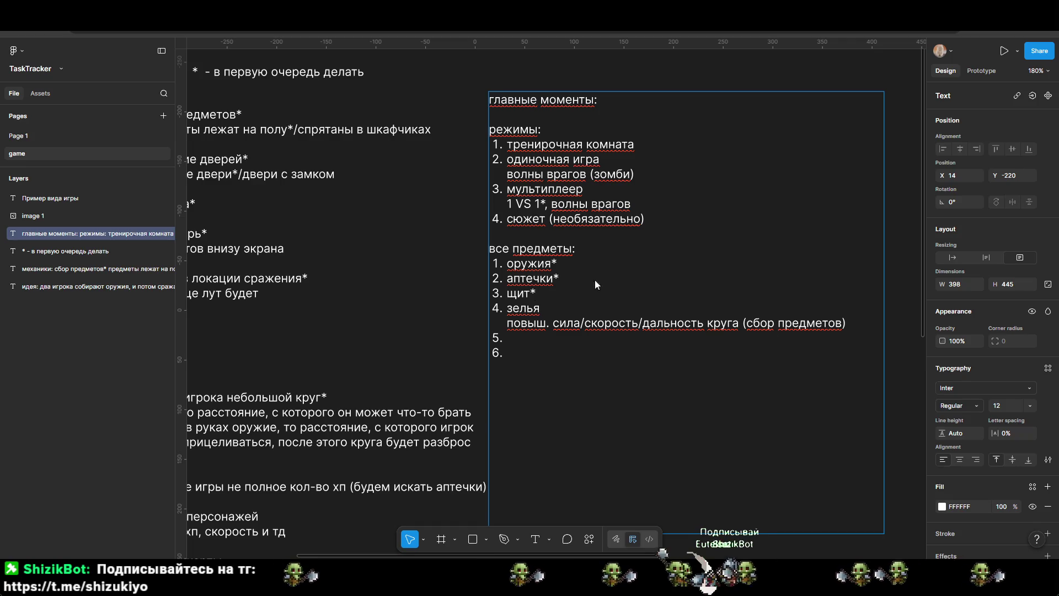
key("Return")
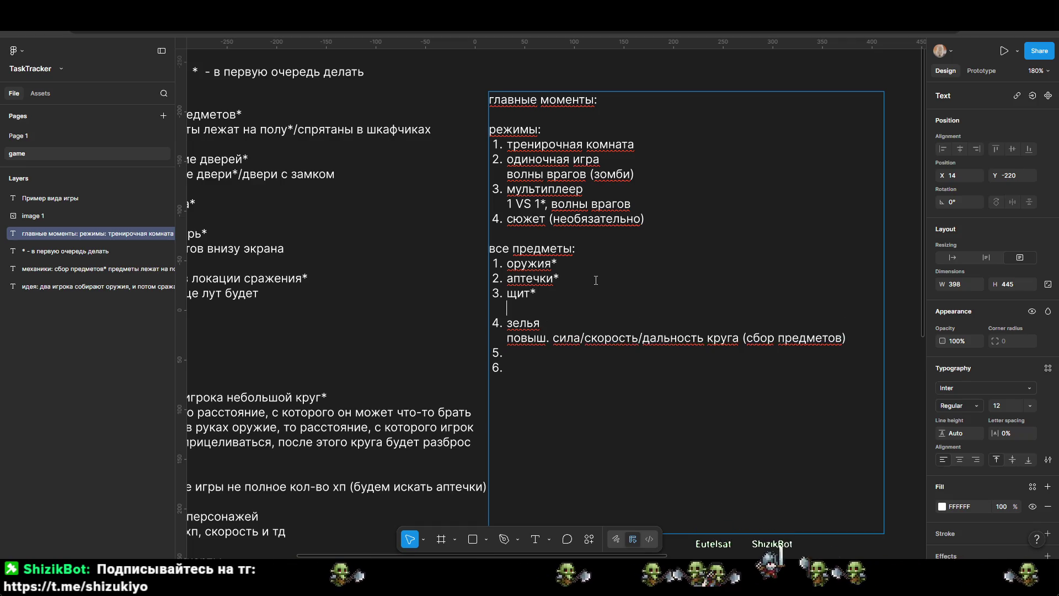
key("BackSpace")
key("BackSpace")
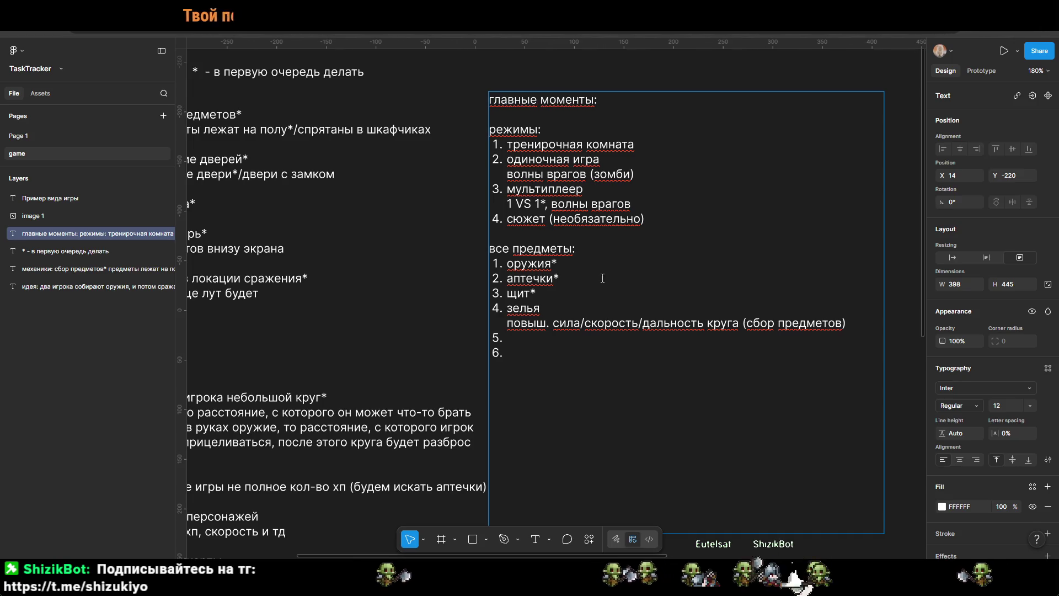
Step: Insert 'патроны*' as item 2 after оружия* and start an unnumbered sub-line beneath оружия*
key("Return")
type("парто")
type("ны")
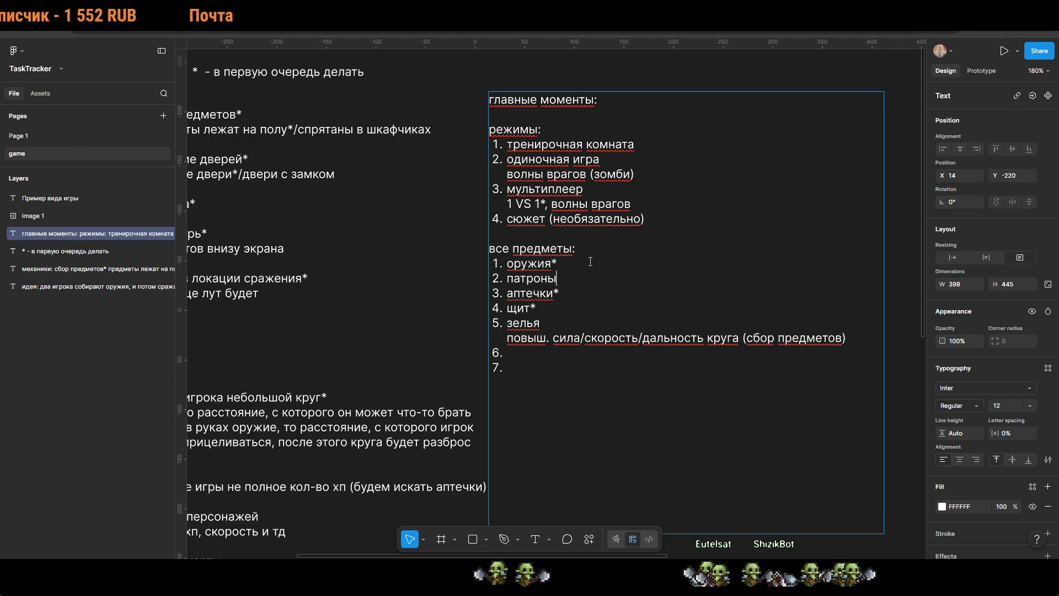
key("Return")
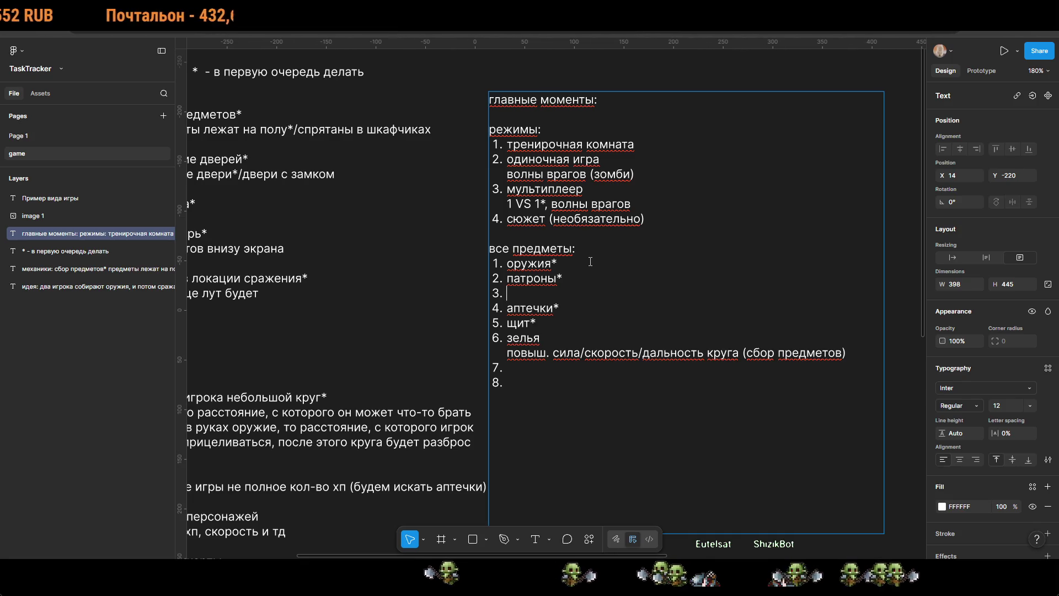
key("BackSpace")
key("shift+Return")
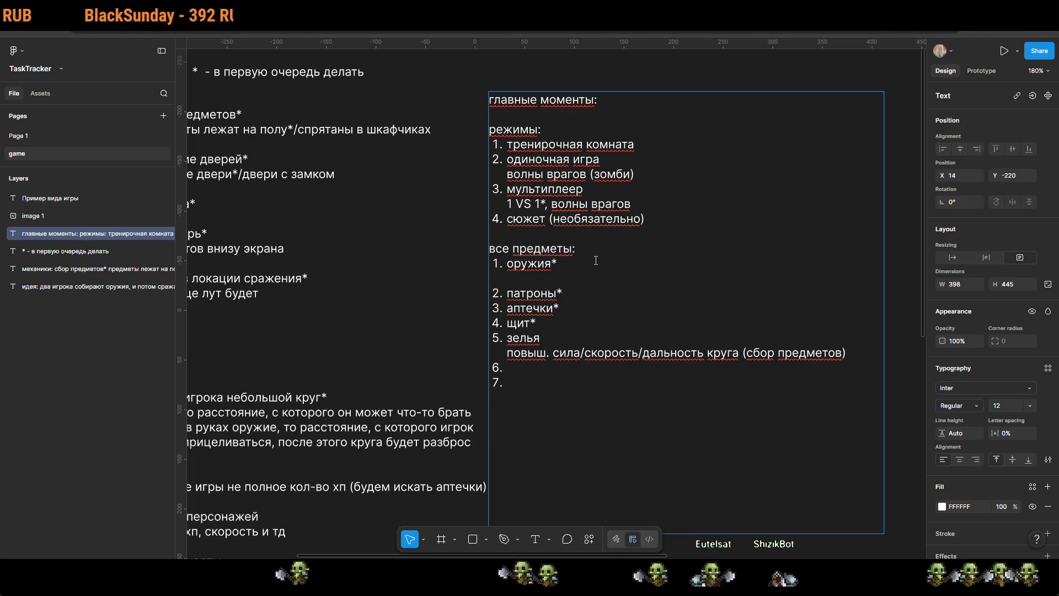
Step: Nest '1. пистолеты' and '2. ножи' under оружия*, then switch to the pixel-art sprite sheet
type("пистолеты")
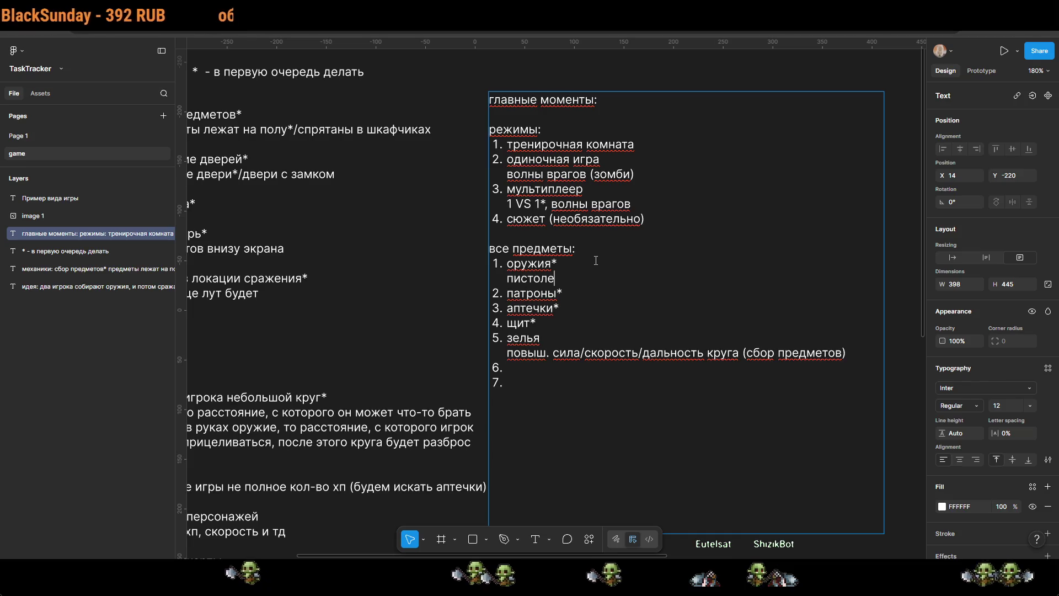
key("shift+Return")
type("и")
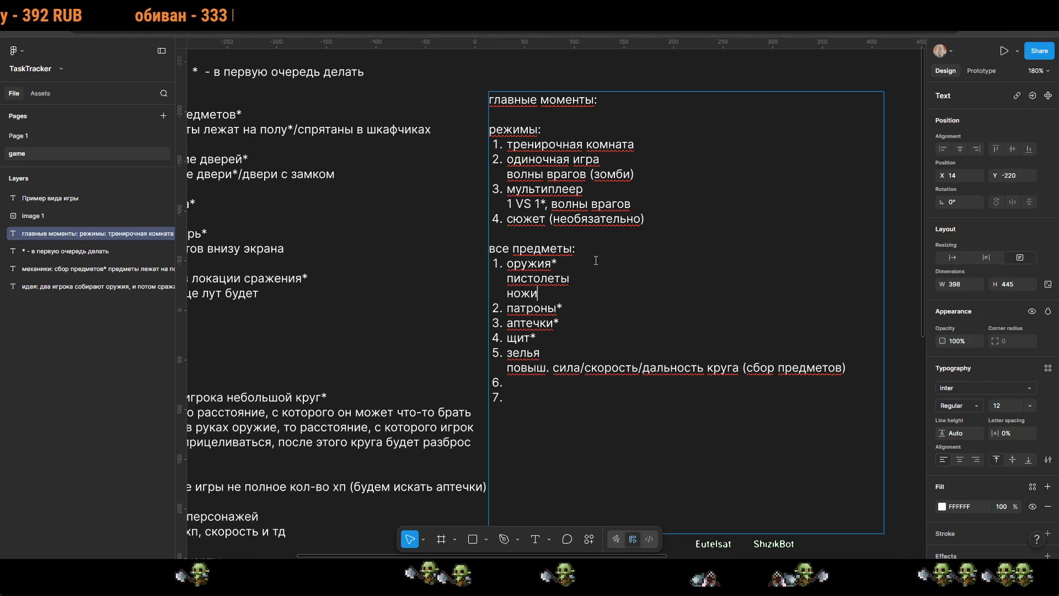
key("Up")
key("Home")
type("1.")
key("Down")
key("Home")
type("2.")
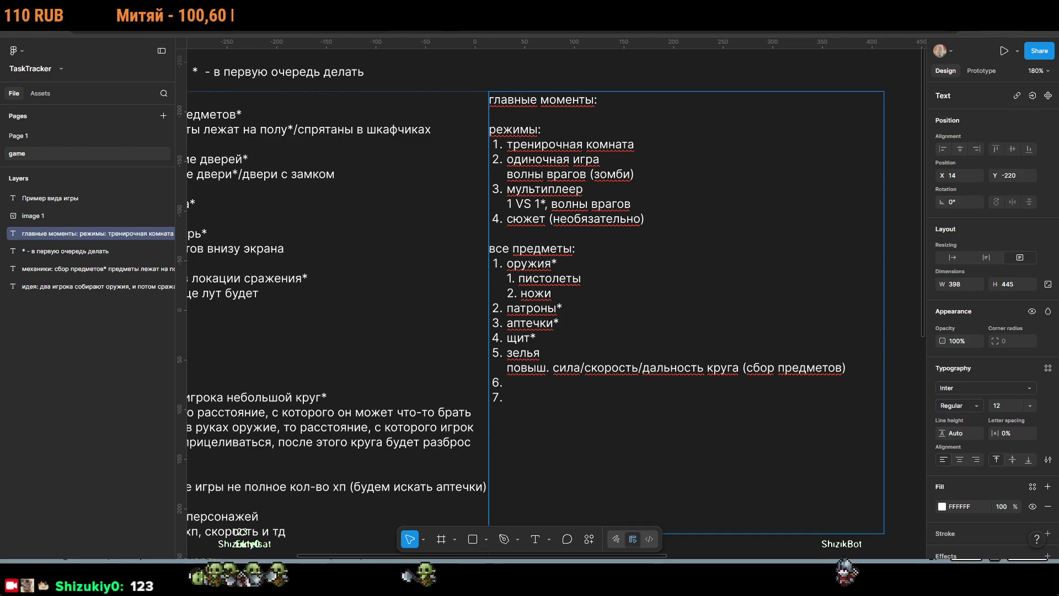
key("alt+Tab")
mouse_move(337, 248)
left_mouse_down()
mouse_move(568, 320)
mouse_move(555, 209)
mouse_move(603, 267)
mouse_move(671, 251)
mouse_move(675, 188)
mouse_move(652, 158)
mouse_move(633, 239)
mouse_move(567, 197)
mouse_move(631, 379)
mouse_move(499, 90)
mouse_move(635, 312)
left_mouse_up()
Step: Zoom and pan around the sprite sheet to inspect health bars, target circles and tiles
scroll(635, 313, "up", 3)
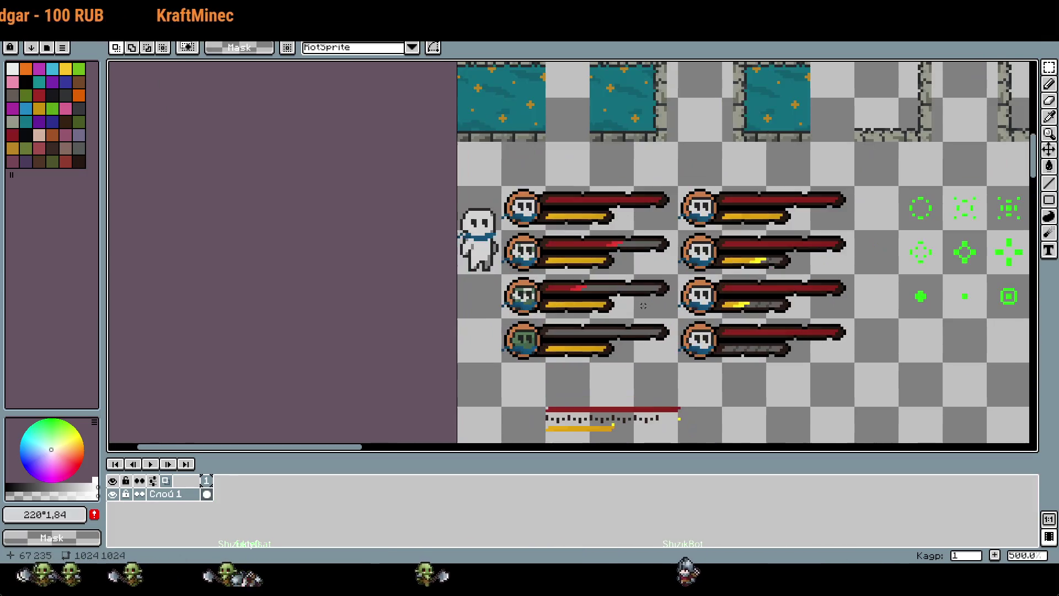
scroll(708, 307, "down", 3)
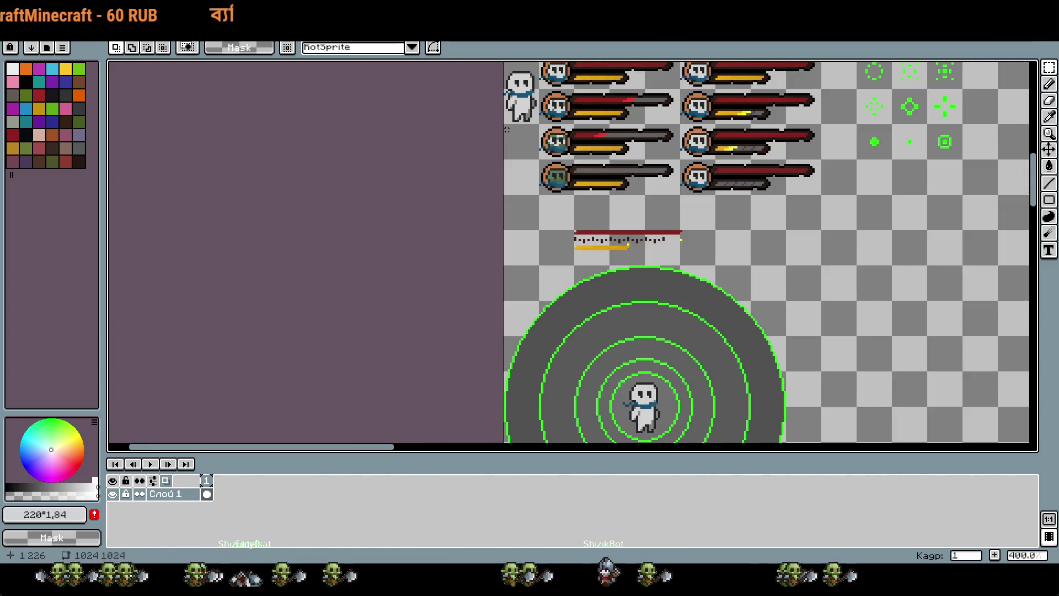
scroll(723, 276, "down", 1)
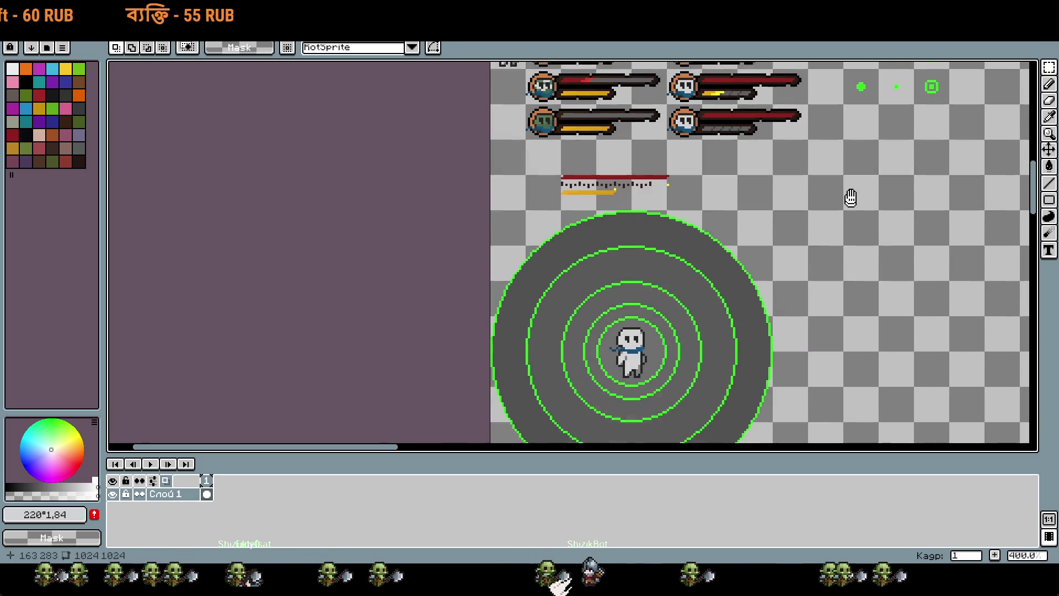
left_click_drag(852, 203, 651, 241)
left_click_drag(780, 258, 431, 244)
scroll(507, 304, "down", 2)
left_click_drag(506, 304, 622, 310)
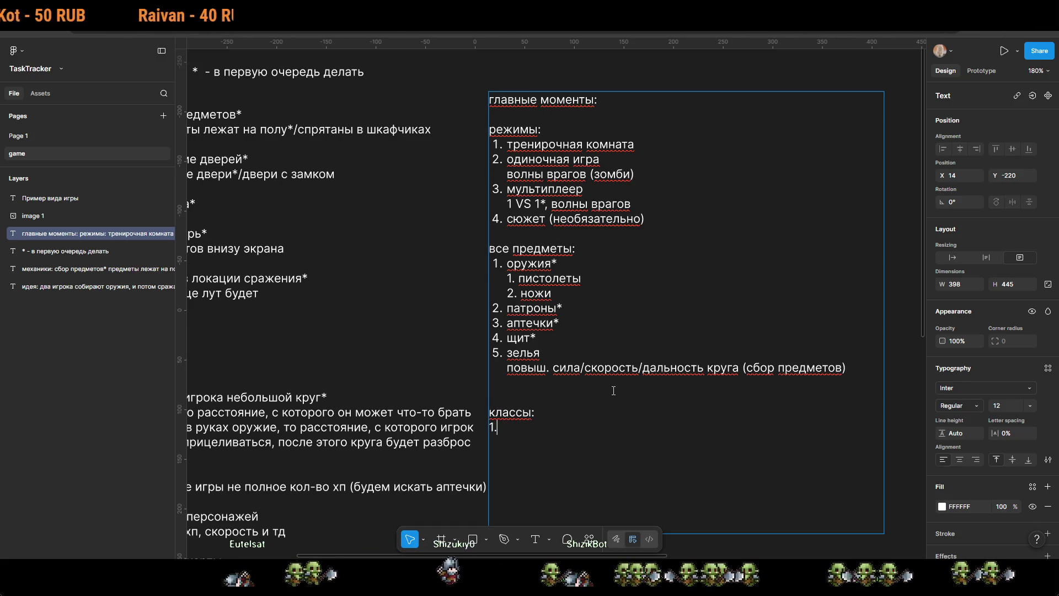
Step: Start a numbered классы: list with танк, then insert обычный above it as item 1
key("BackSpace")
key("BackSpace")
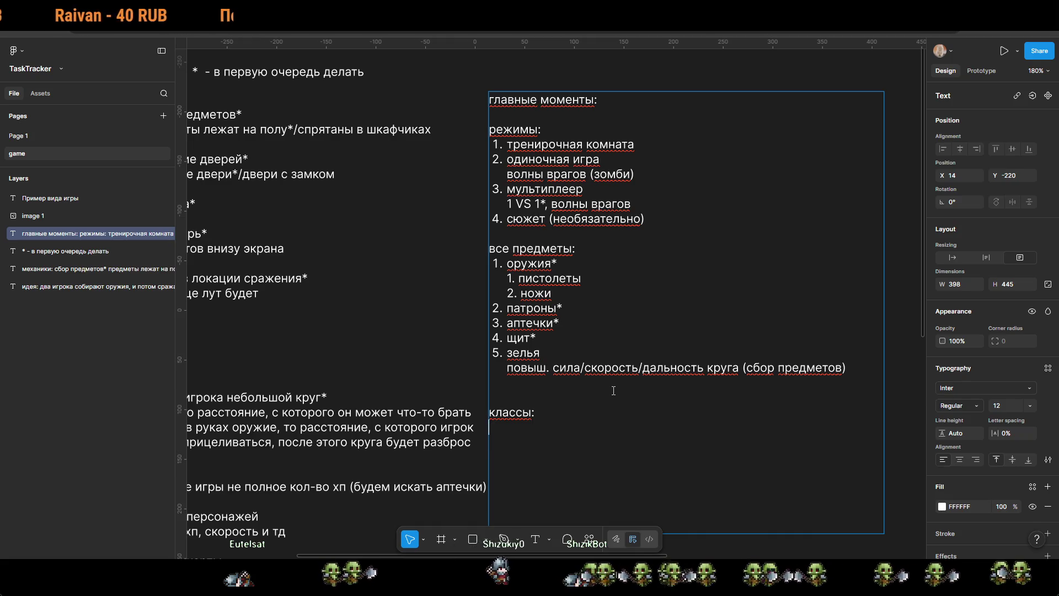
key("Return")
type("1.")
key("Return")
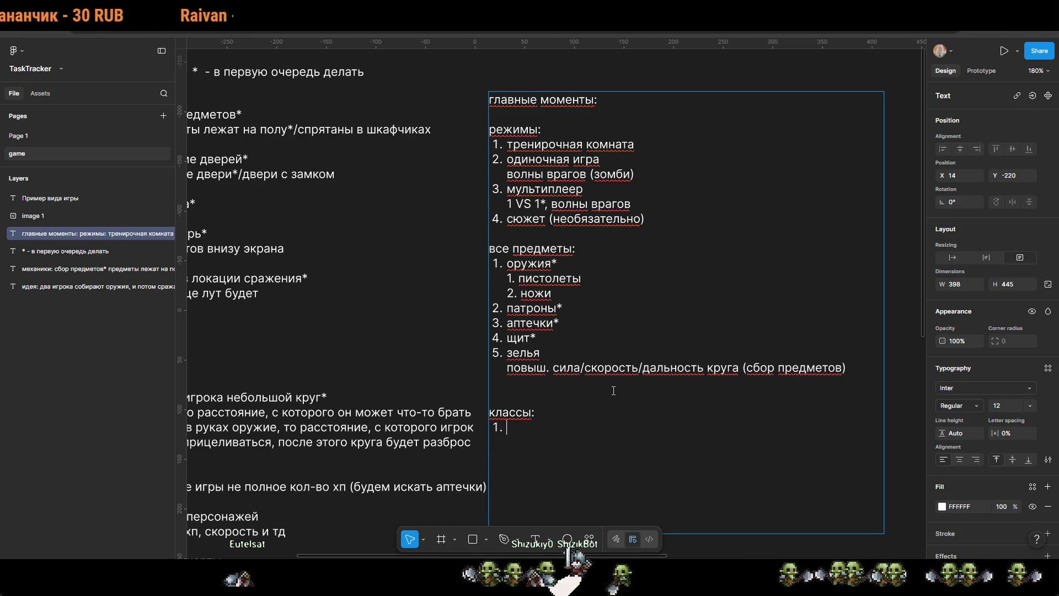
scroll(587, 391, "down", 5)
scroll(587, 391, "right", 2)
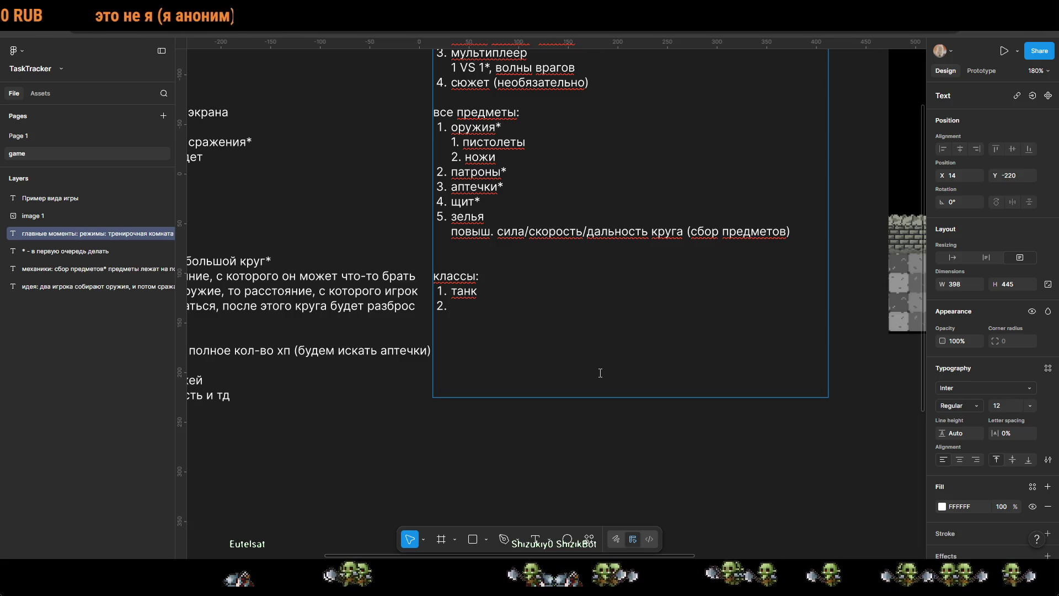
key("Up")
key("Return")
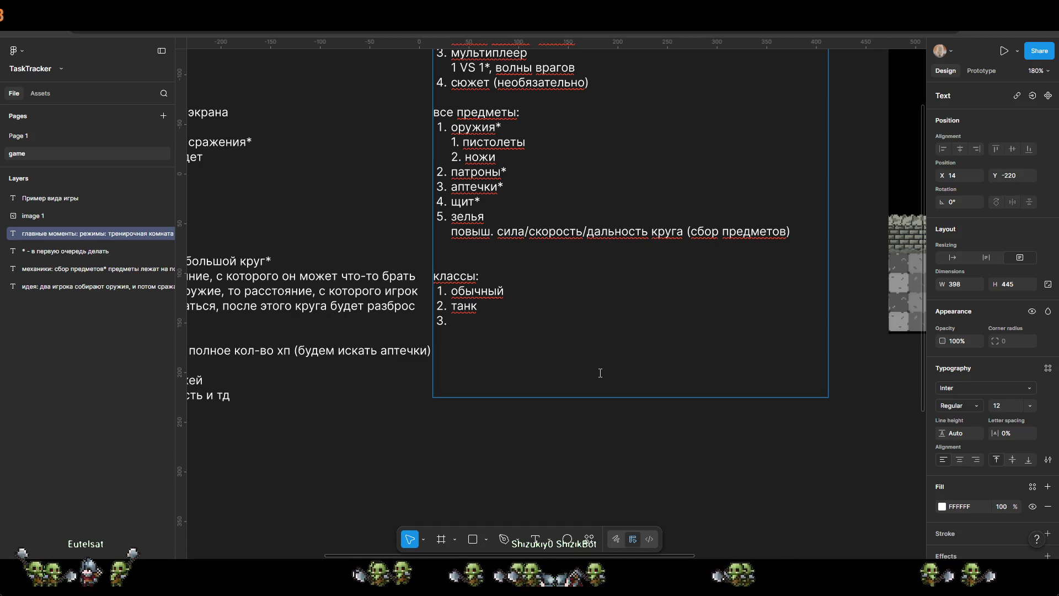
scroll(492, 342, "up", 2)
scroll(491, 342, "left", 2)
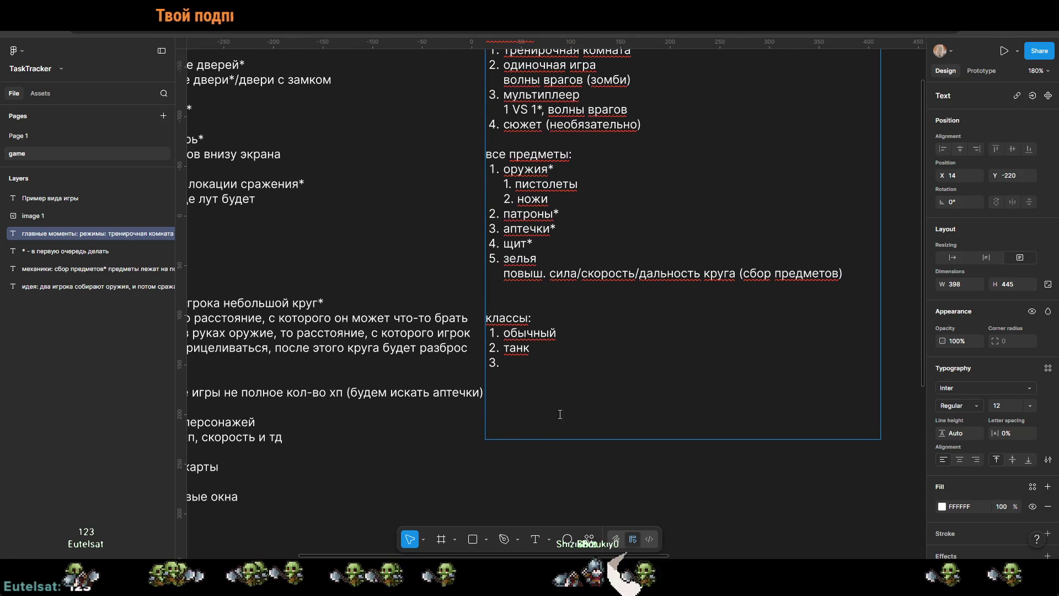
Step: Stop editing the items list and deselect its text frame
scroll(649, 436, "left", 5)
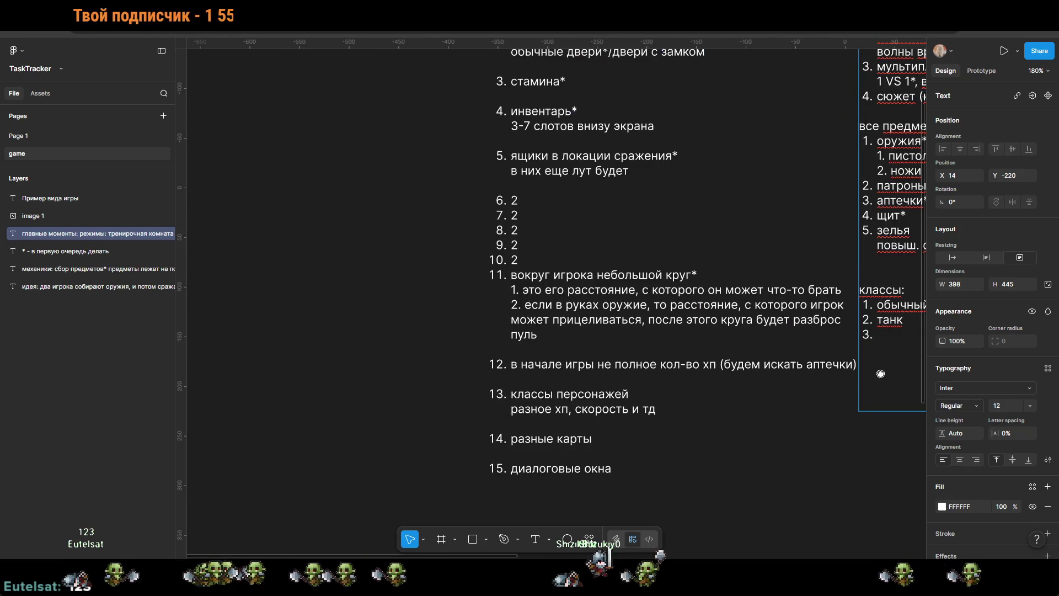
scroll(685, 304, "down", 3)
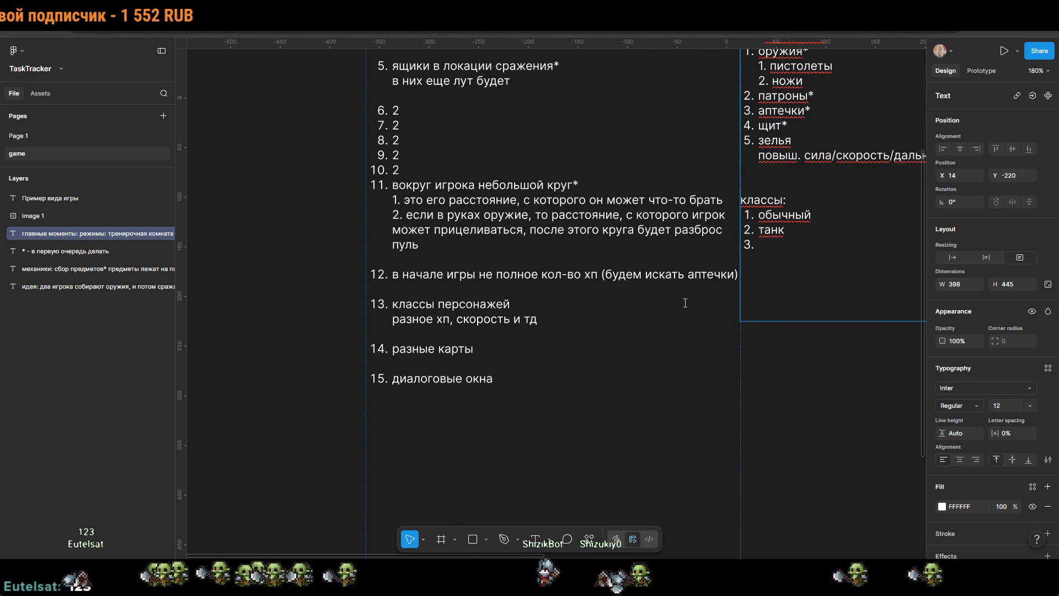
scroll(429, 336, "right", 6)
scroll(429, 335, "up", 1)
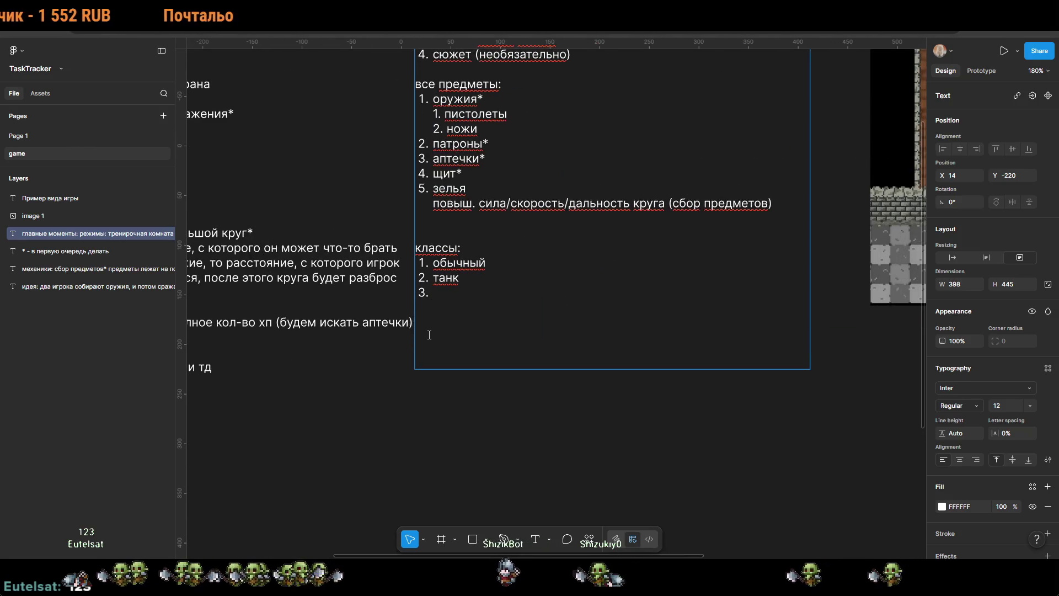
key("Escape")
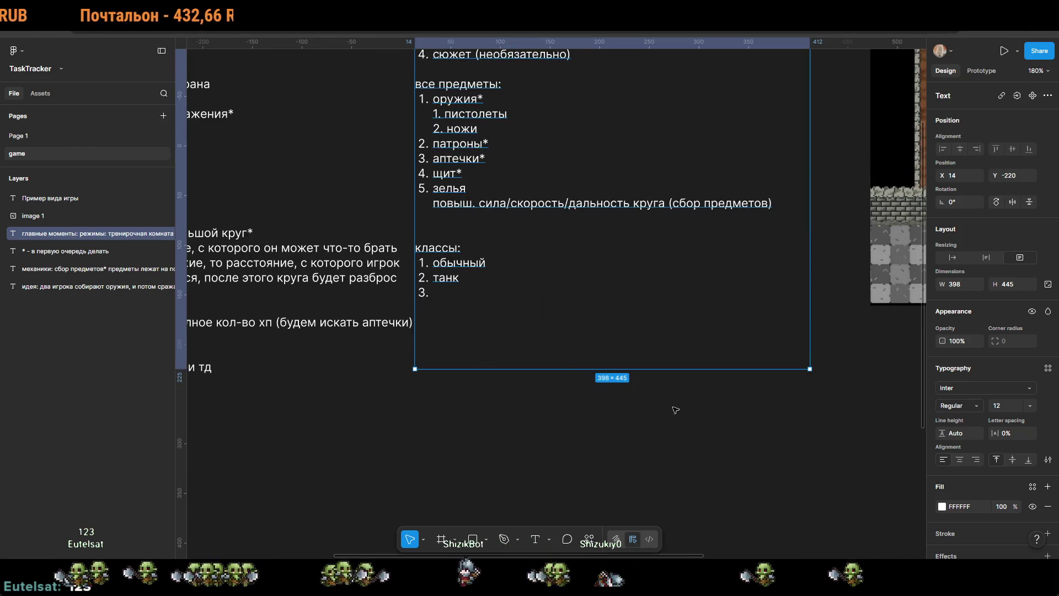
scroll(759, 468, "up", 5)
scroll(759, 468, "left", 2)
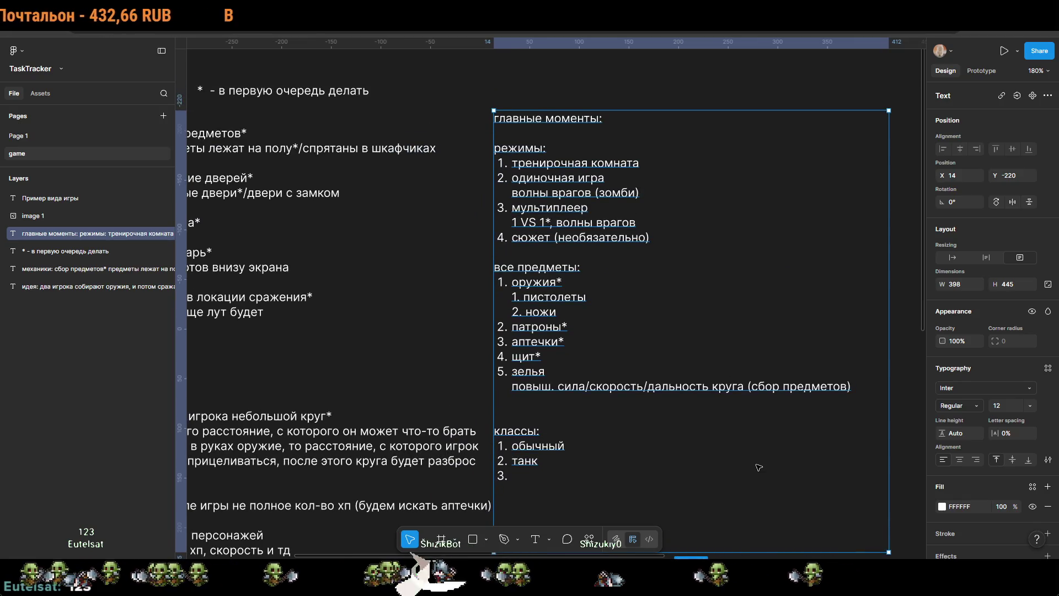
left_click(659, 83)
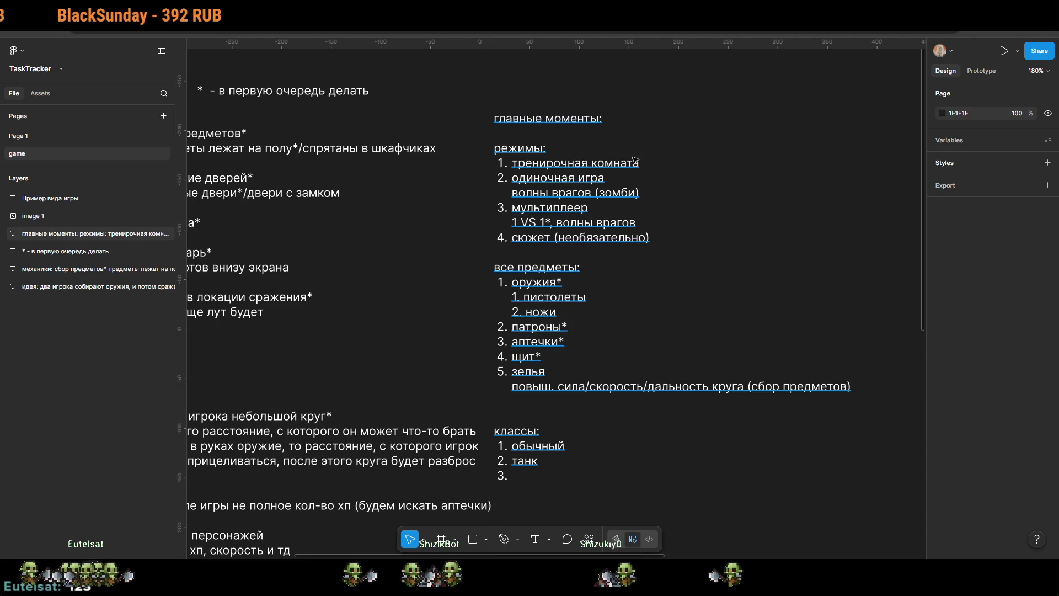
Step: Add asterisks after 'тренировочная комната' and 'мультиплеер' in the game modes notes
double_click(643, 173)
triple_click(642, 171)
left_click(645, 168)
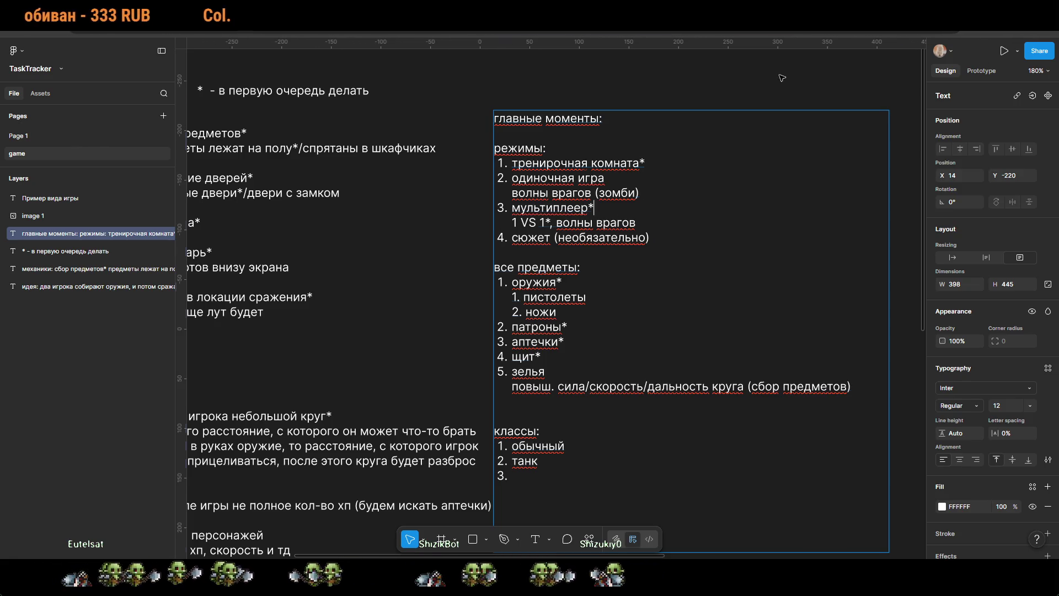
key("Escape")
scroll(563, 499, "down", 1)
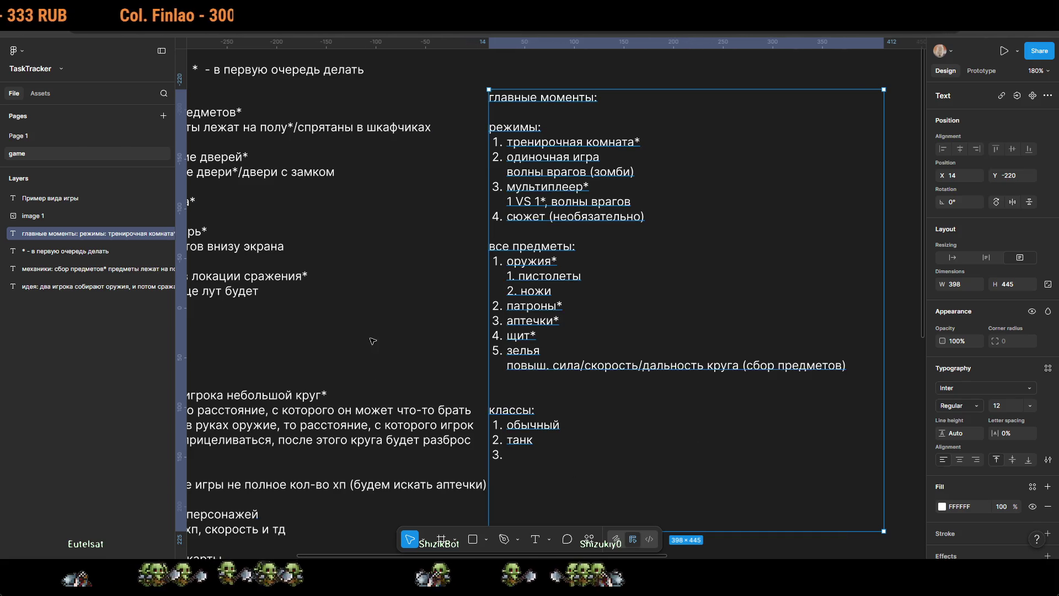
left_click(396, 342)
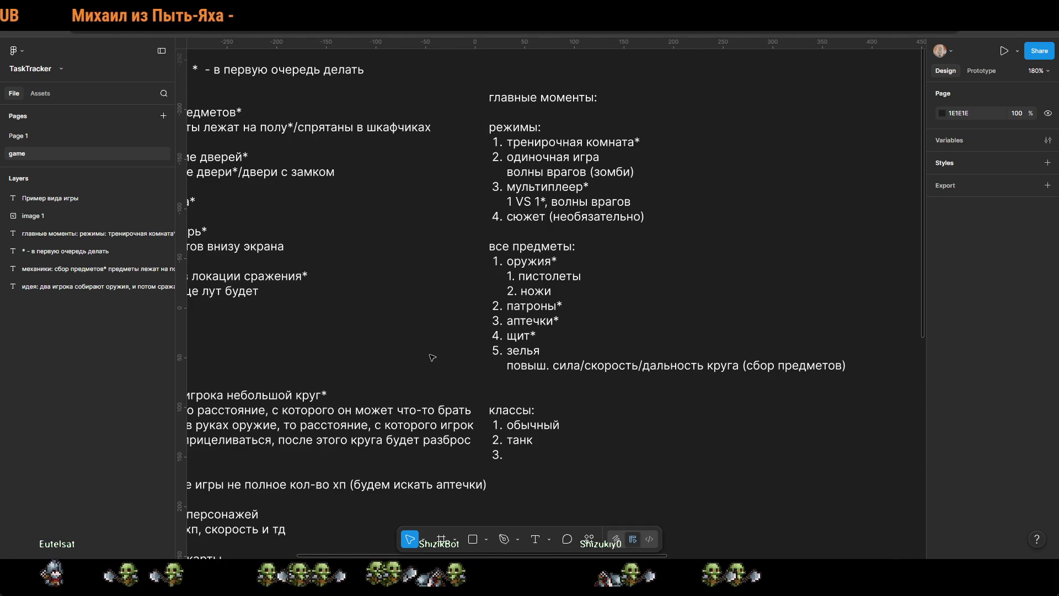
scroll(675, 345, "left", 5)
scroll(676, 345, "down", 3)
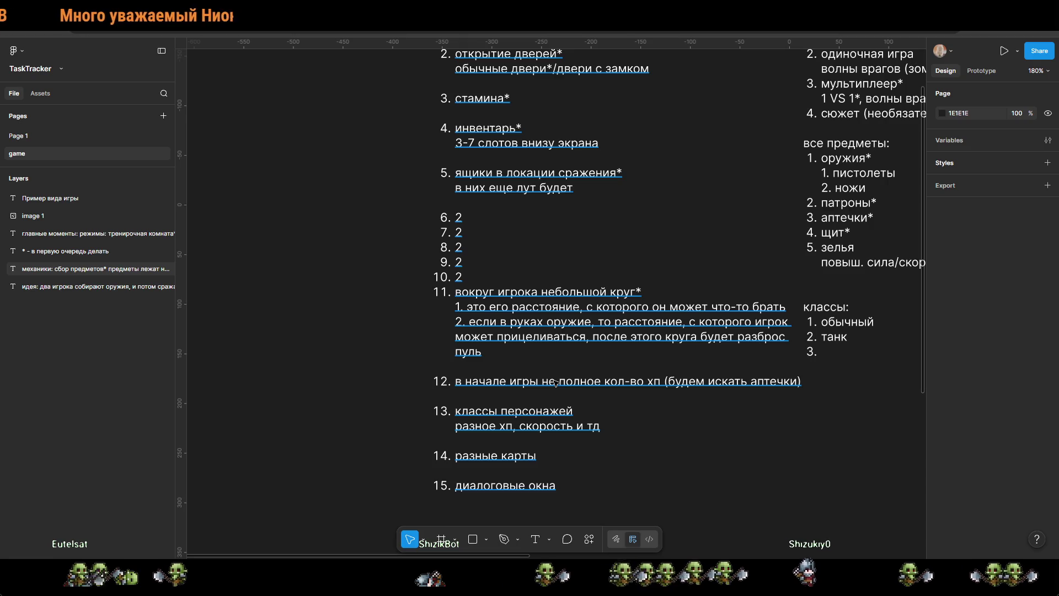
Step: Add mechanics item 12 'мини-карта' and item 13 'разные виды смертей' after item 11
left_click(463, 219)
double_click(463, 219)
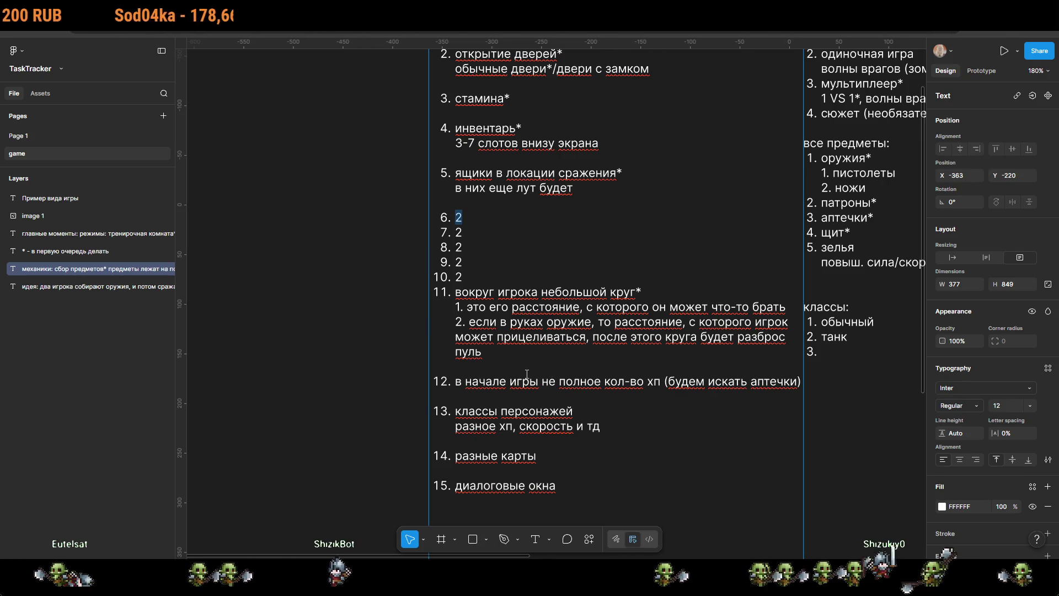
left_click(520, 355)
key("Return")
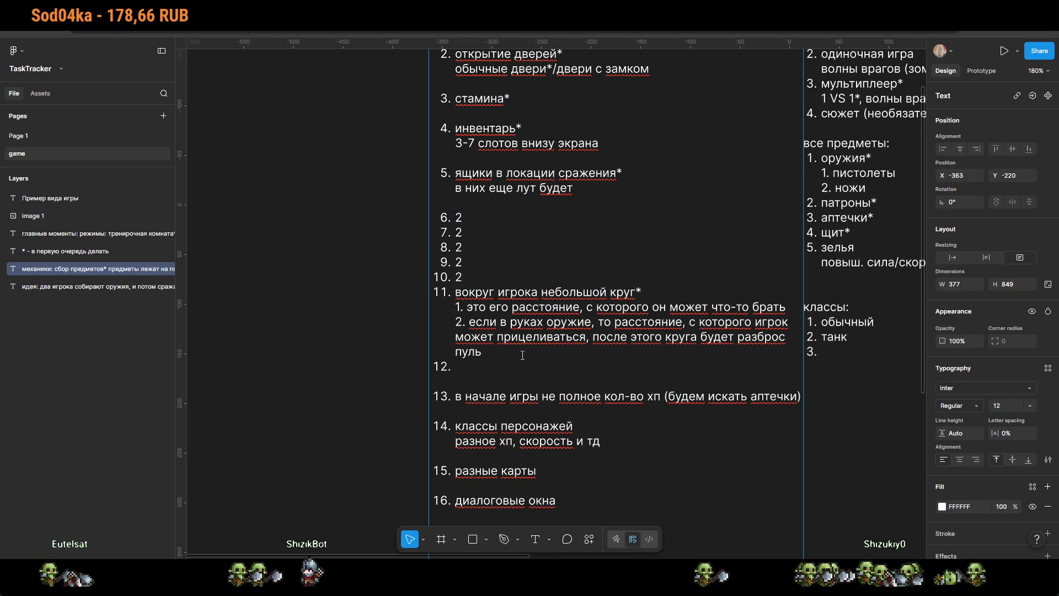
key("shift+Return")
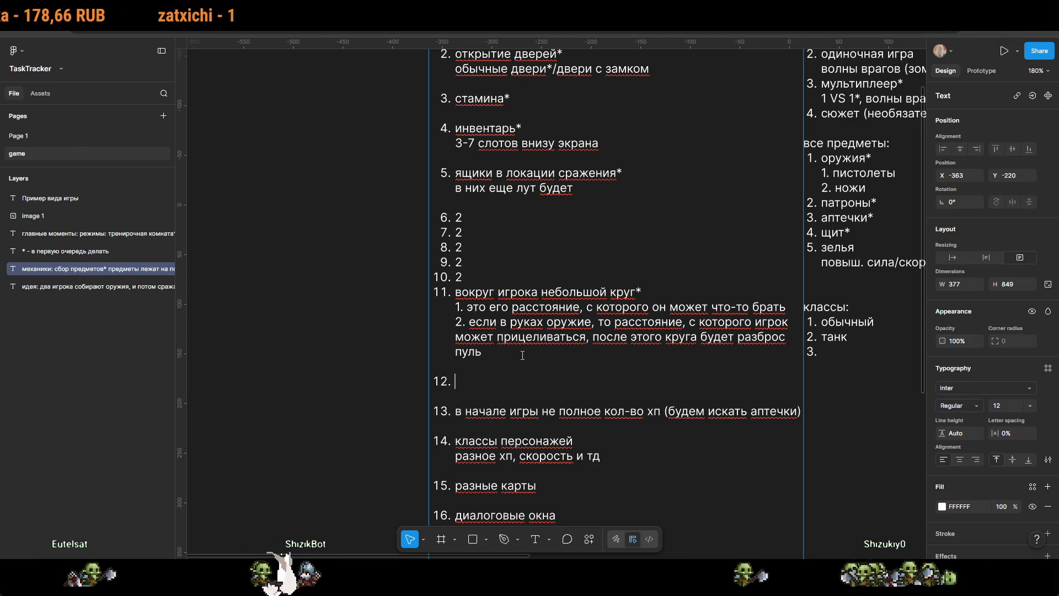
type("карта")
key("ctrl+BackSpace")
type("мини")
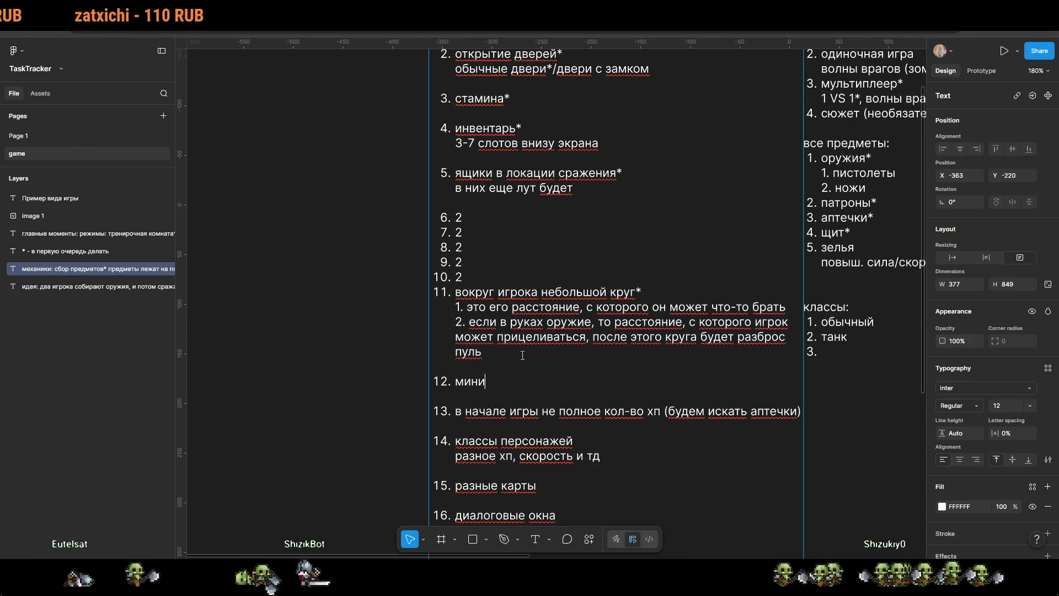
type("-карта")
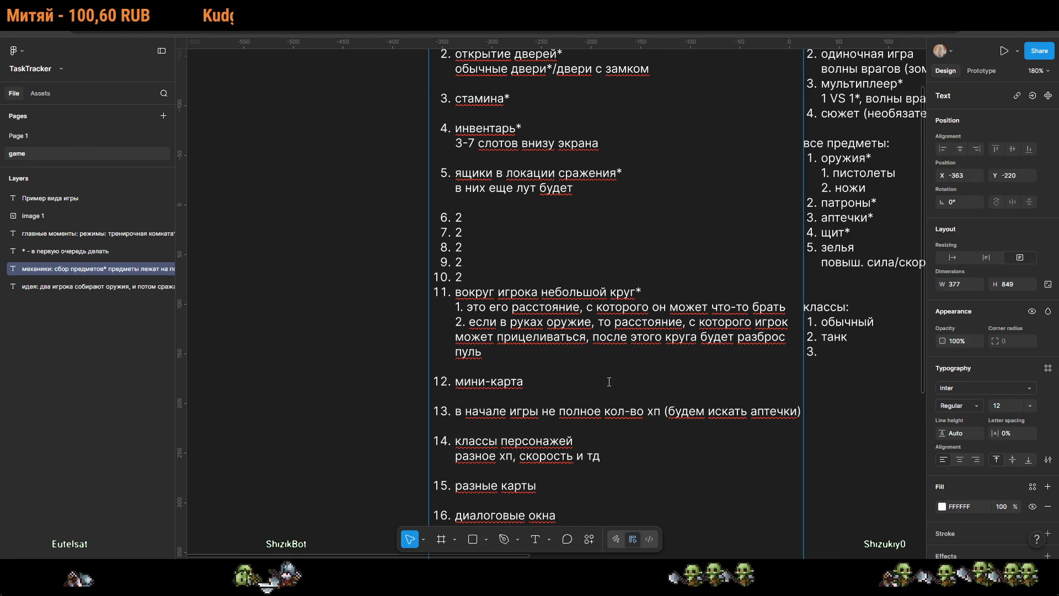
key("shift+Return")
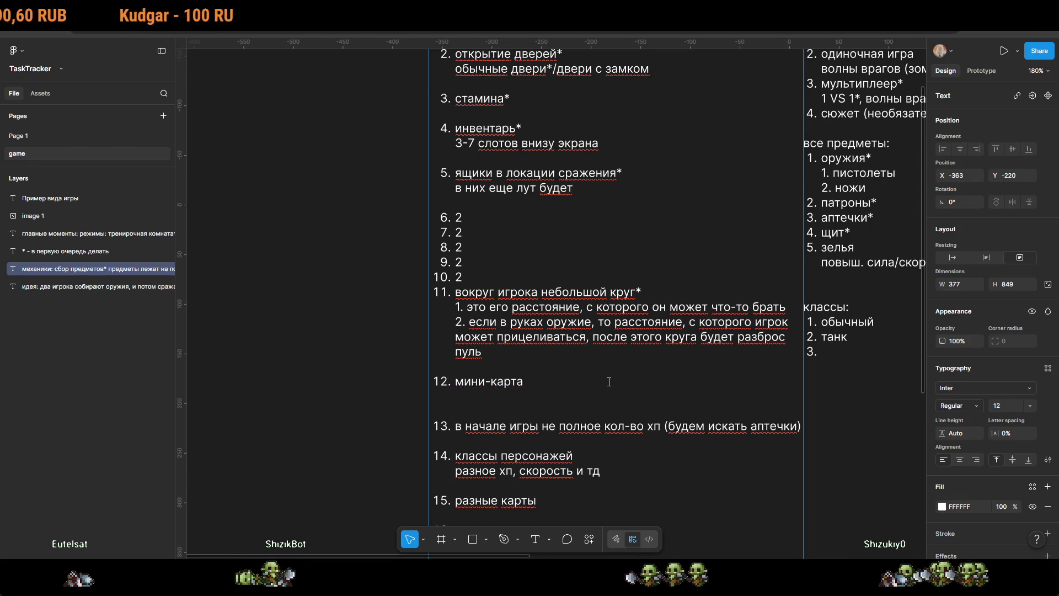
key("Return")
type("разные ")
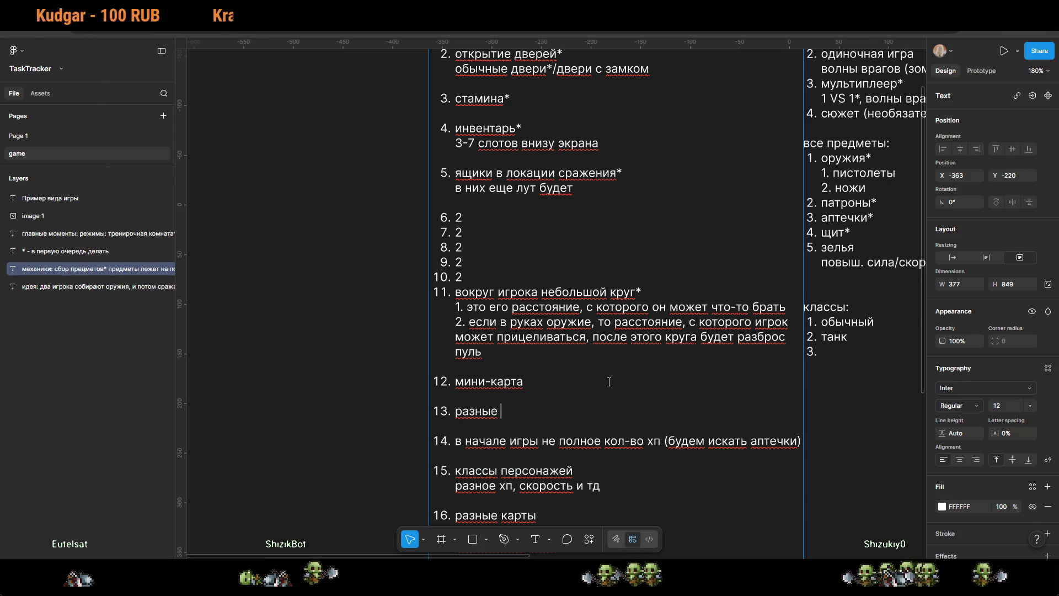
type("виды смертей")
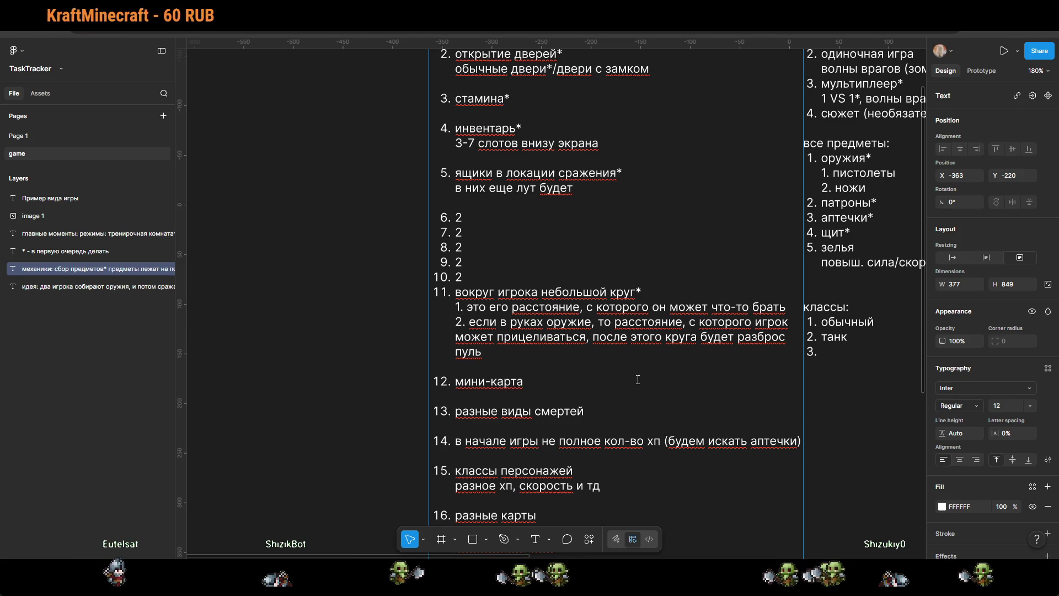
Step: Move the starting-HP line 'в начале игры не полное кол-во хп (будем искать аптечки)' into item 10
triple_click(634, 441)
key("ctrl+c")
key("BackSpace")
key("BackSpace")
key("BackSpace")
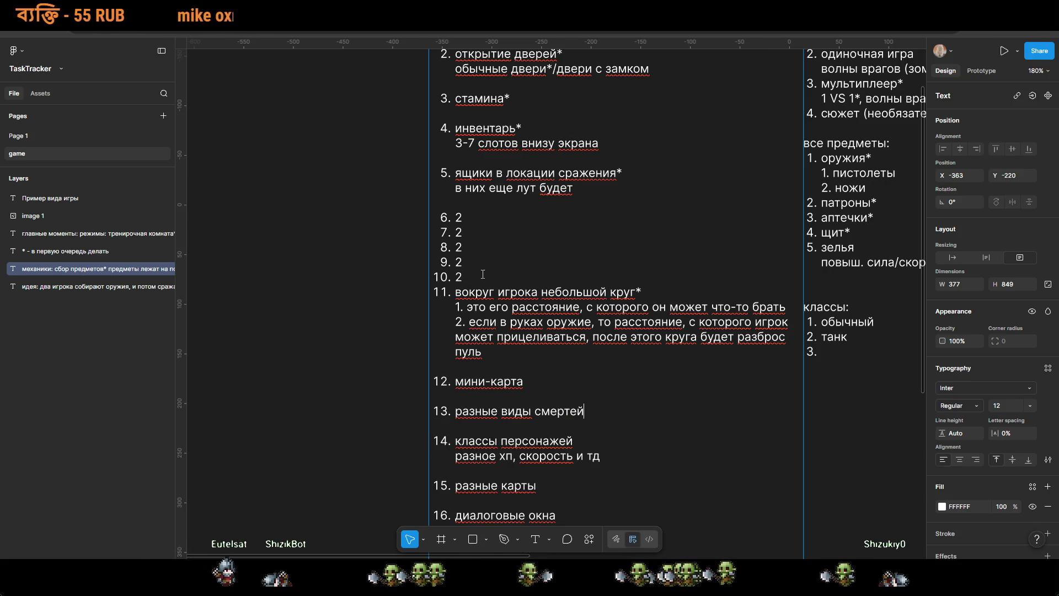
left_click(506, 275)
key("BackSpace")
key("BackSpace")
key("ctrl+z")
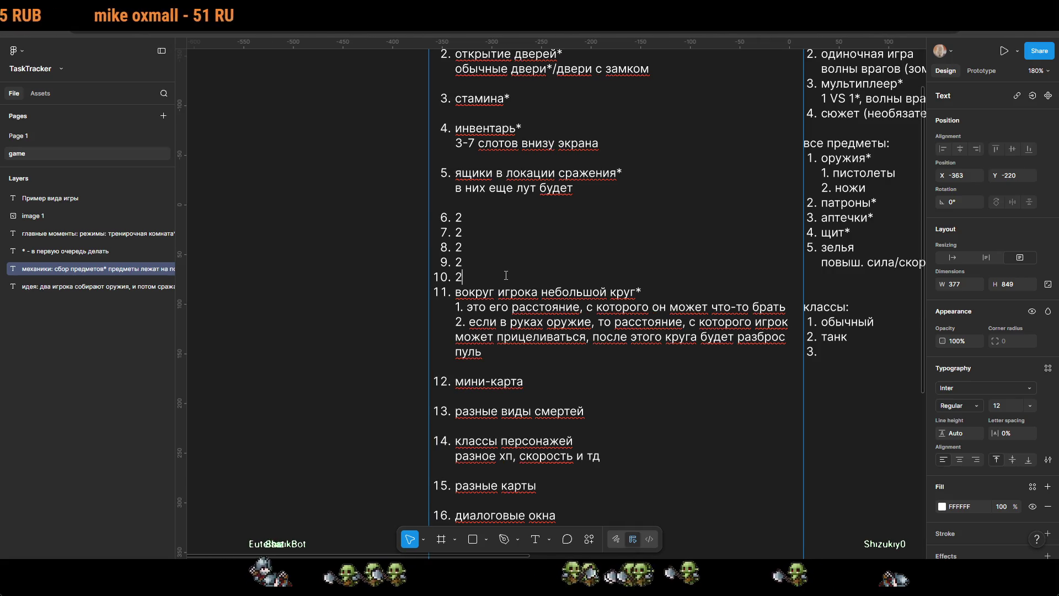
key("BackSpace")
key("ctrl+v")
key("Return")
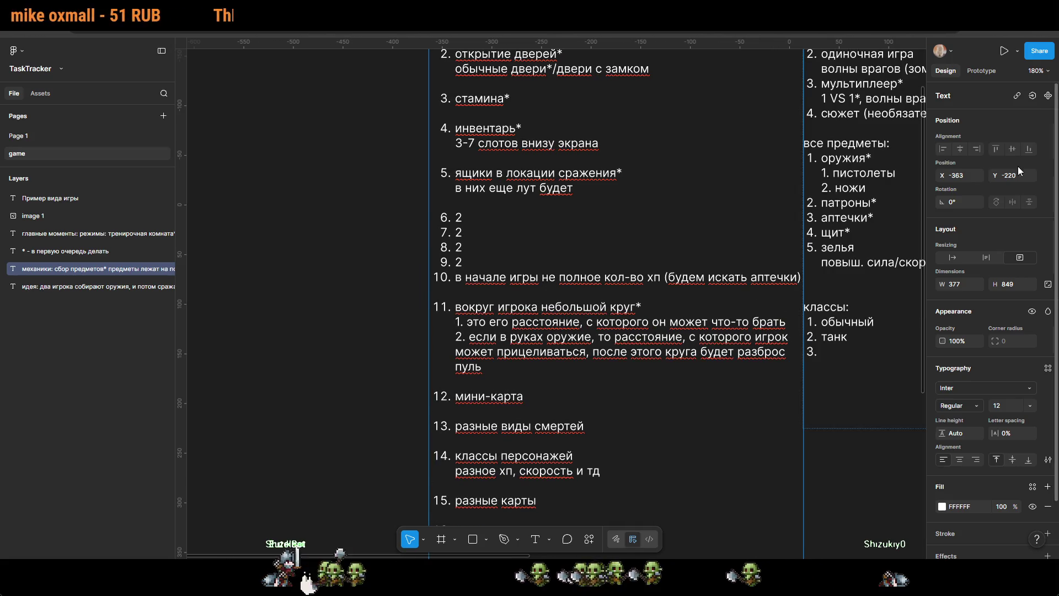
key("Escape")
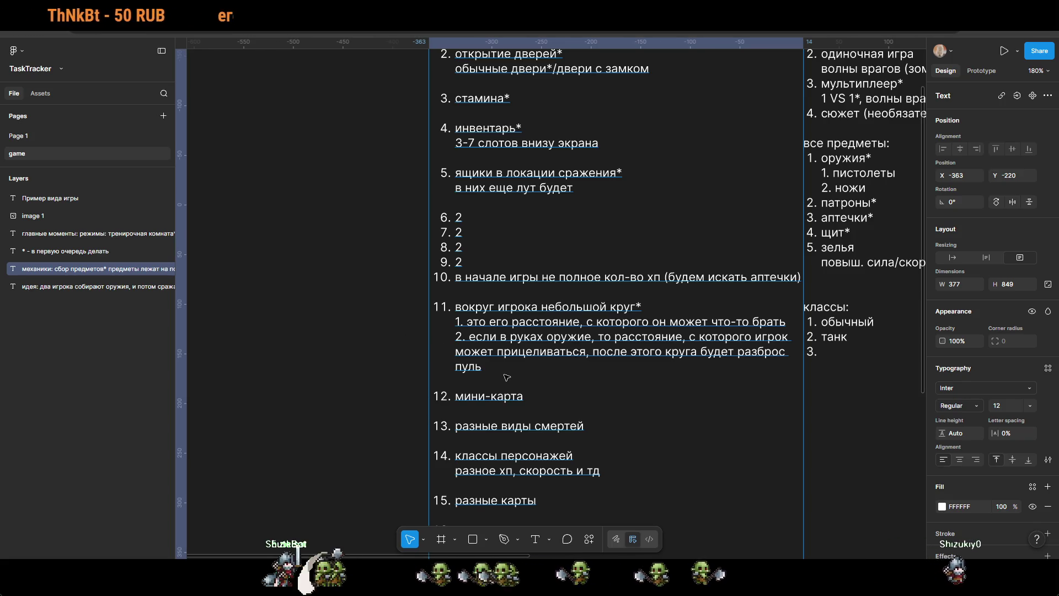
scroll(514, 369, "down", 3)
double_click(567, 401)
left_click(566, 402)
Step: After диалоговые окна, add item 17 'подключение к твичу' with the note 'зрители могут усложнять игру'
key("BackSpace")
type("алоговые окна")
key("Return")
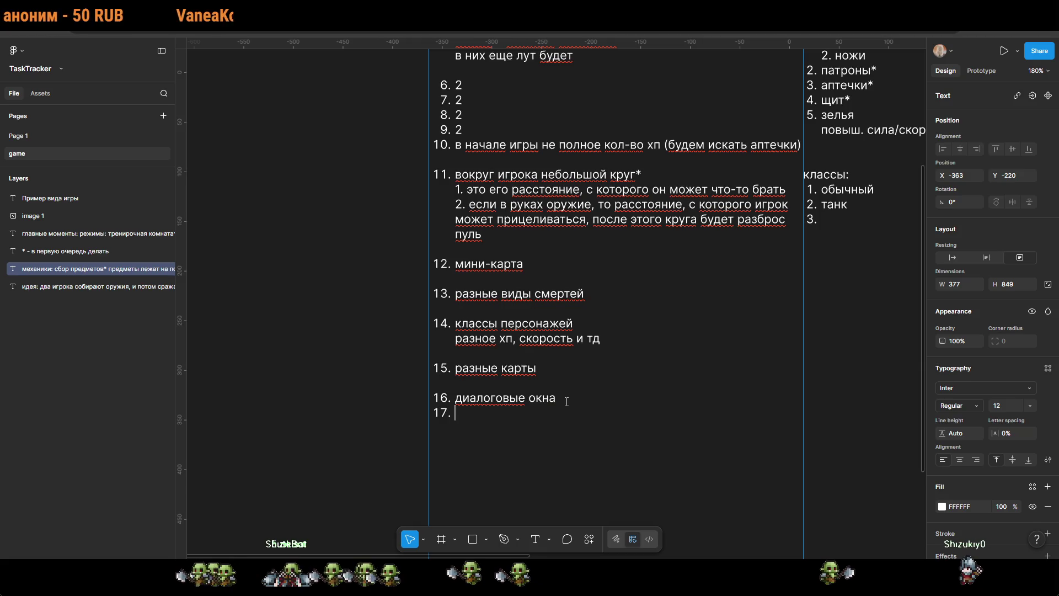
type("дклю")
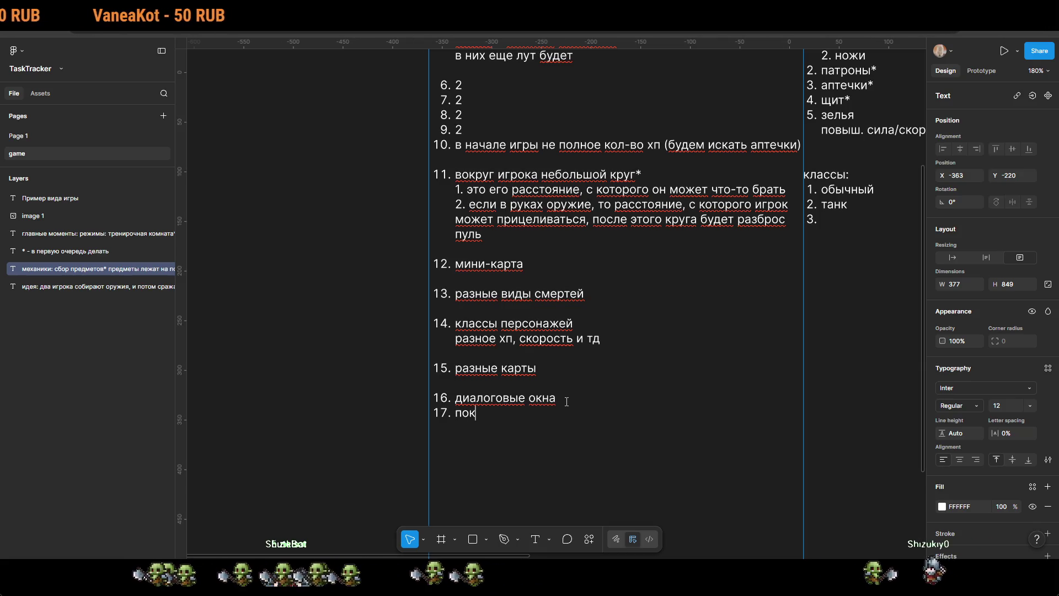
type("чение к твичу")
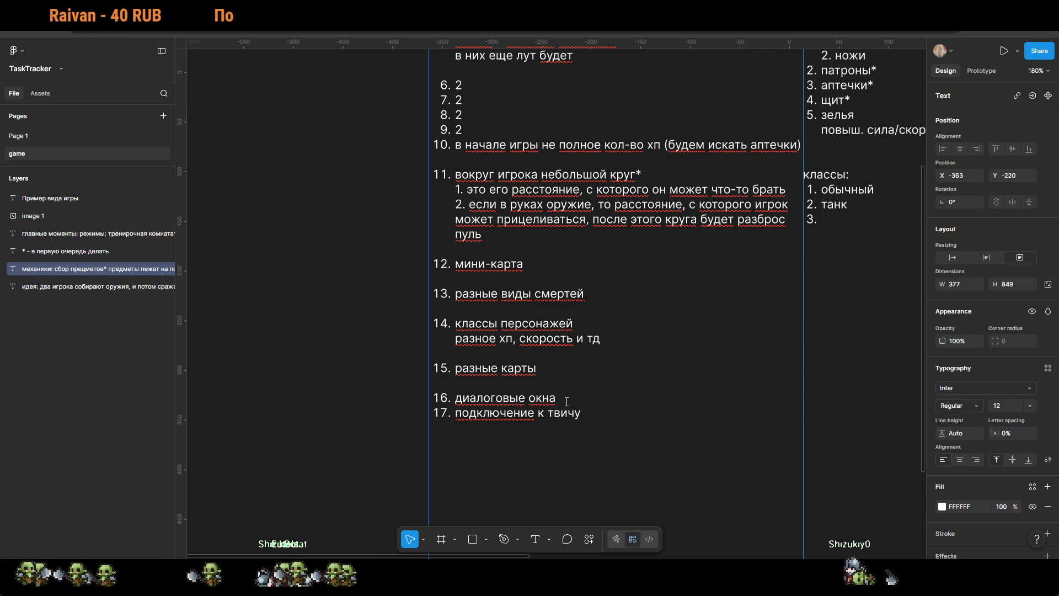
key("Return")
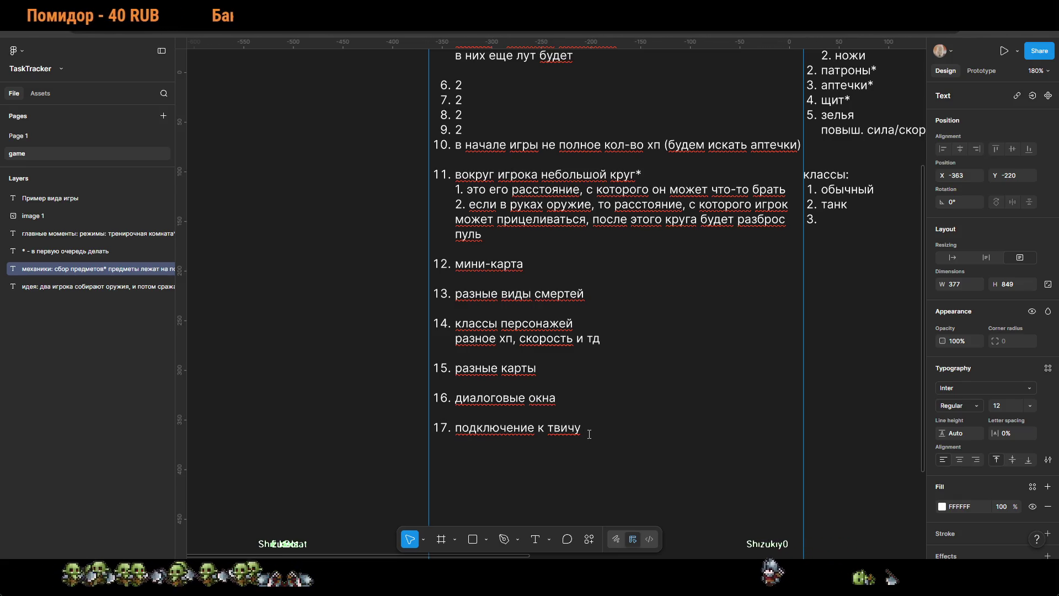
type("зрители ")
type("могут усло")
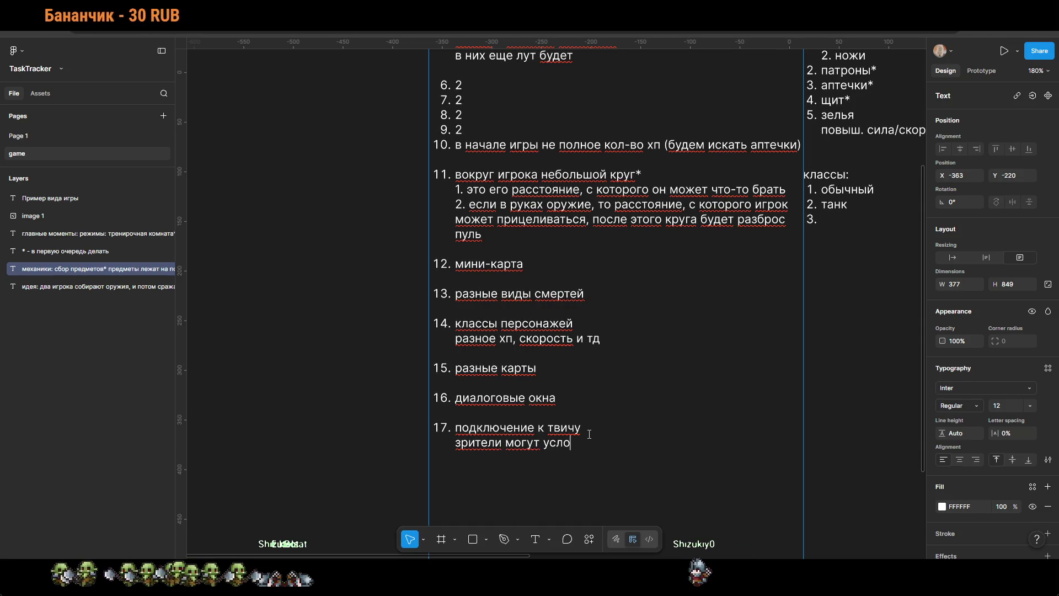
type("дть игру")
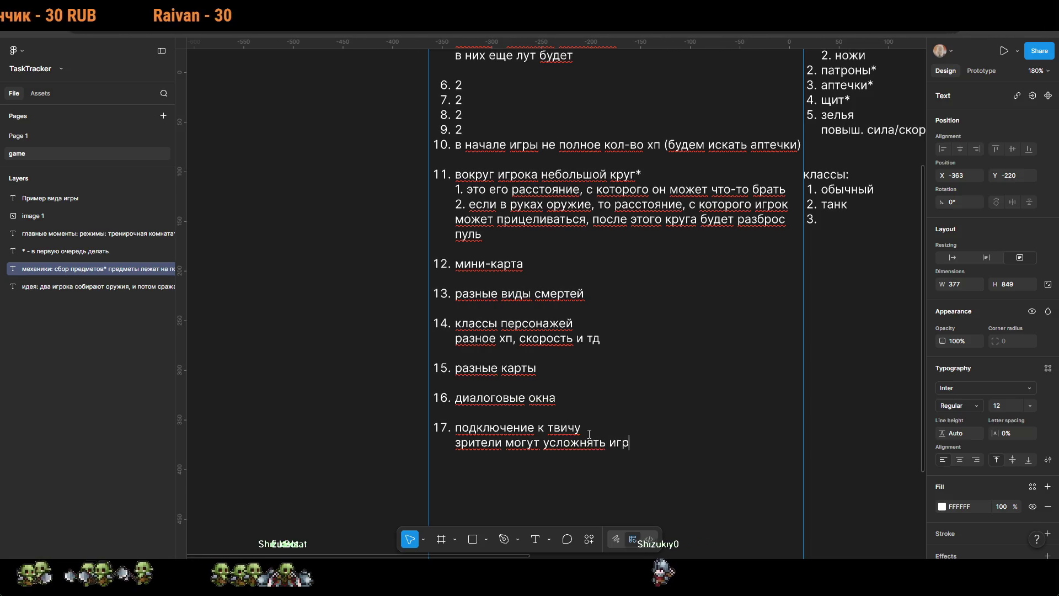
key("Escape")
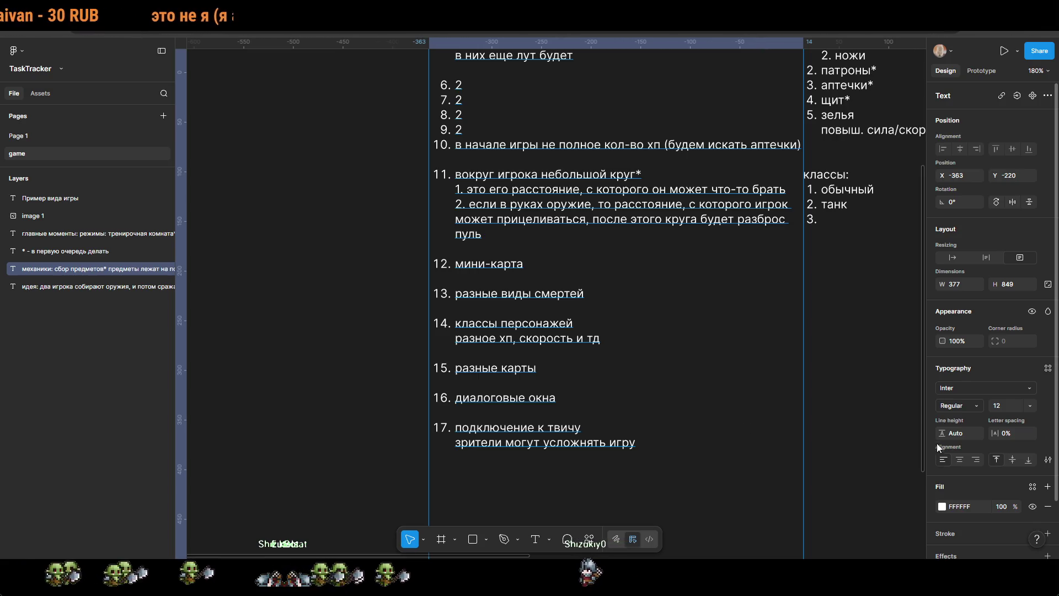
scroll(572, 370, "down", 3)
left_click(873, 377)
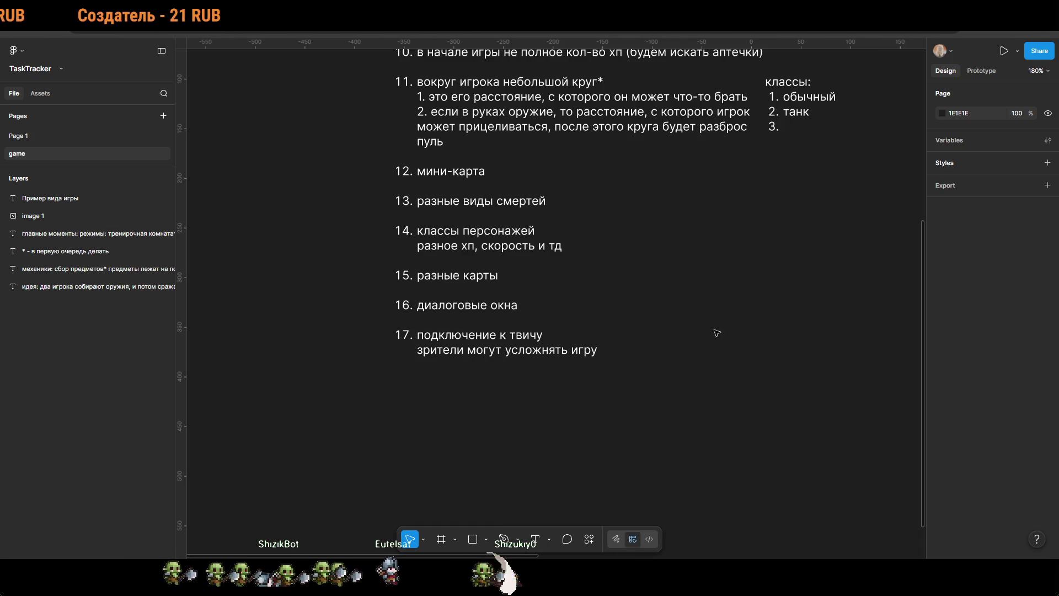
Step: Fill placeholder item 9 with 'если игрок долго собирает предметы, то он будет терять хп'
scroll(722, 343, "up", 5)
double_click(431, 236)
type("2")
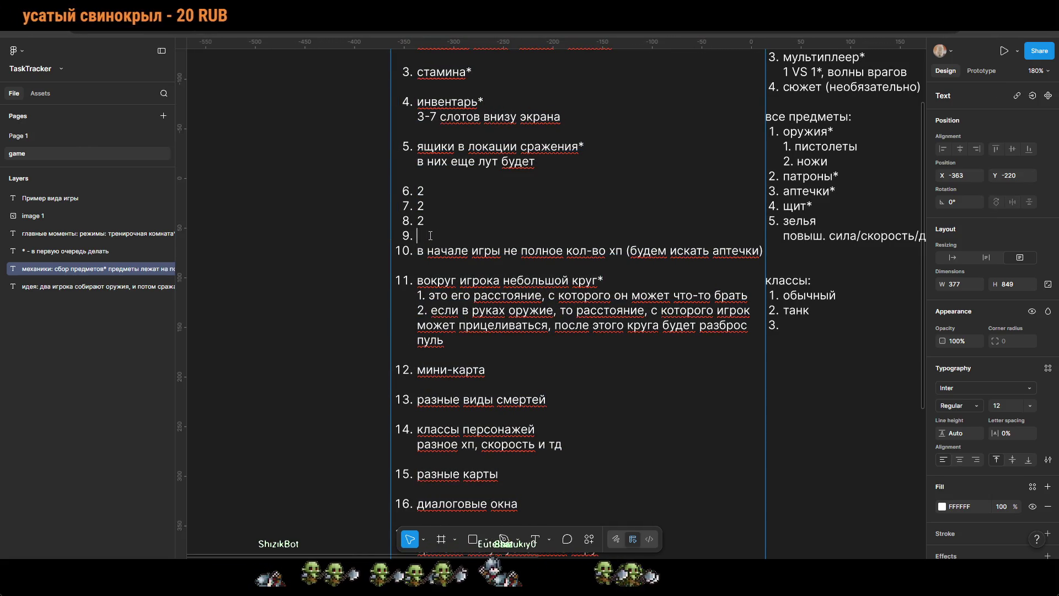
type("если")
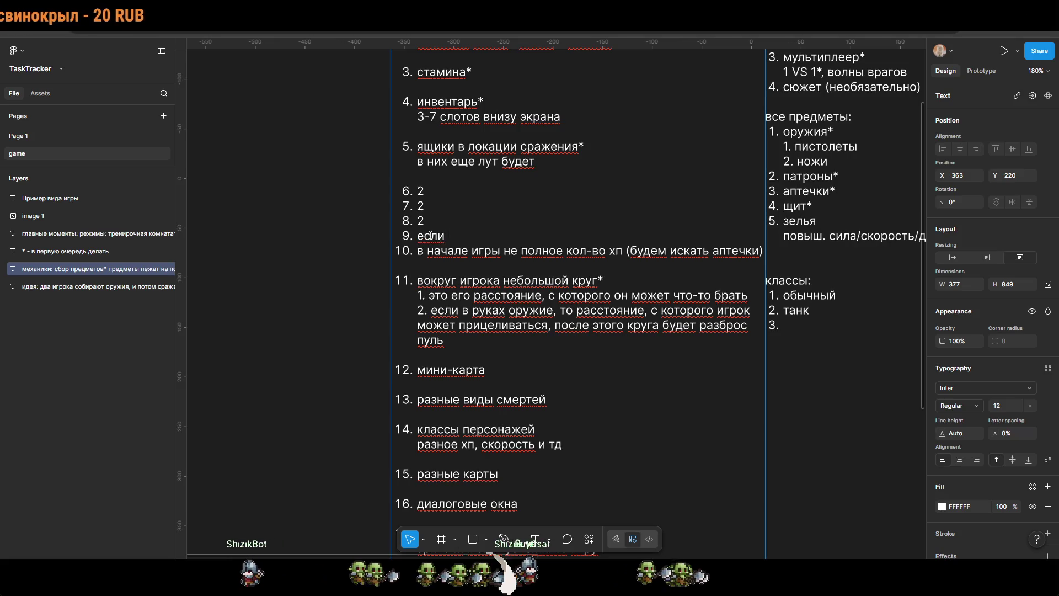
type(" игрок долго")
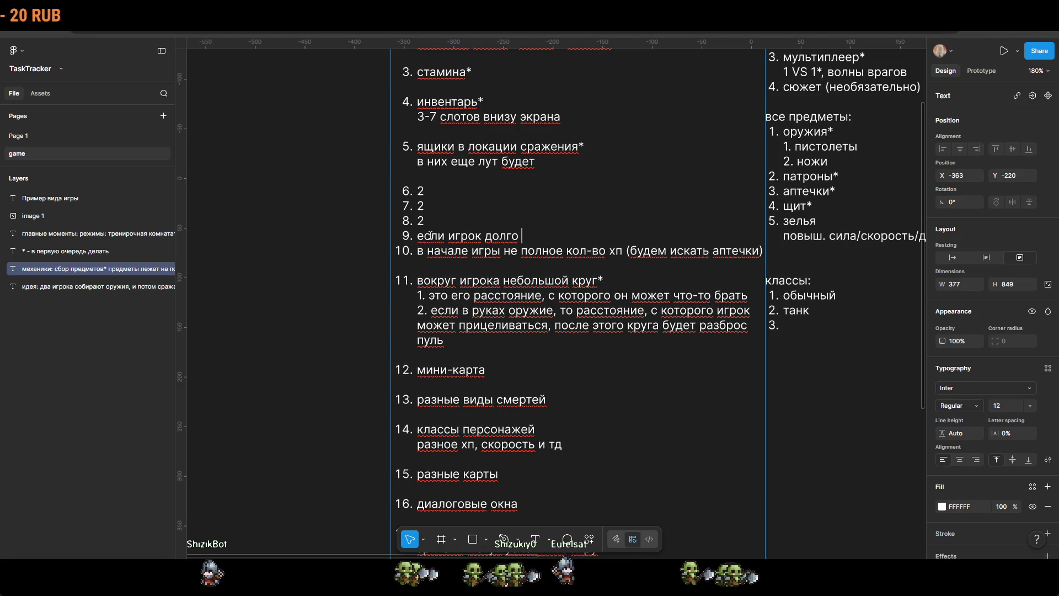
type(" соб")
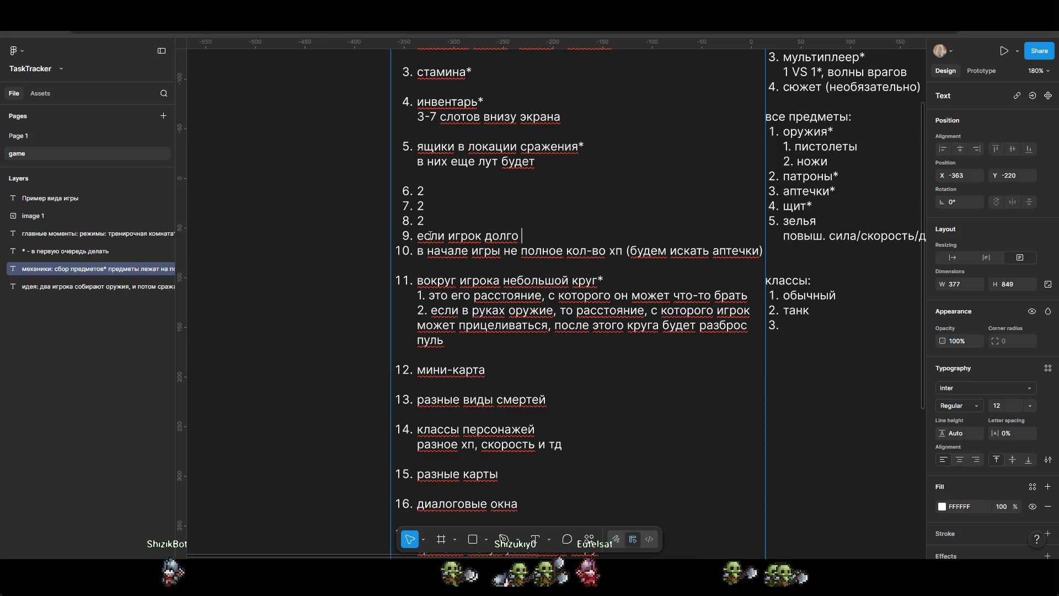
type("ирает ")
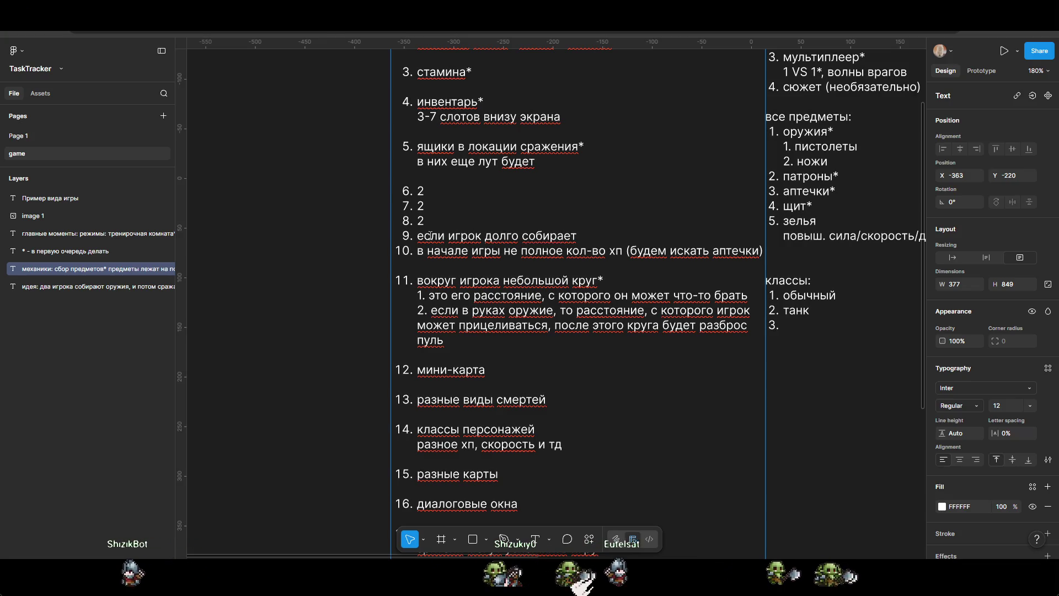
type("пред")
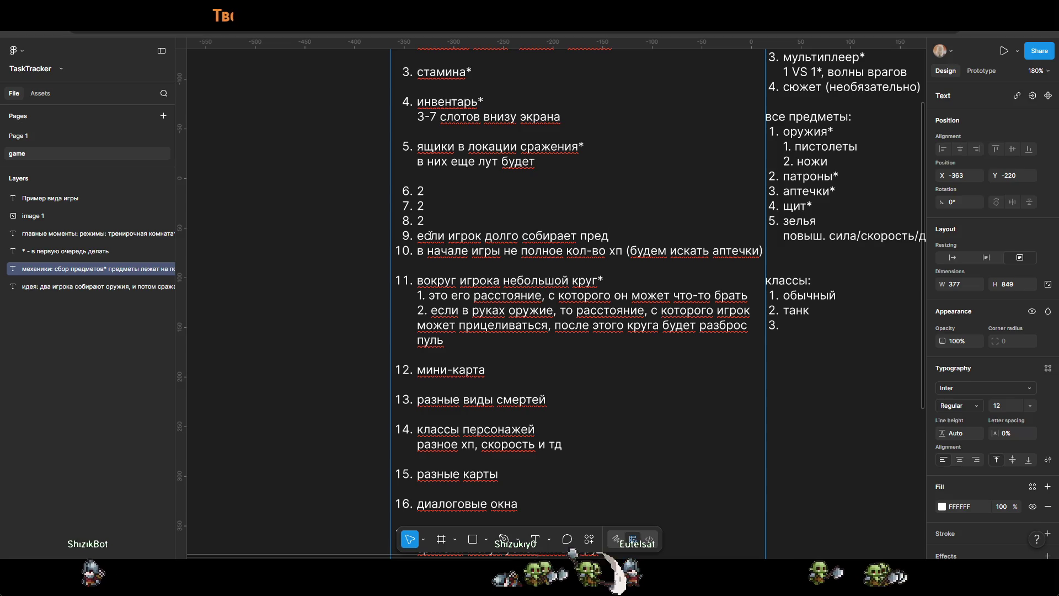
type("меты, ")
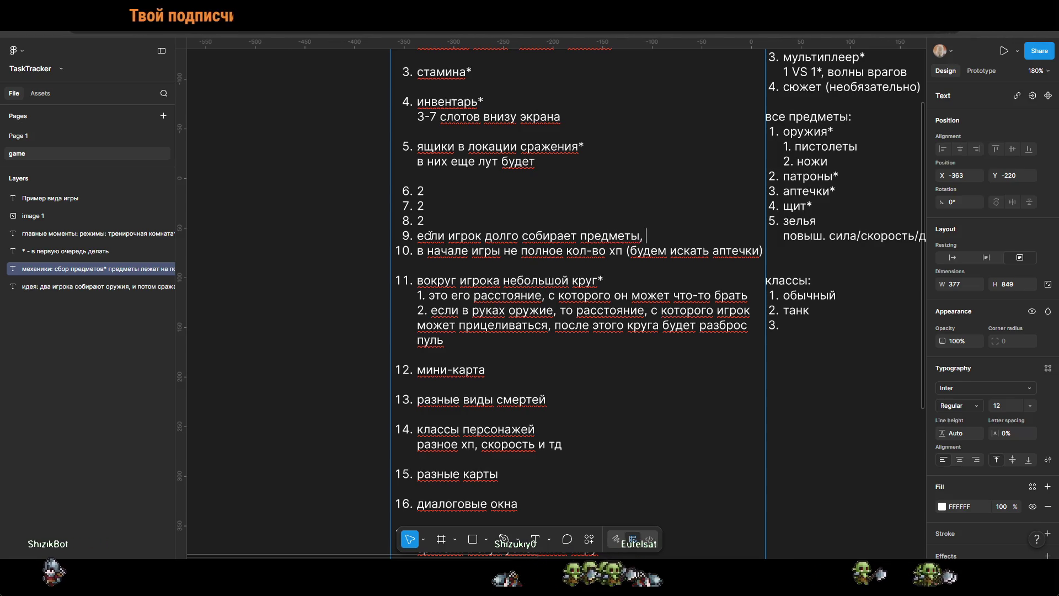
type("то он б")
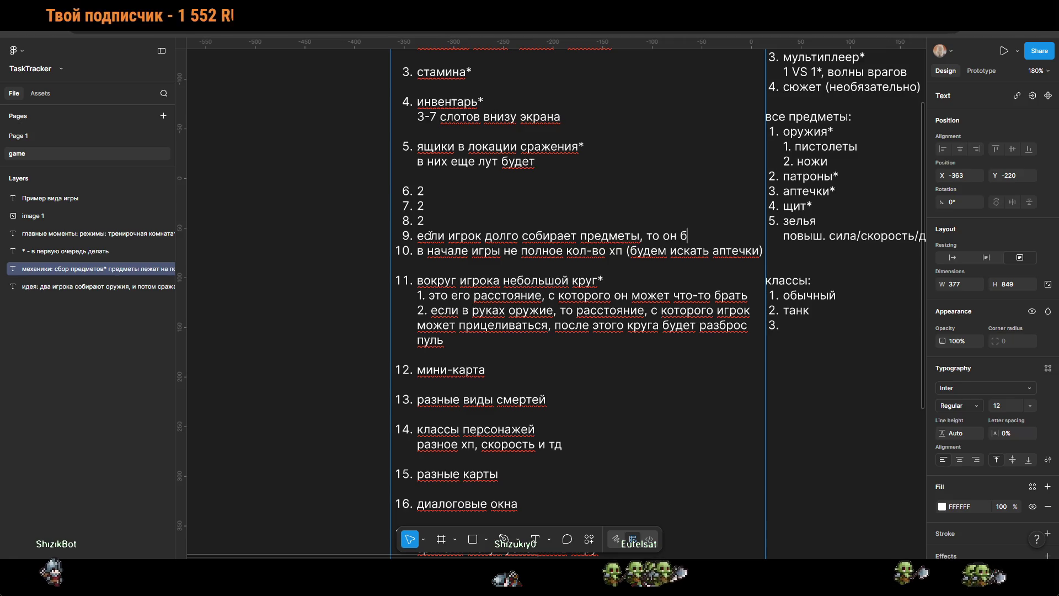
type("удет терять")
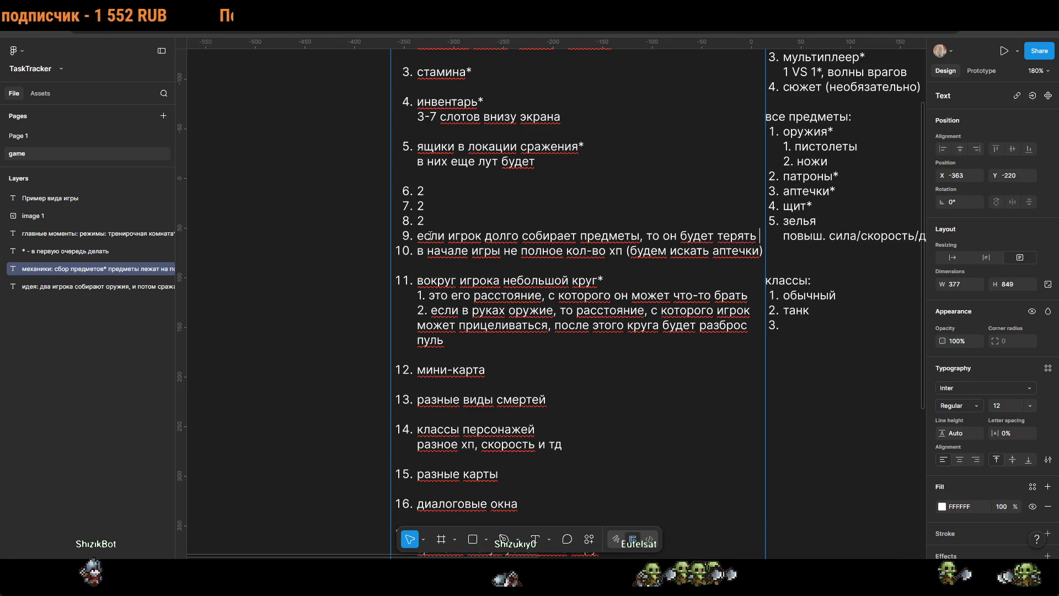
type(" хп")
key("Escape")
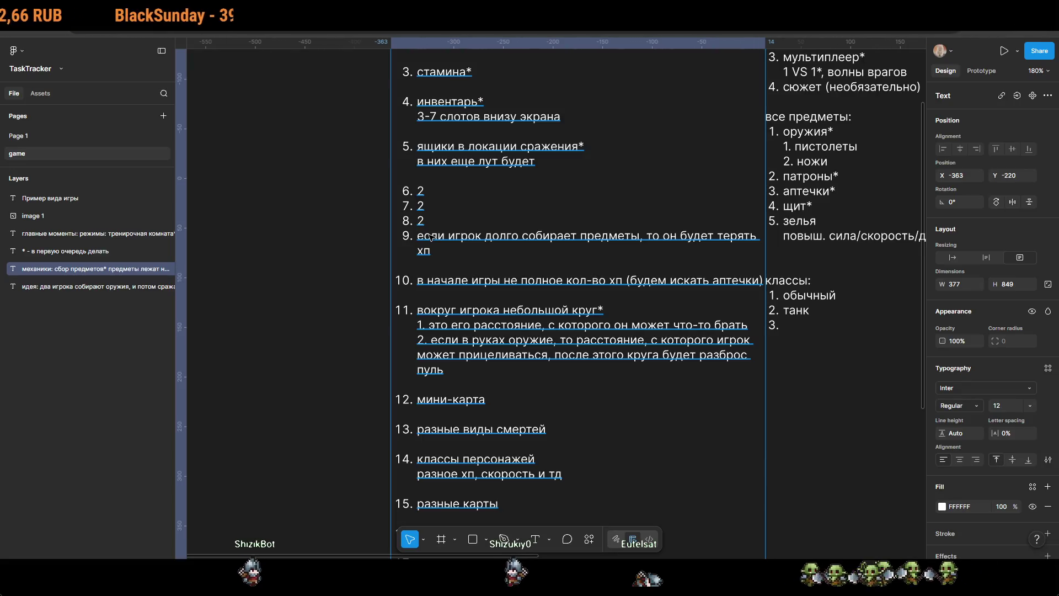
scroll(628, 307, "up", 5)
left_click(628, 308)
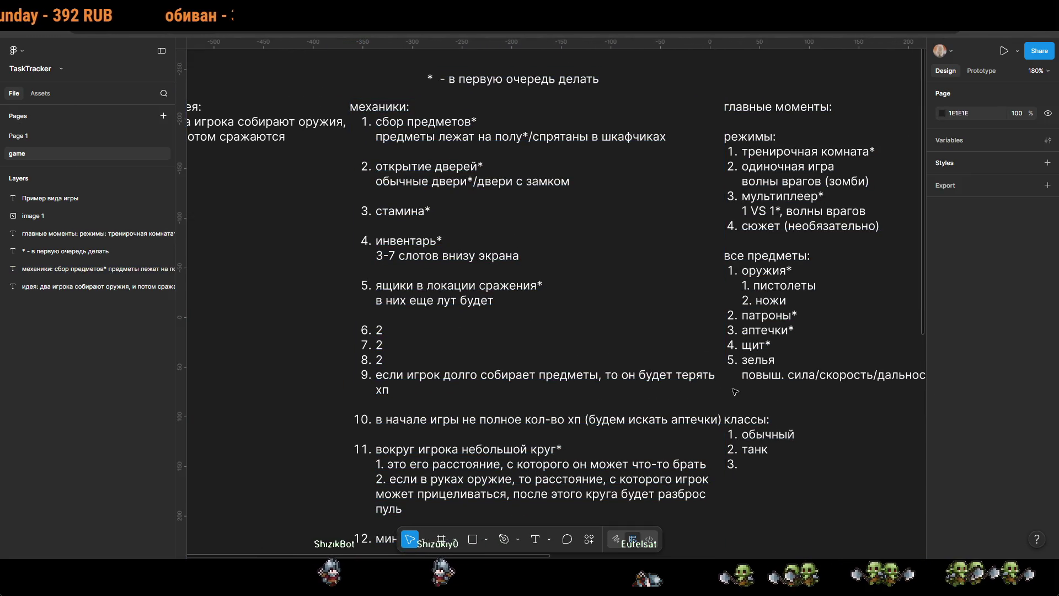
Step: Pull the главные моменты text block's left edge slightly inward
left_click_drag(754, 401, 630, 371)
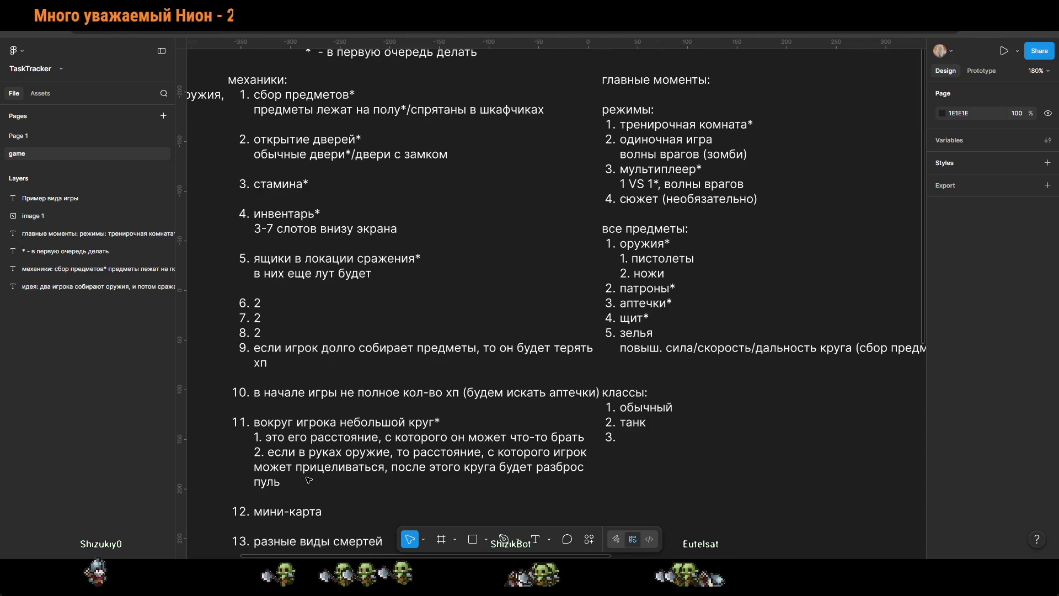
scroll(410, 476, "down", 5, "ctrl")
left_click(545, 350)
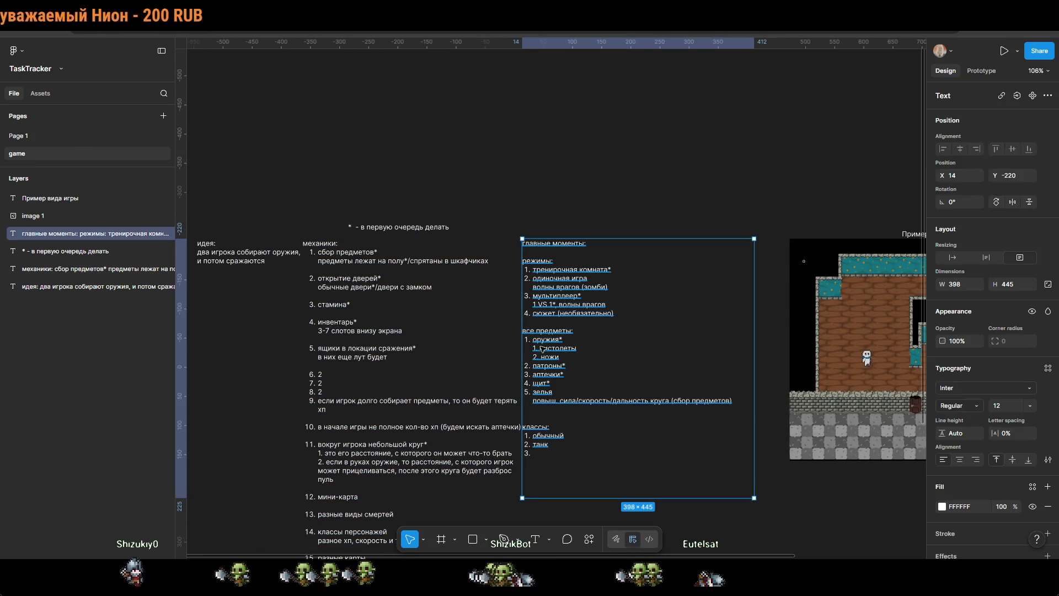
left_click_drag(522, 239, 527, 238)
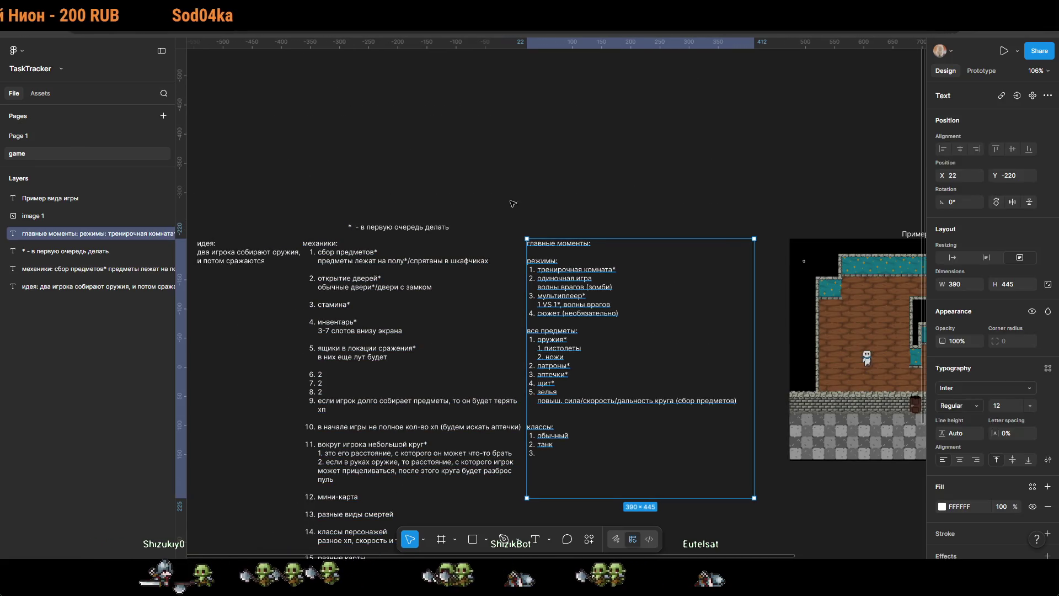
Step: Narrow the идея text block so its text rewraps over three lines
left_click(518, 217)
left_click(285, 255)
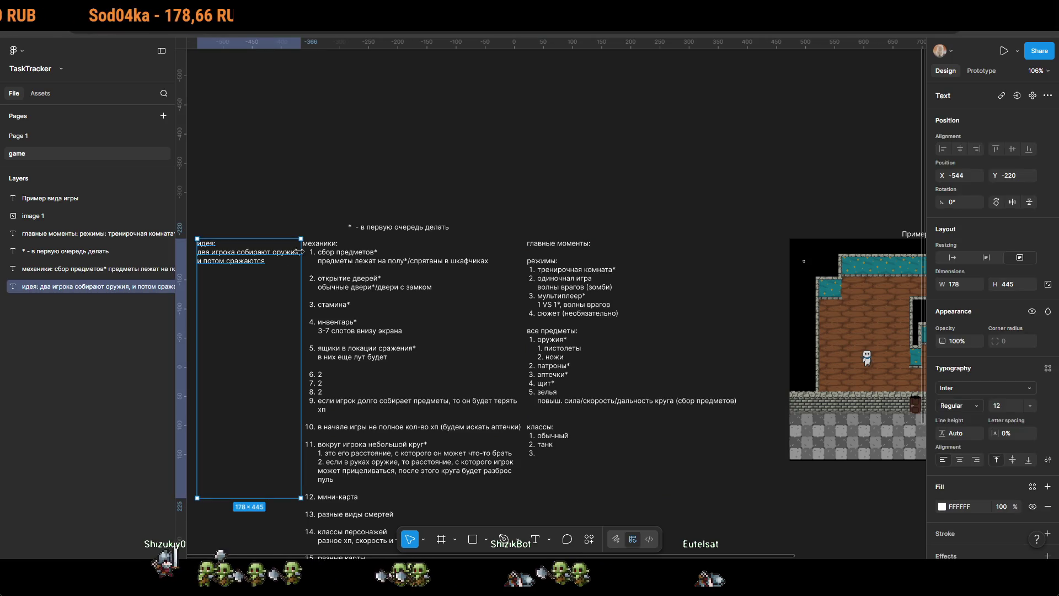
left_click_drag(299, 251, 275, 251)
key("Escape")
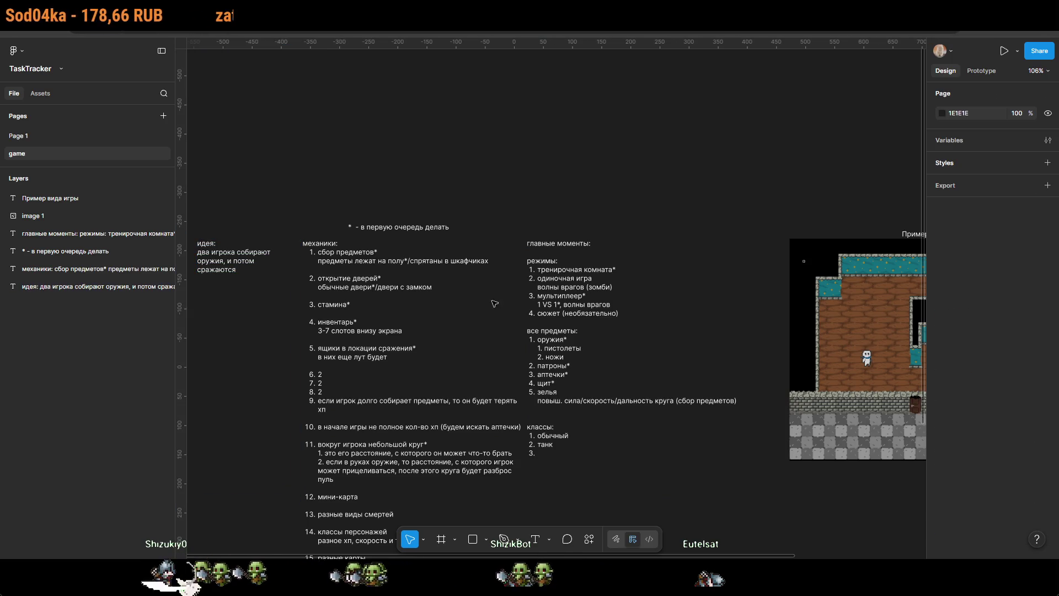
scroll(576, 289, "up", 3, "ctrl")
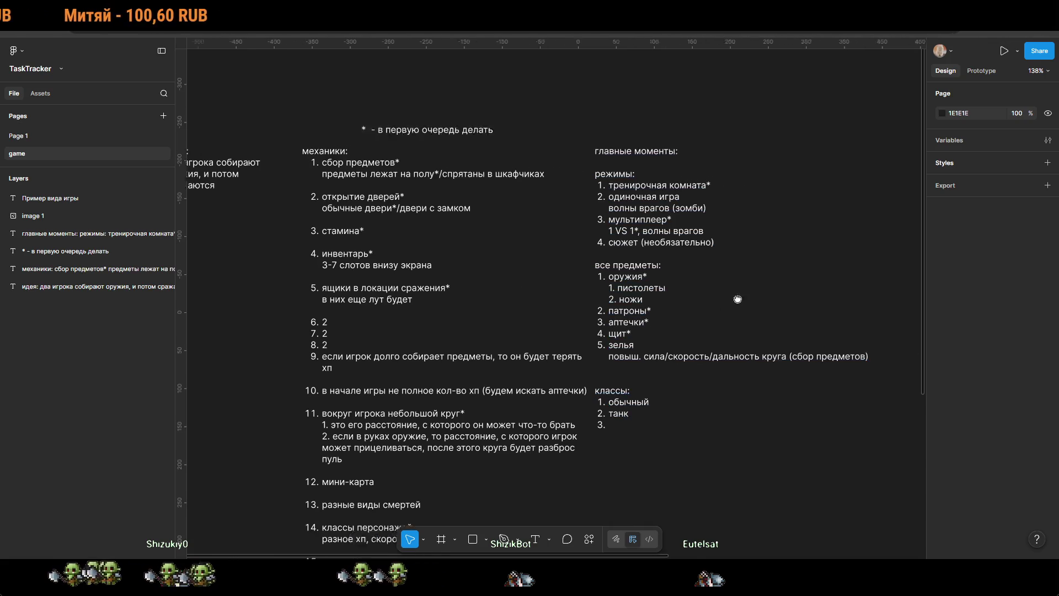
Step: Add weapon sub-item '3. гранаты' below ножи in the items list
scroll(802, 274, "up", 5, "ctrl")
left_click(480, 330)
key("Return")
left_click(488, 329)
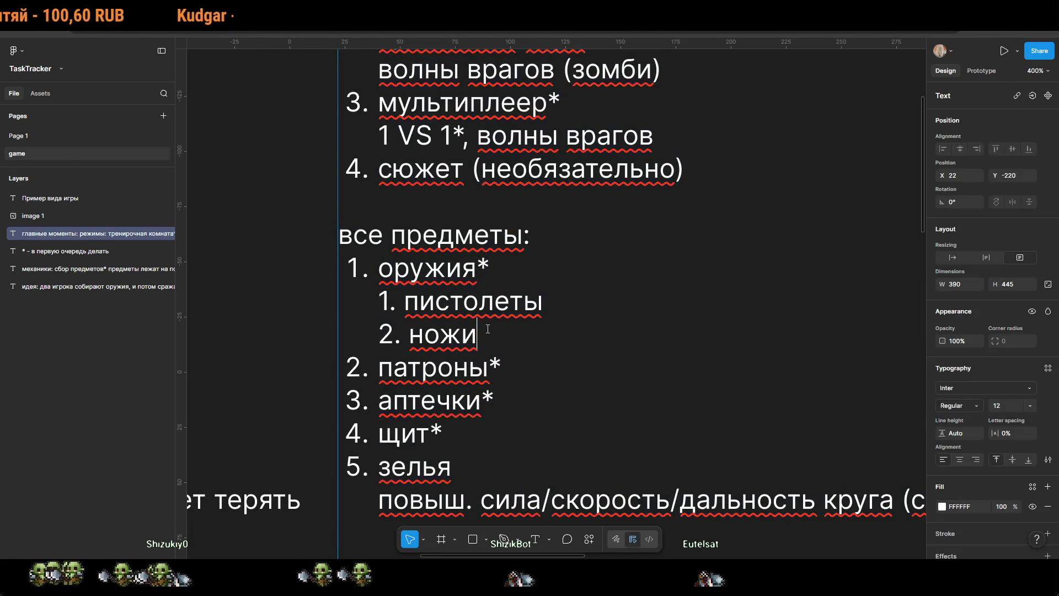
key("Return")
type("3. ")
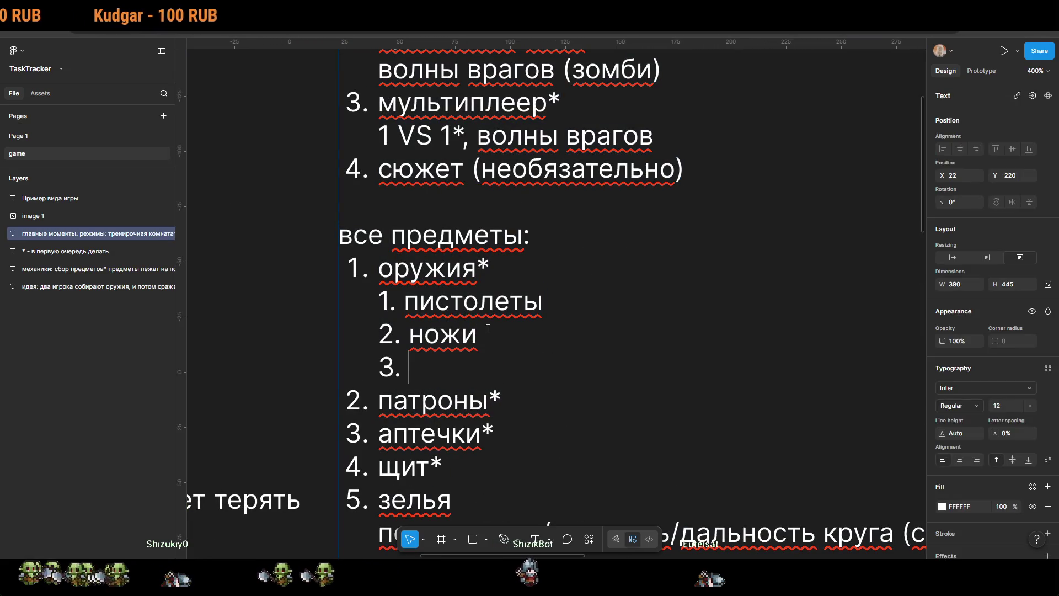
type("гранаты")
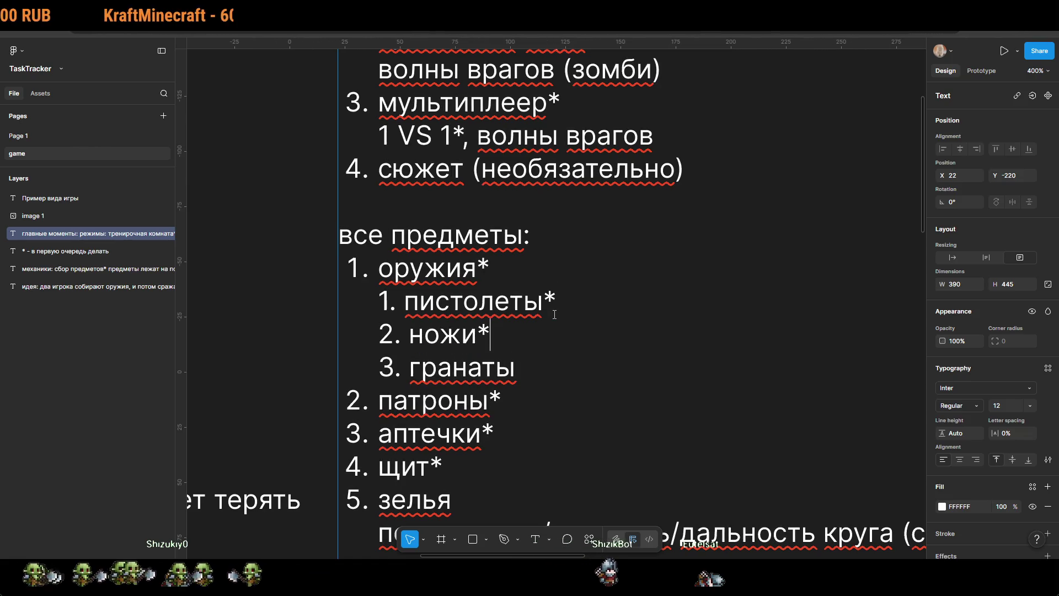
key("Escape")
scroll(554, 314, "down", 5)
left_click(640, 90)
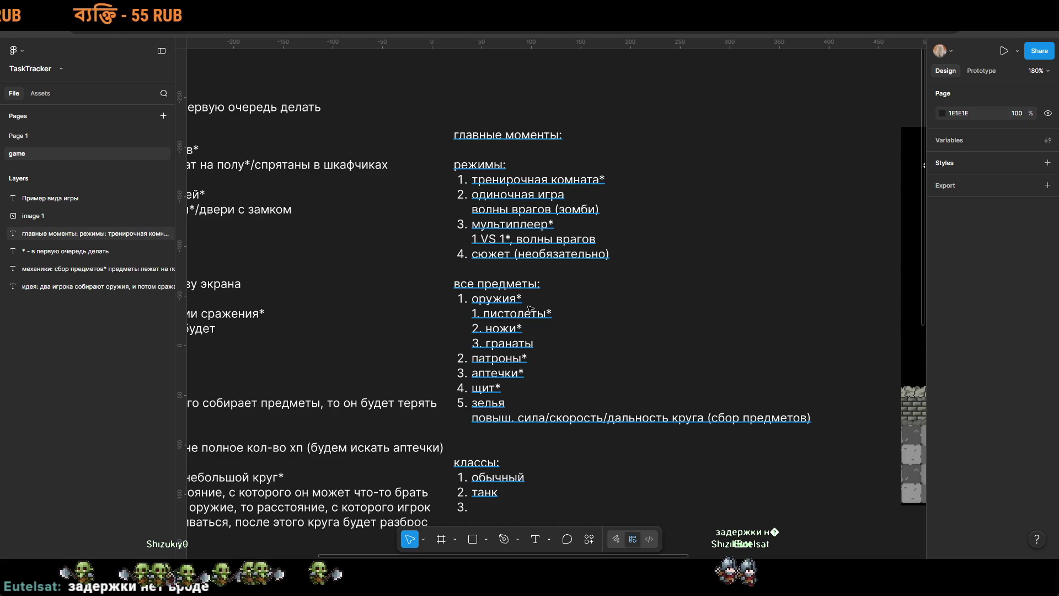
Step: Add '4. лук' as the next weapon sub-item below гранаты
double_click(549, 317)
left_click(549, 317)
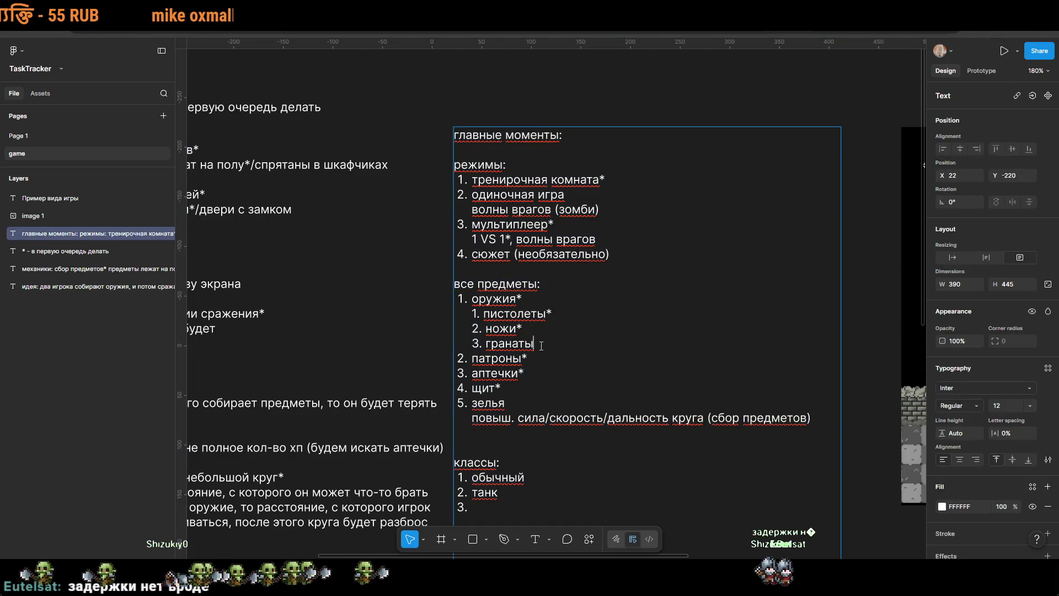
key("Return")
type("луки")
key("BackSpace")
key("BackSpace")
key("BackSpace")
key("BackSpace")
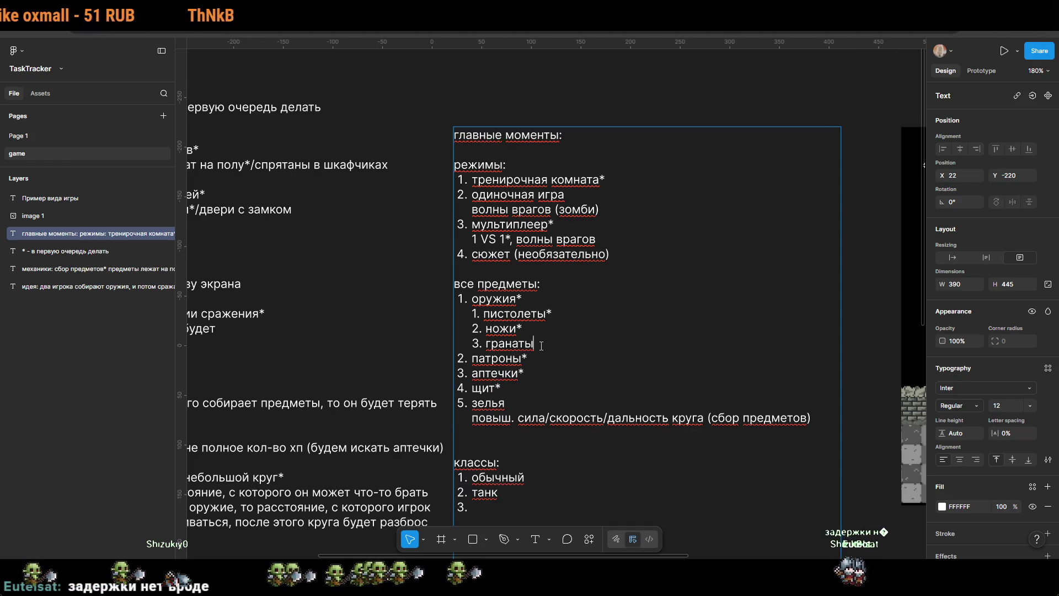
key("Return")
type("лук")
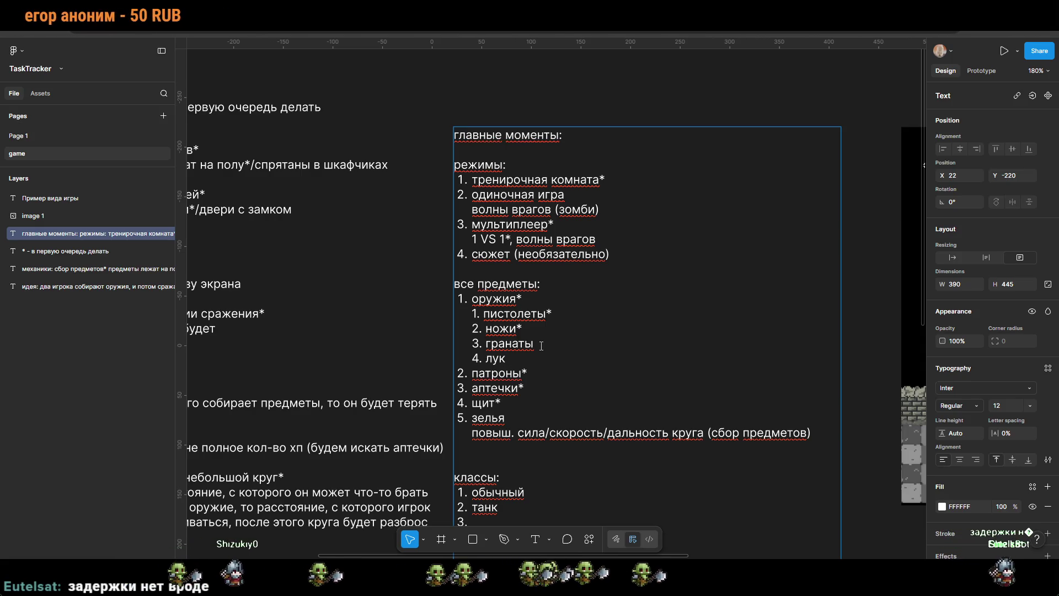
key("Escape")
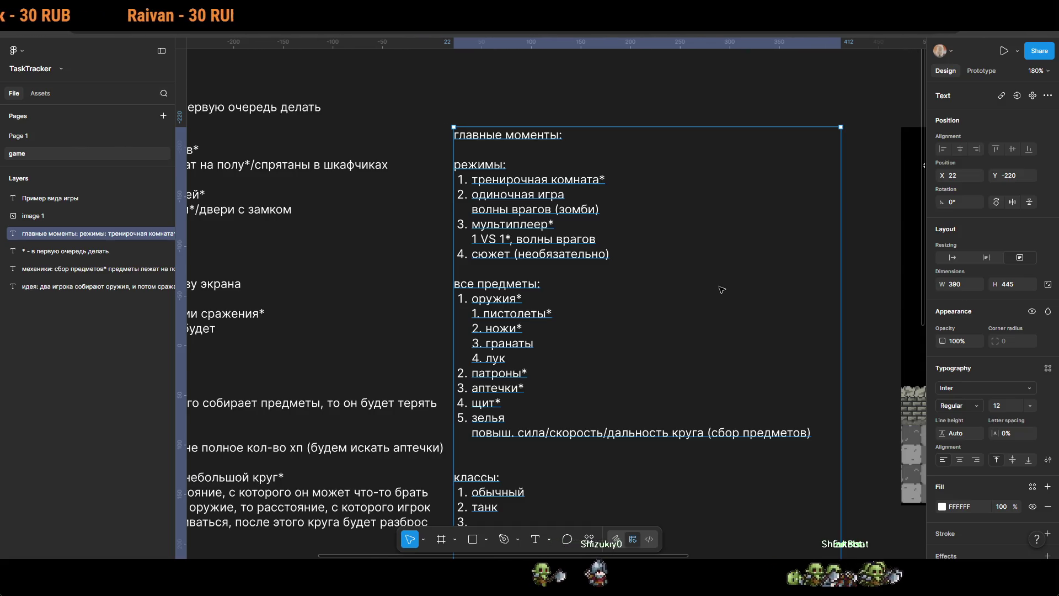
scroll(725, 290, "down", 5)
left_click(582, 213)
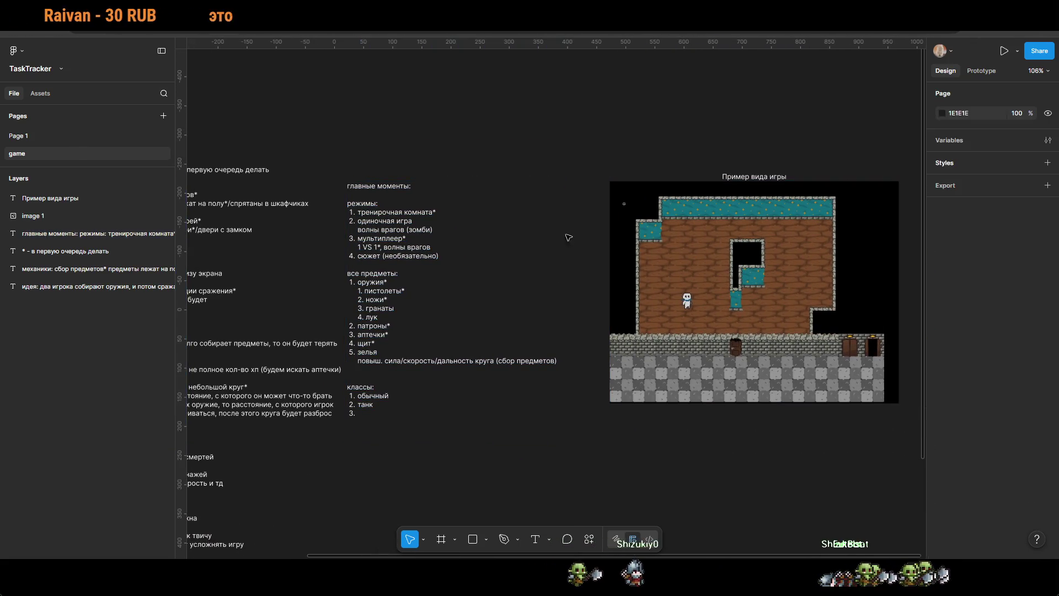
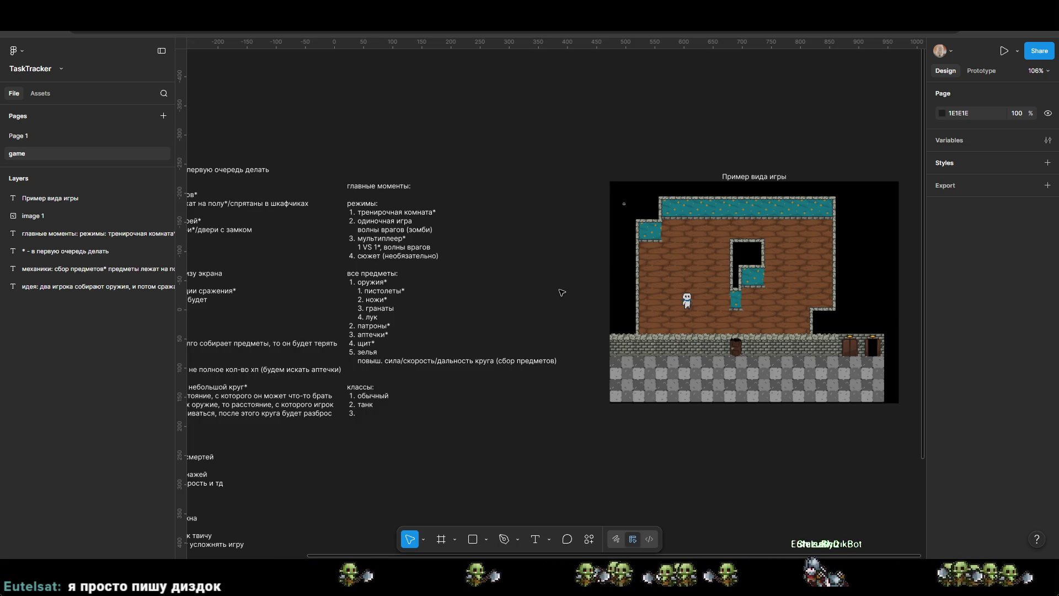
Step: Change mechanics item 8 from '2' to 'лифт*' and add a blank line after it
scroll(582, 403, "left", 5)
scroll(582, 404, "left", 2)
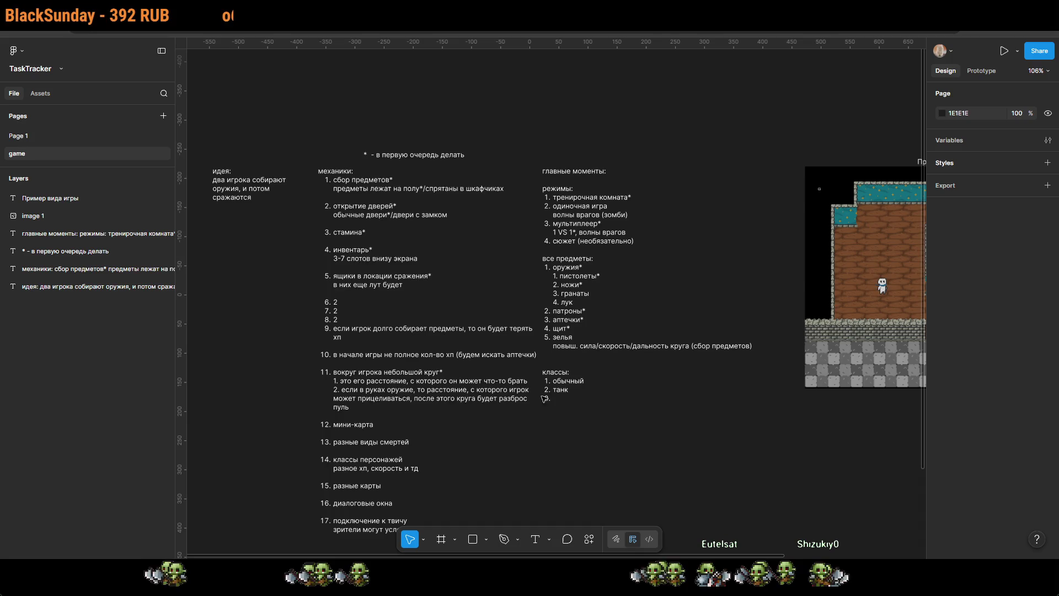
scroll(394, 395, "up", 5)
scroll(426, 415, "left", 3)
scroll(427, 414, "up", 1)
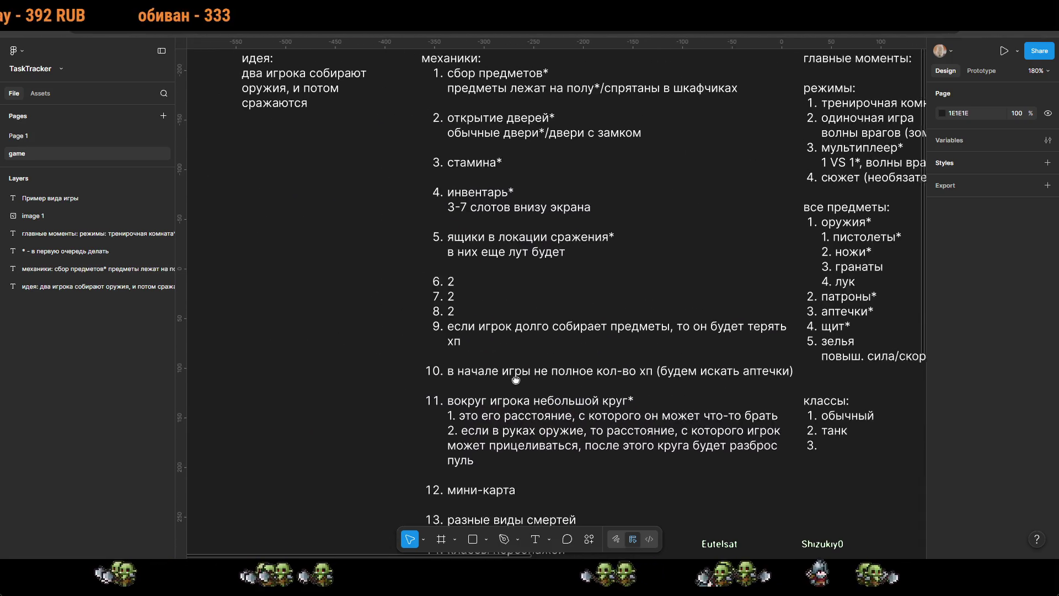
double_click(459, 313)
key("BackSpace")
type("лифт")
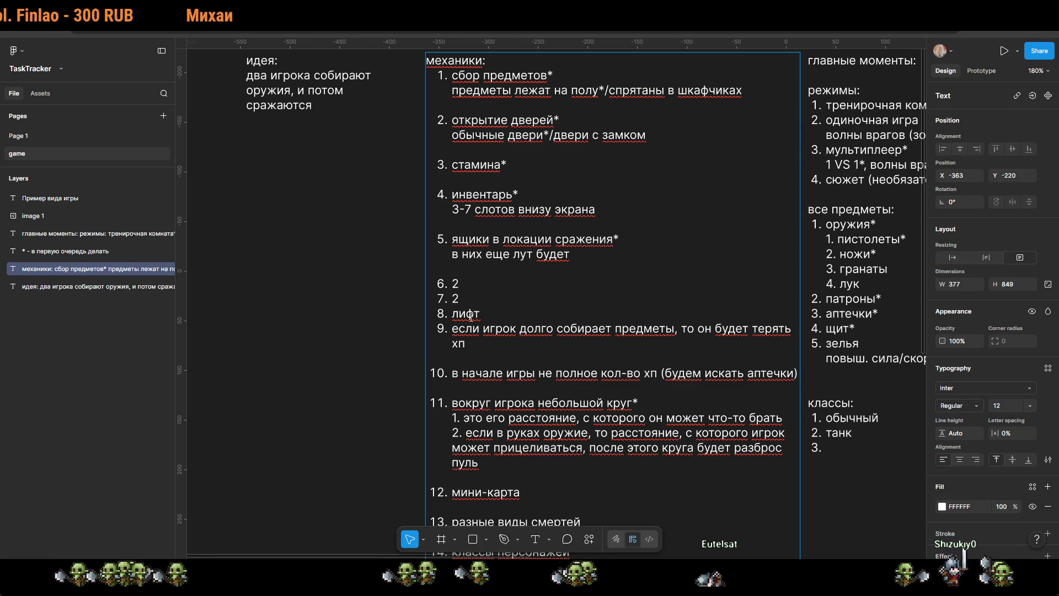
type("*")
key("Return")
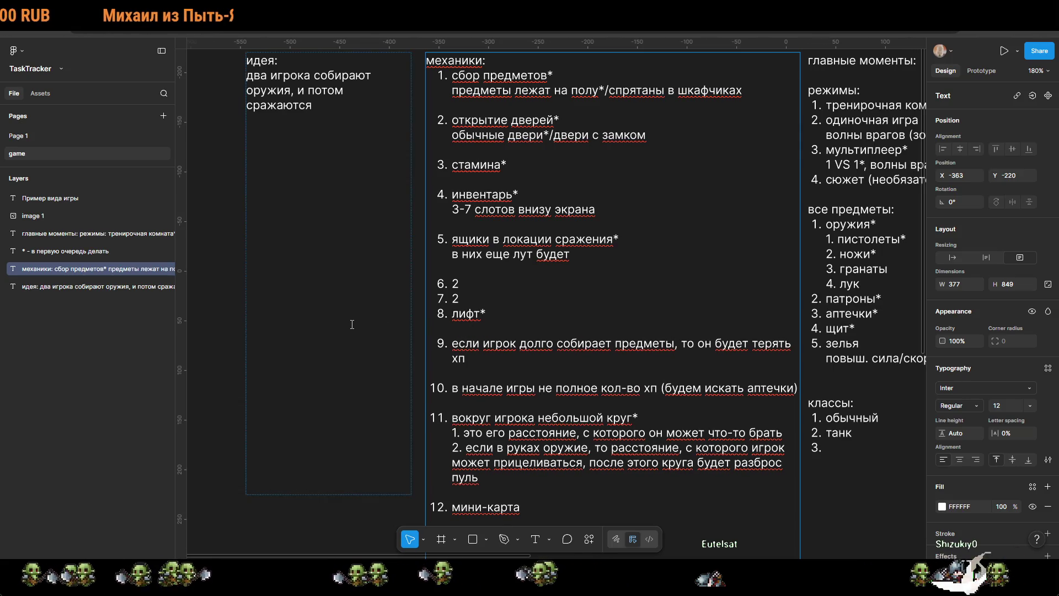
left_click(406, 358)
scroll(680, 357, "right", 5)
left_click(680, 357)
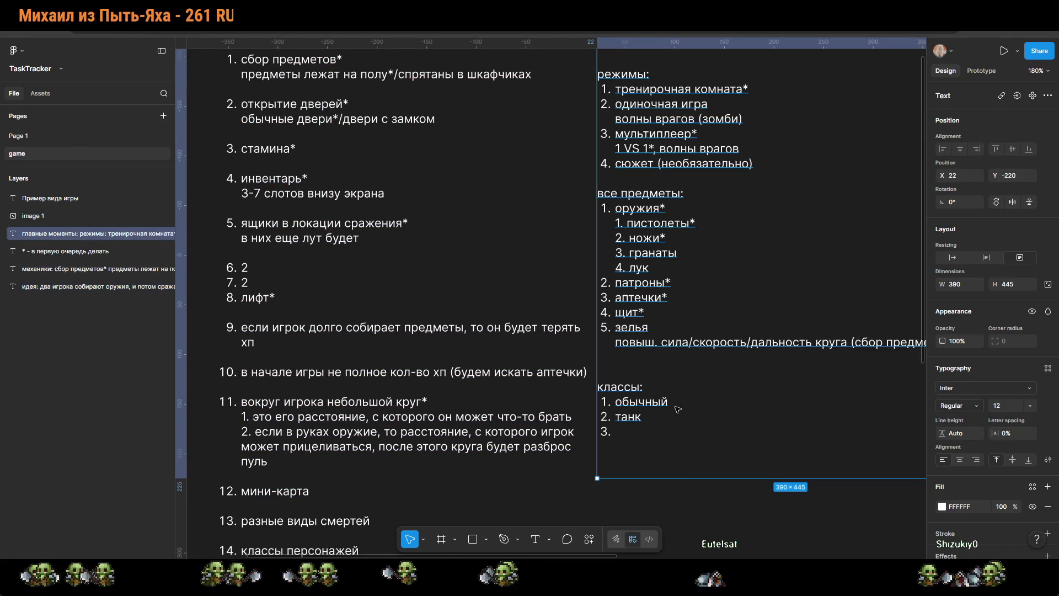
Step: In the главные моменты notes, remove the empty line above классы and add a 'карты:' heading
double_click(679, 357)
left_click(632, 375)
key("BackSpace")
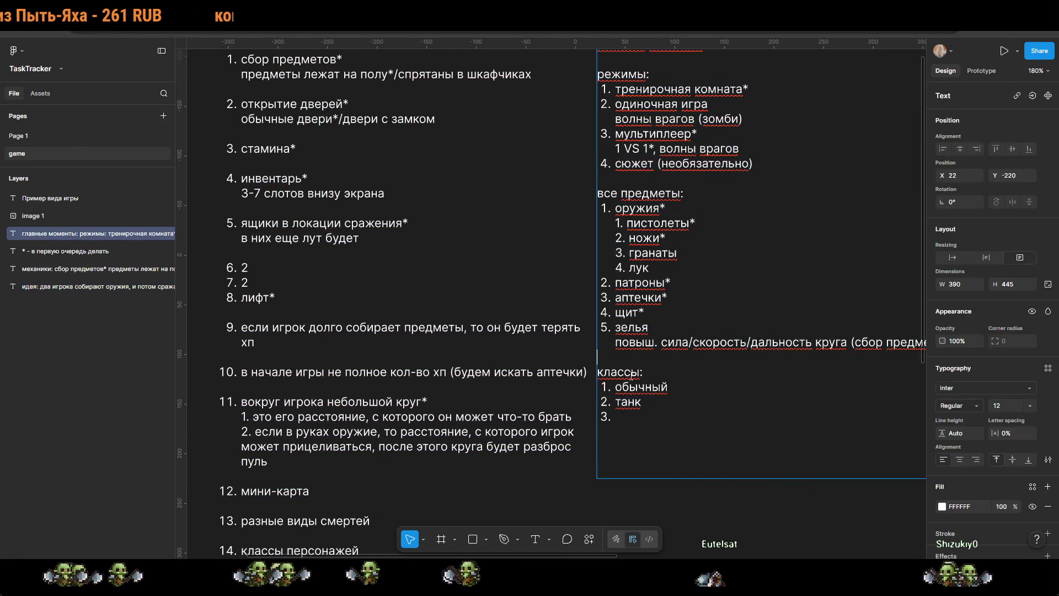
key("Return")
key("Return")
type("карты:")
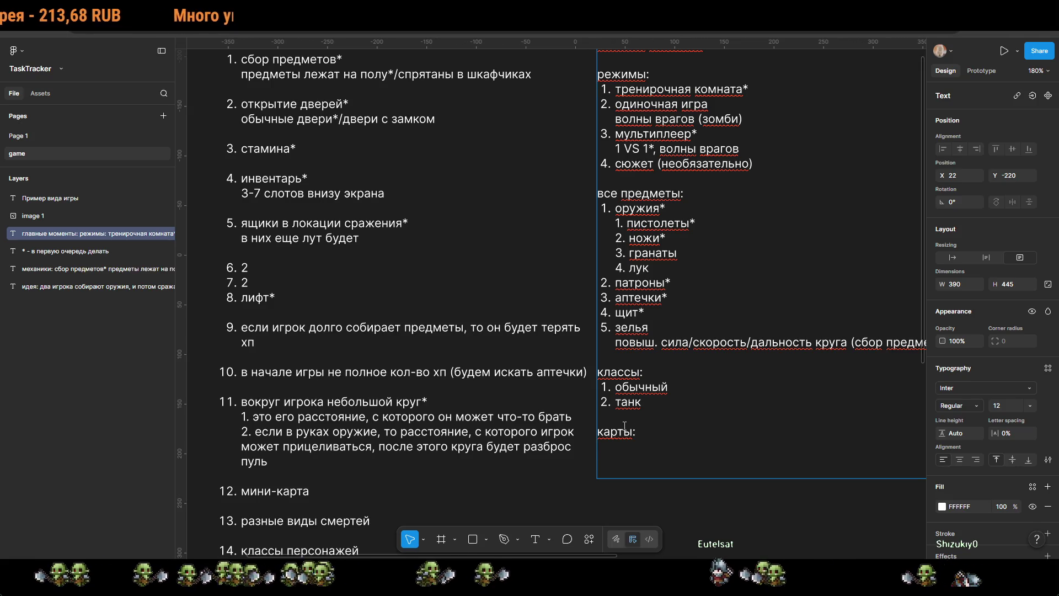
scroll(624, 425, "up", 2)
scroll(617, 426, "right", 3)
scroll(601, 425, "down", 1)
key("Return")
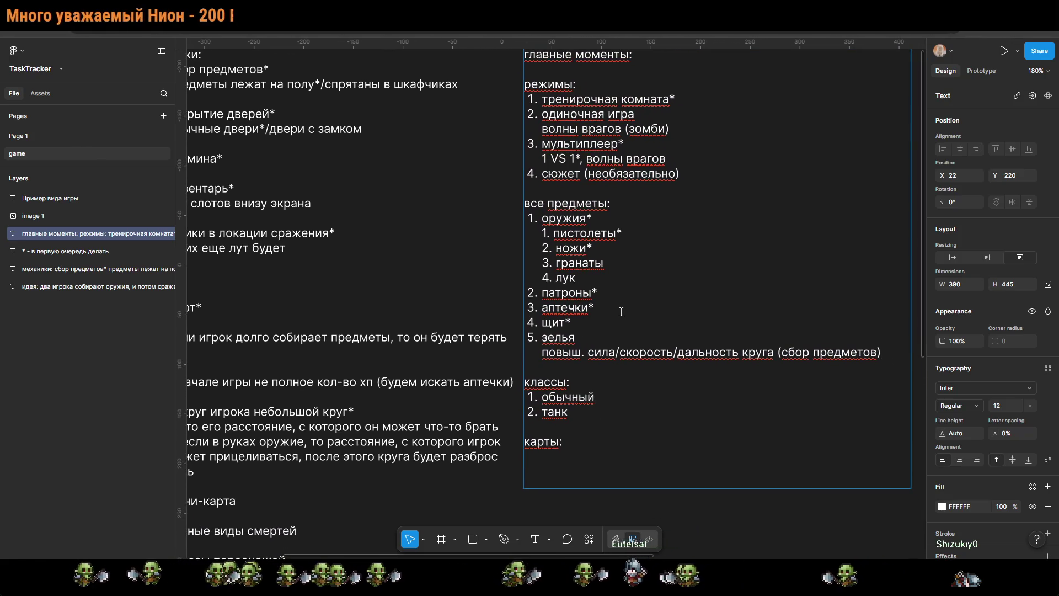
Step: Insert a line below зелья and begin the 'основные локации на карте:' heading
left_click(601, 370)
key("Return")
key("Return")
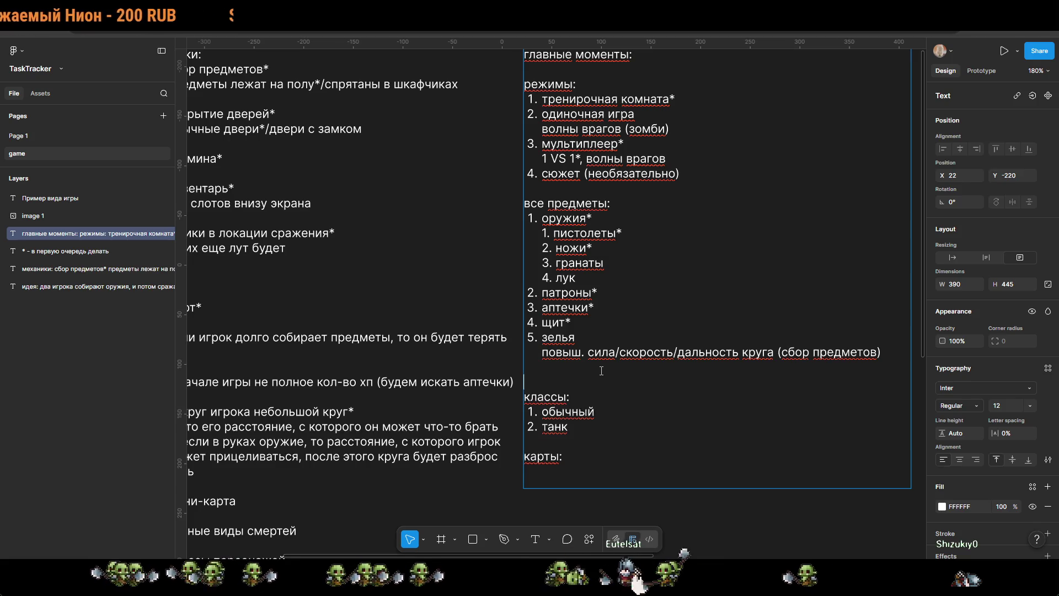
key("Up")
type("осн")
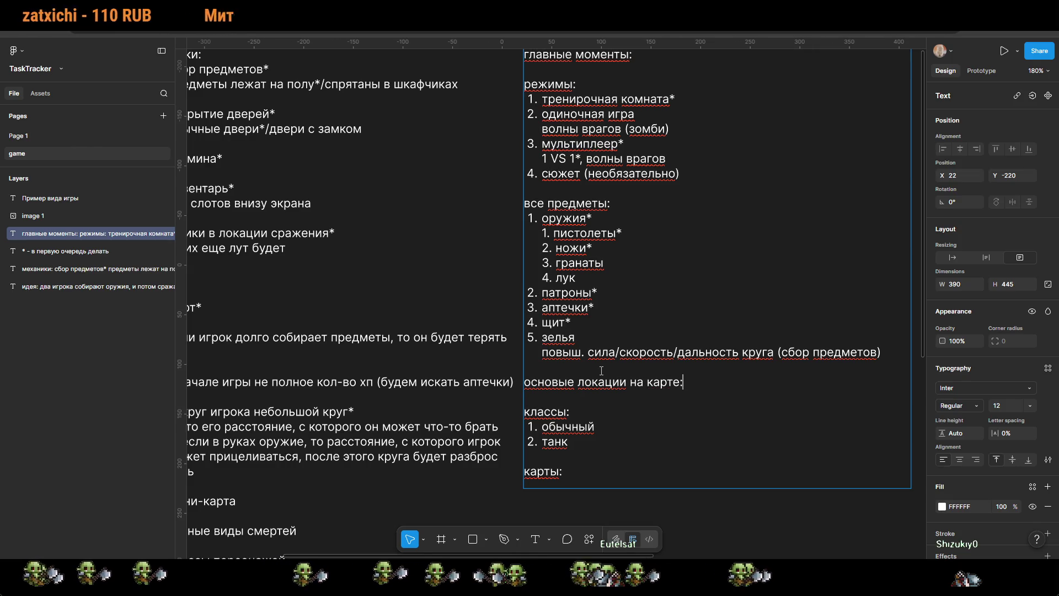
Step: List three map locations: комнаты с лутом, комната, где игроки идут в комнату сражения, комната сражения
key("Return")
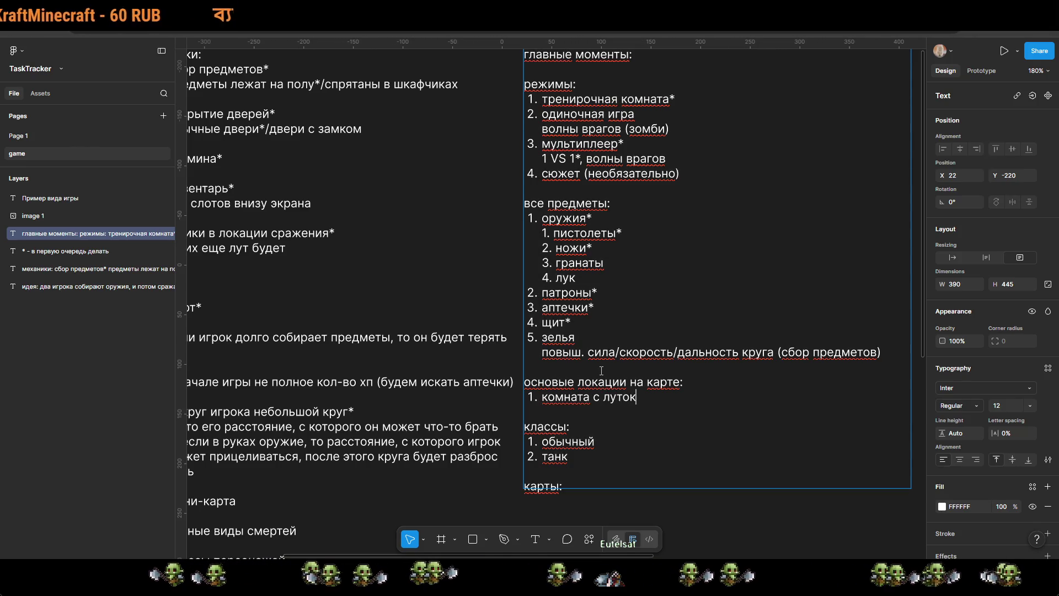
key("ctrl+Left")
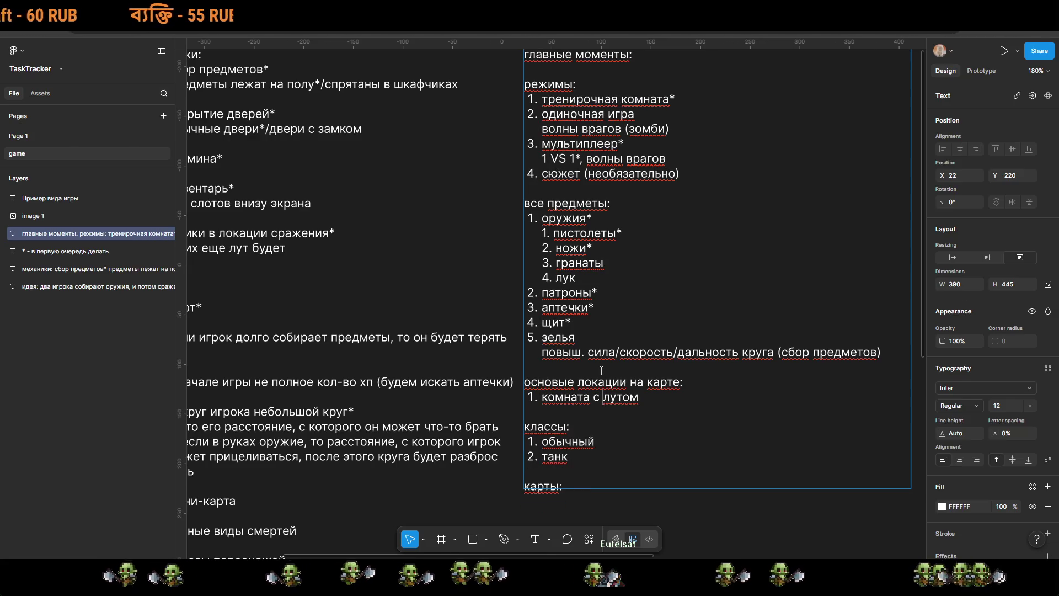
type("ы")
key("Return")
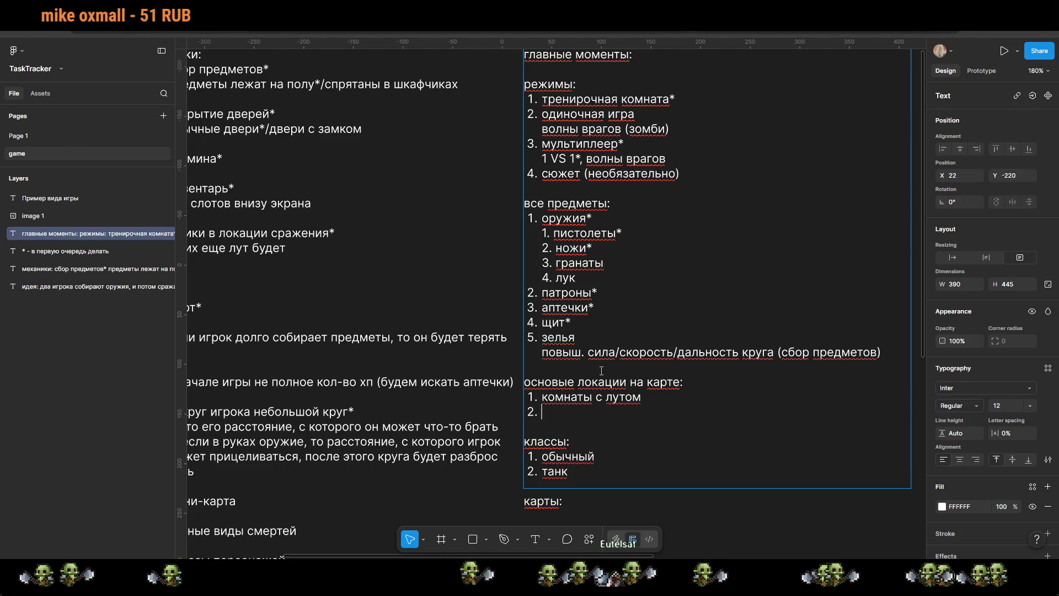
type("комната")
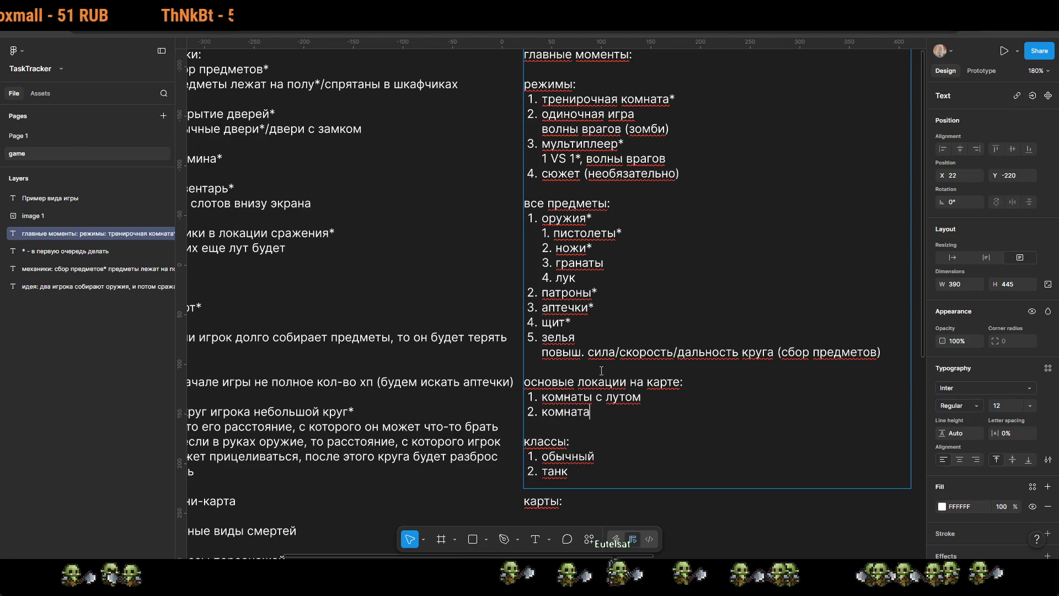
type(", где")
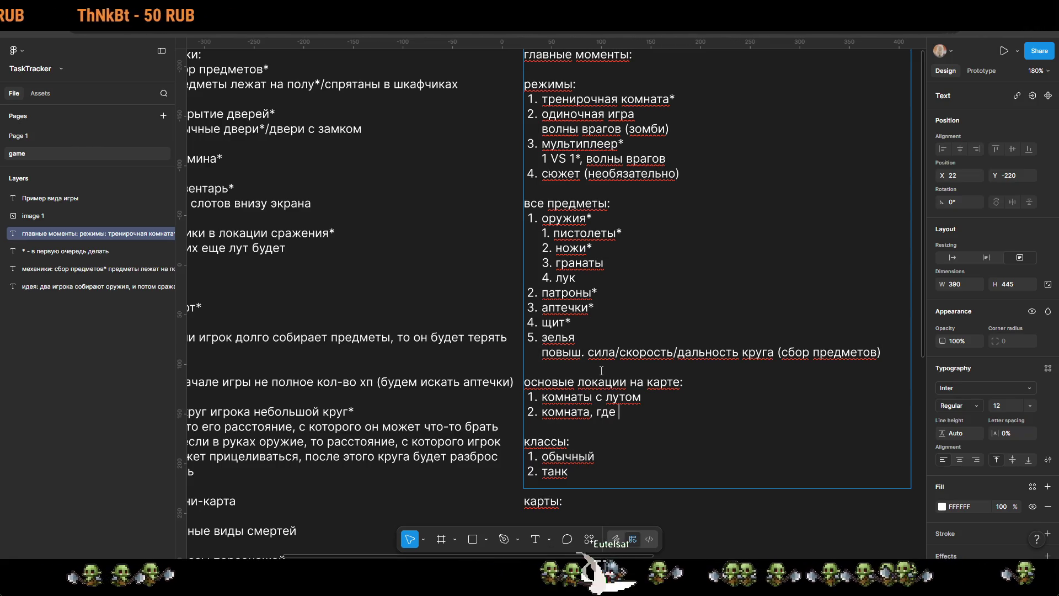
type(" игроки")
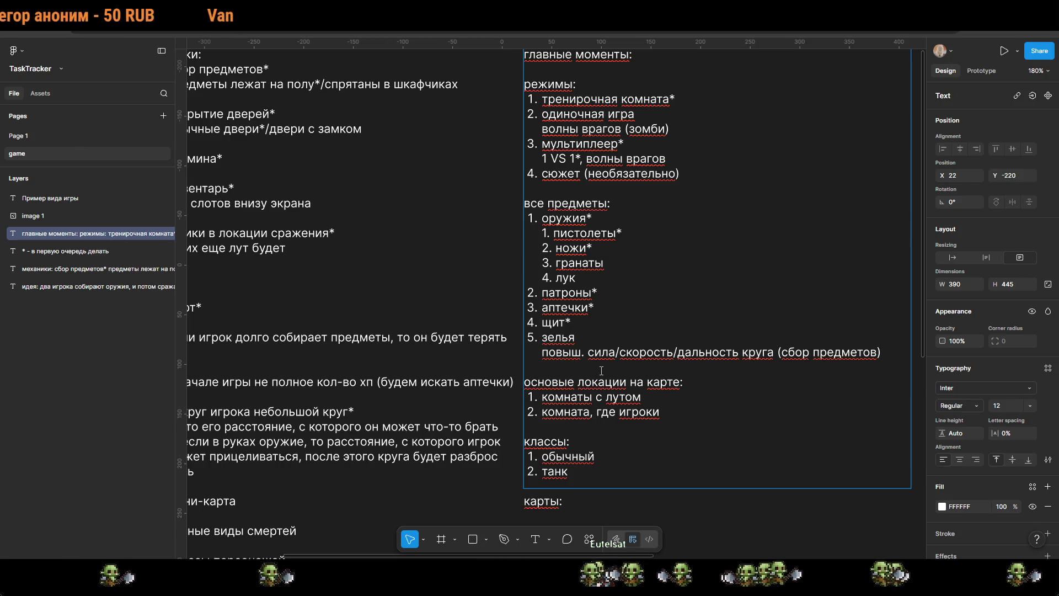
type(" идут в ком")
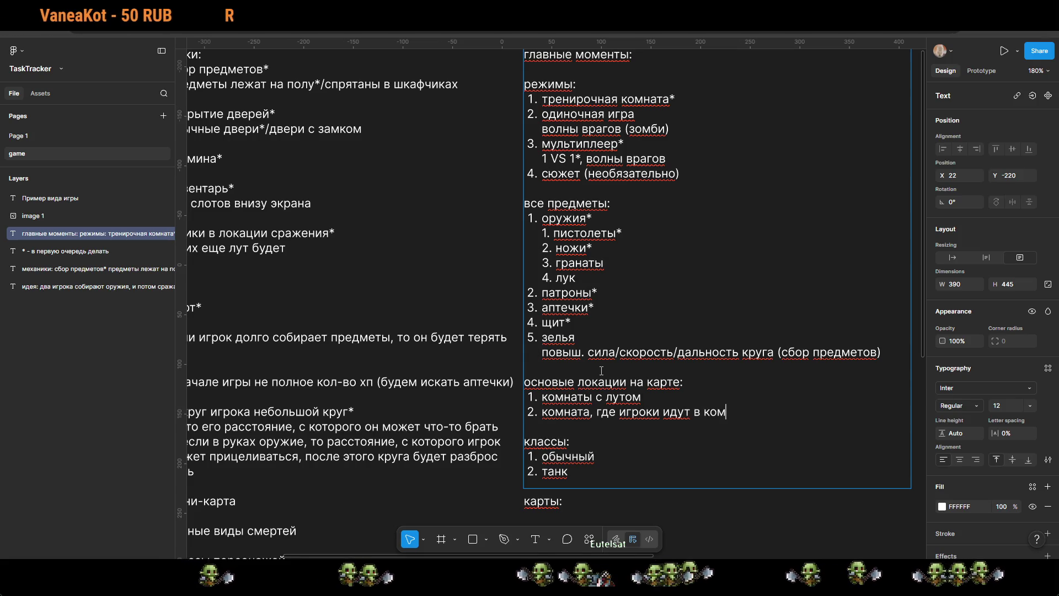
type("нату сражения")
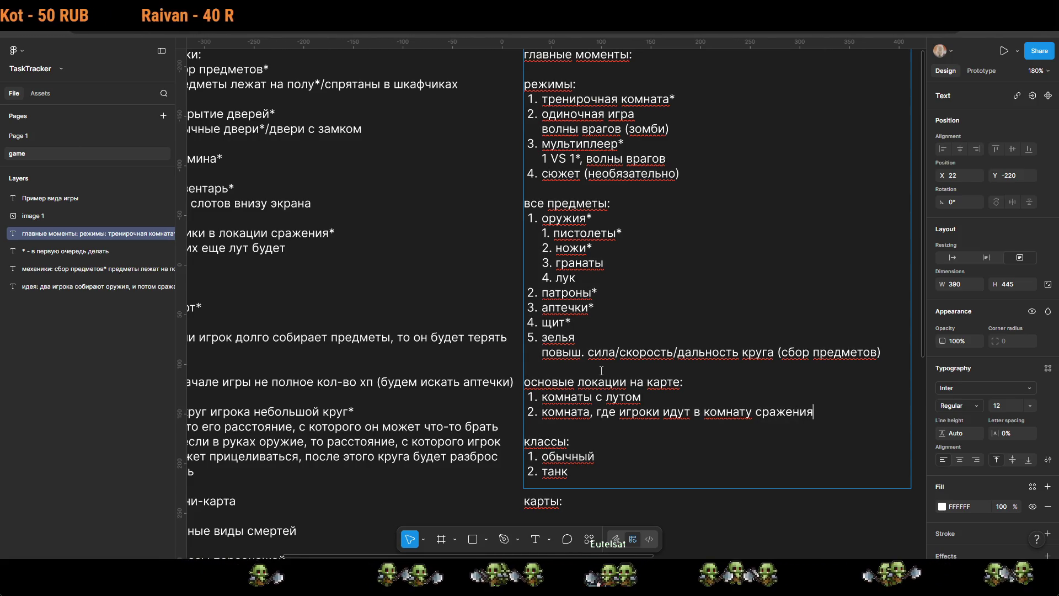
key("Return")
type("комната")
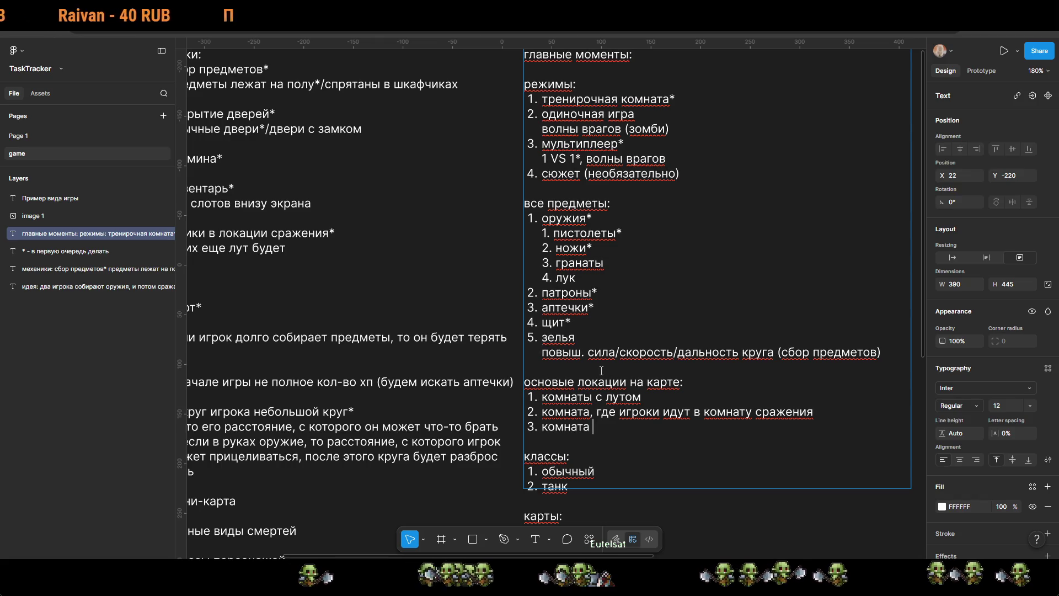
key("Escape")
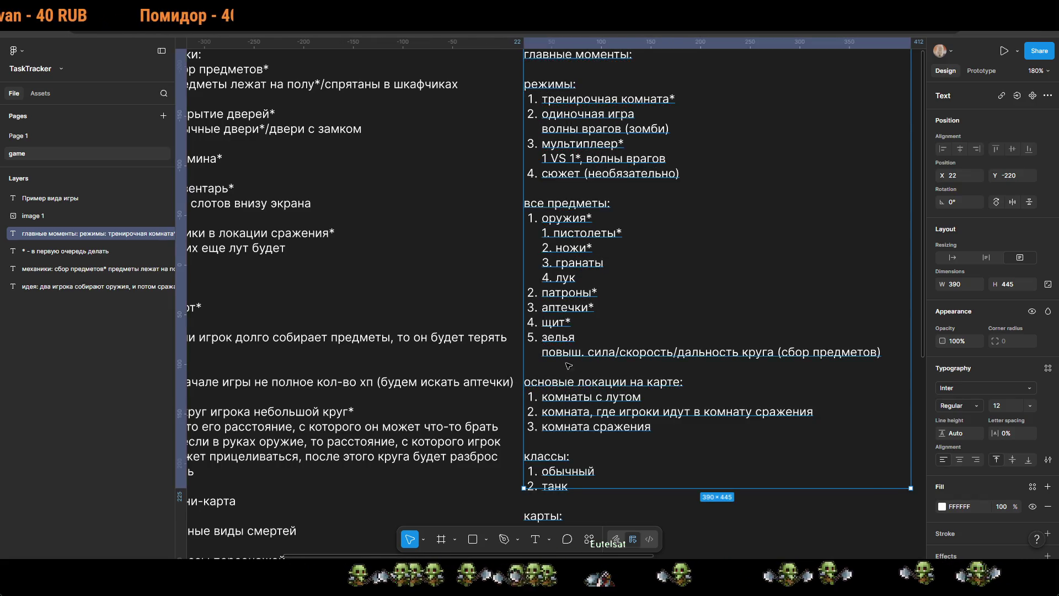
Step: Pan and zoom the canvas until mechanics items 12–14 and the class notes are readable
scroll(568, 367, "down", 5)
scroll(647, 408, "down", 5)
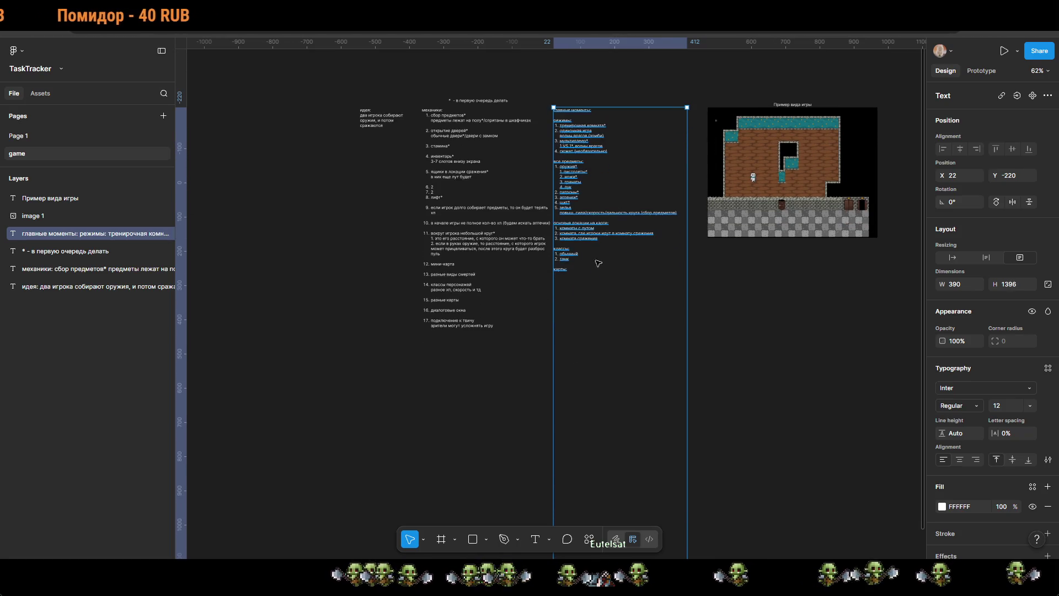
left_click_drag(740, 287, 756, 331)
scroll(717, 308, "up", 3)
scroll(717, 308, "left", 2)
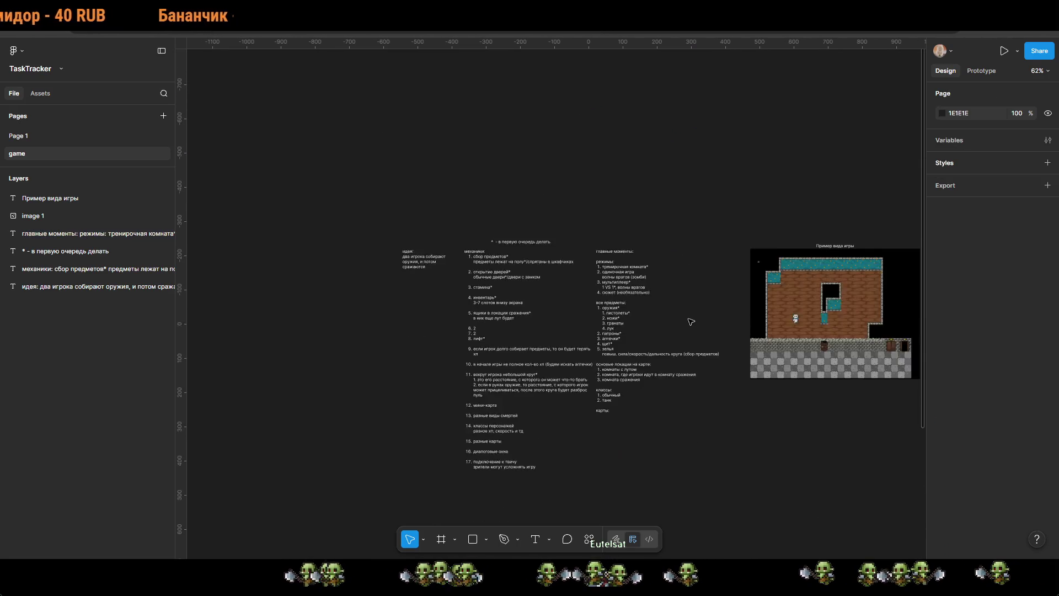
scroll(657, 303, "up", 5)
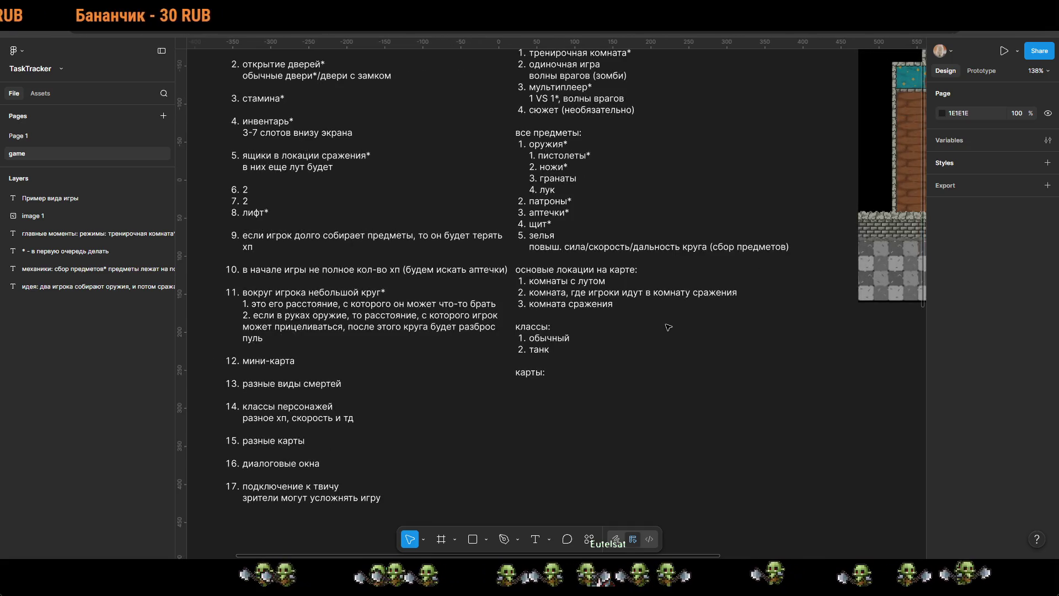
scroll(662, 325, "up", 2)
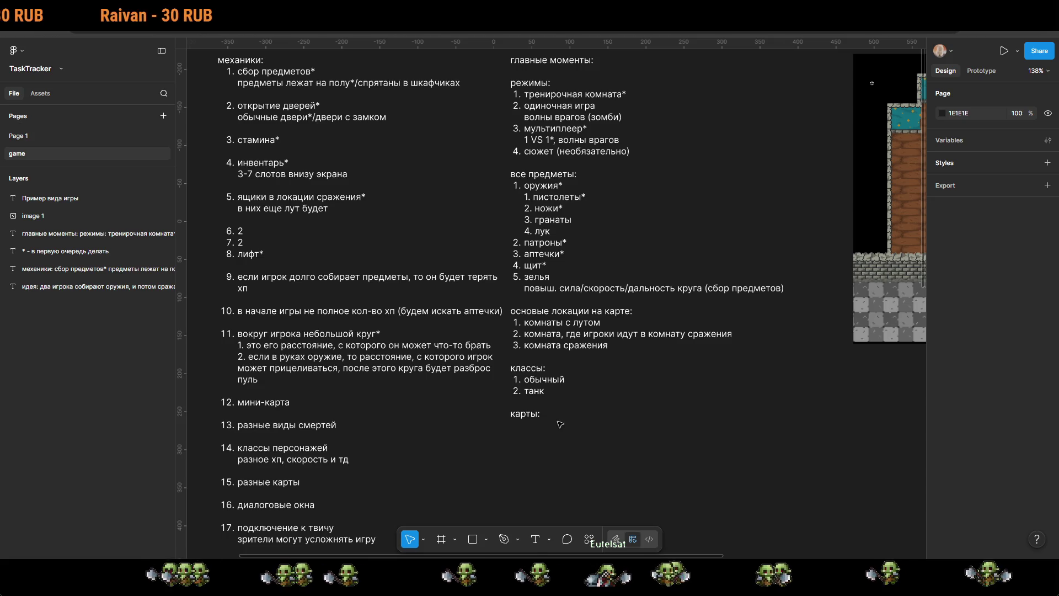
scroll(565, 411, "up", 3)
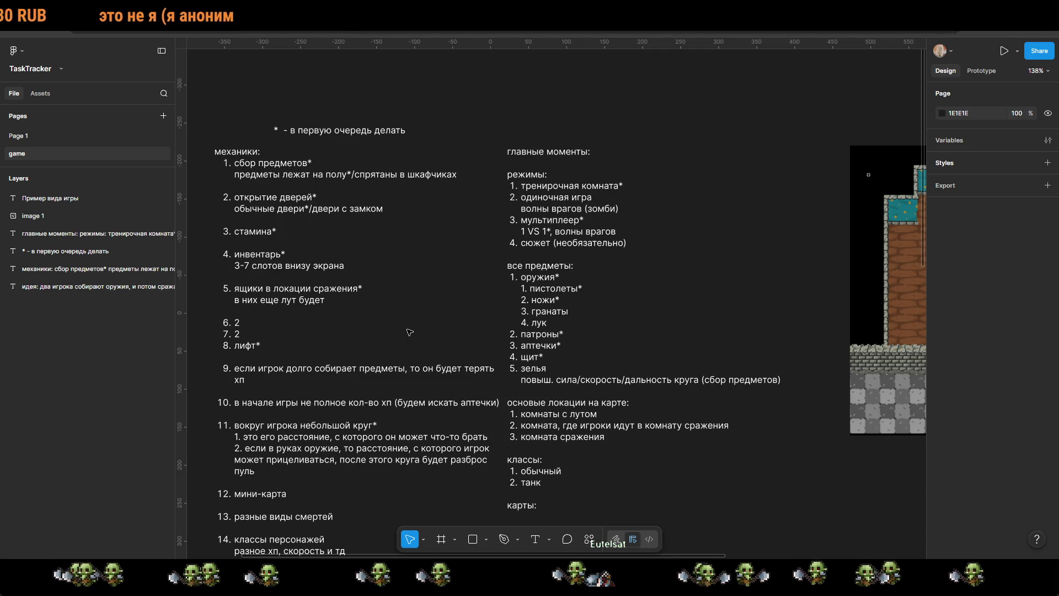
scroll(419, 331, "left", 5)
scroll(552, 325, "down", 1)
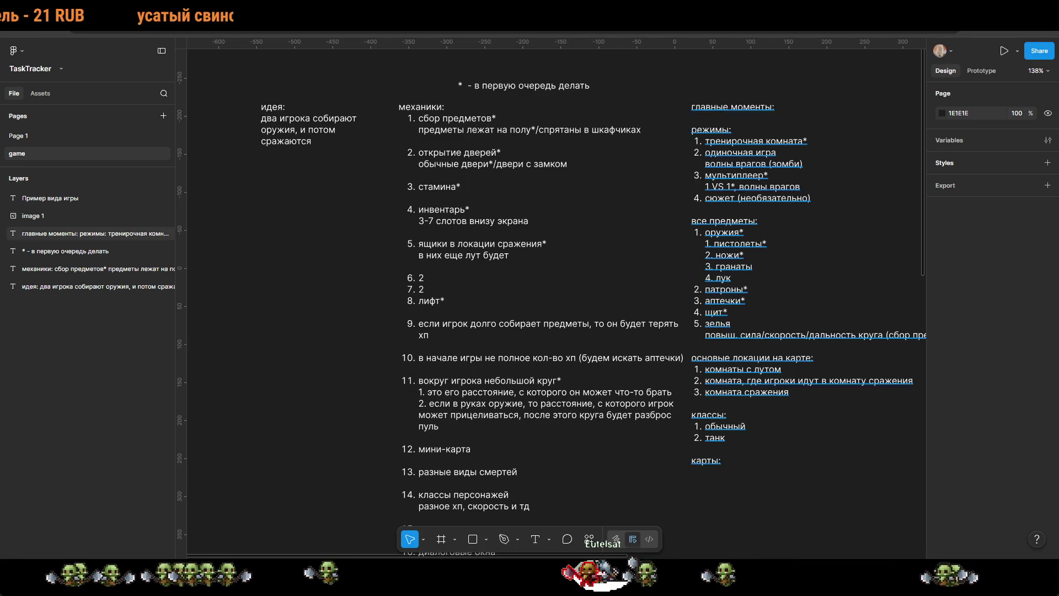
scroll(720, 215, "down", 5)
left_click_drag(720, 215, 762, 388)
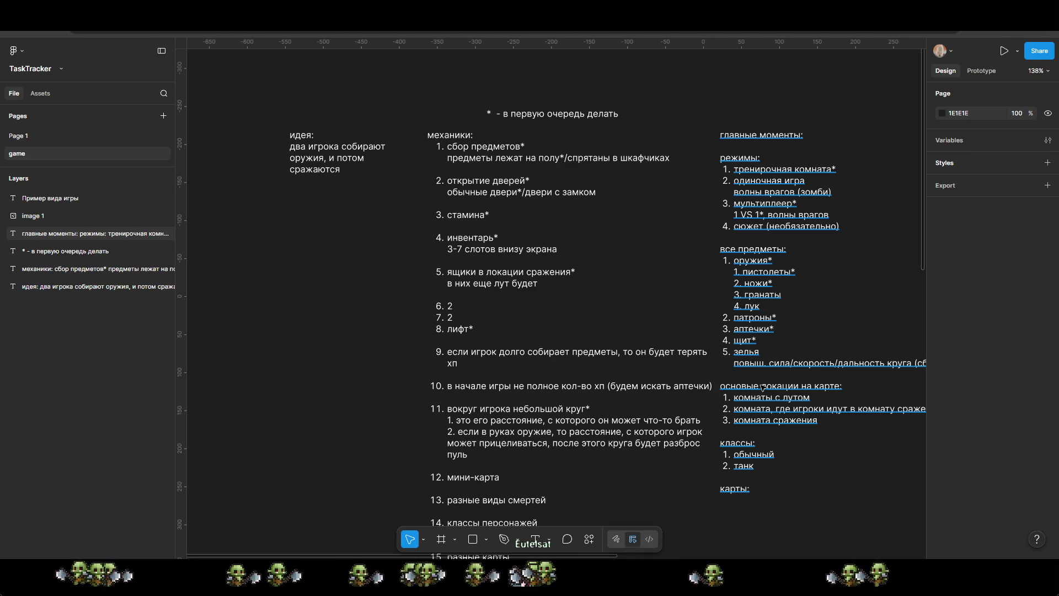
scroll(419, 354, "right", 2)
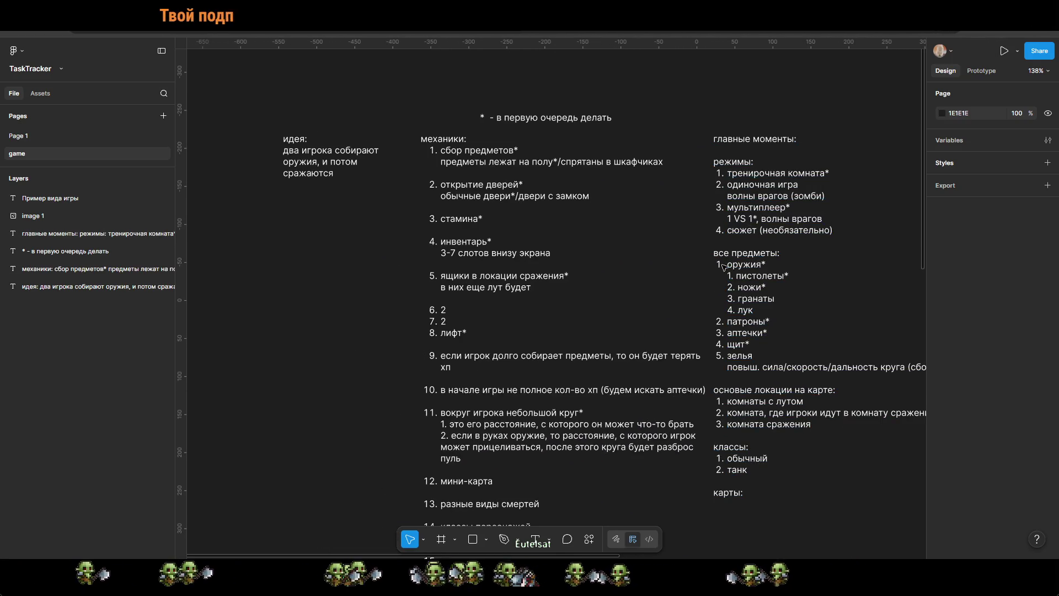
scroll(498, 315, "down", 3)
scroll(498, 316, "down", 3)
scroll(498, 331, "right", 5)
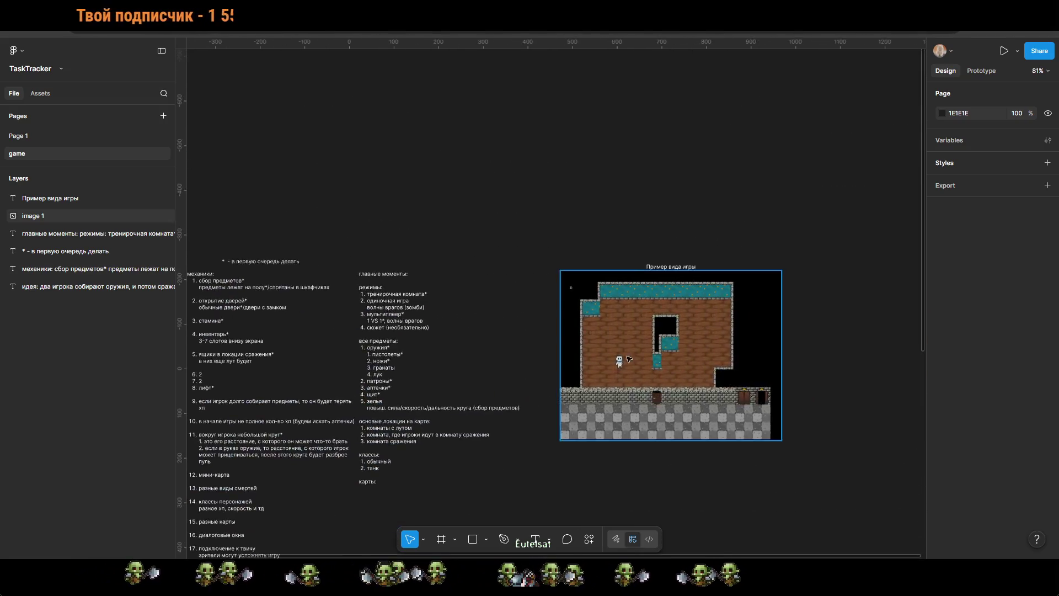
scroll(498, 362, "up", 5)
scroll(540, 358, "down", 3)
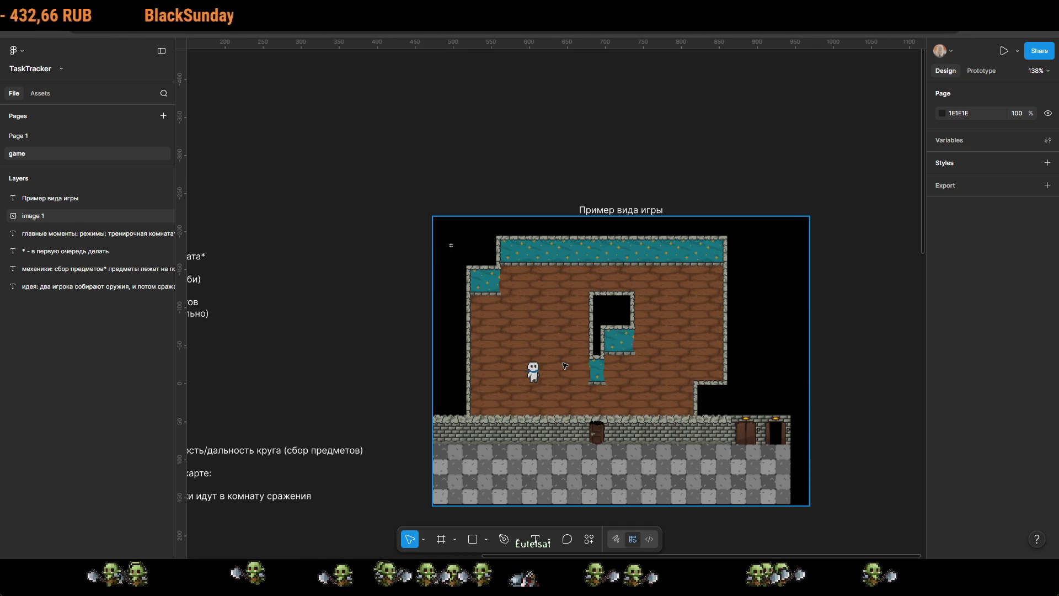
scroll(434, 340, "left", 10)
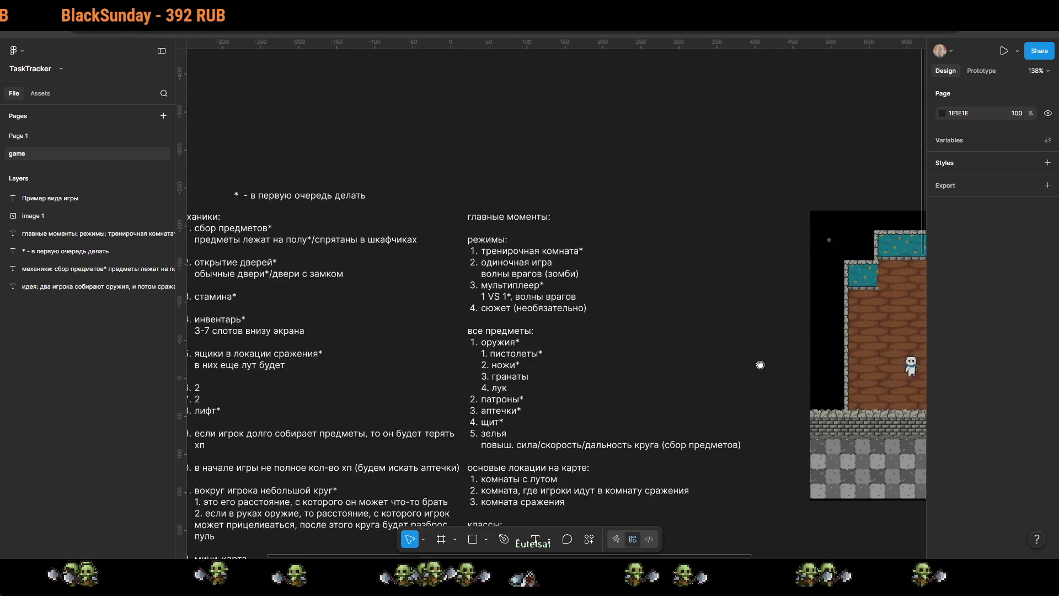
scroll(561, 262, "up", 3)
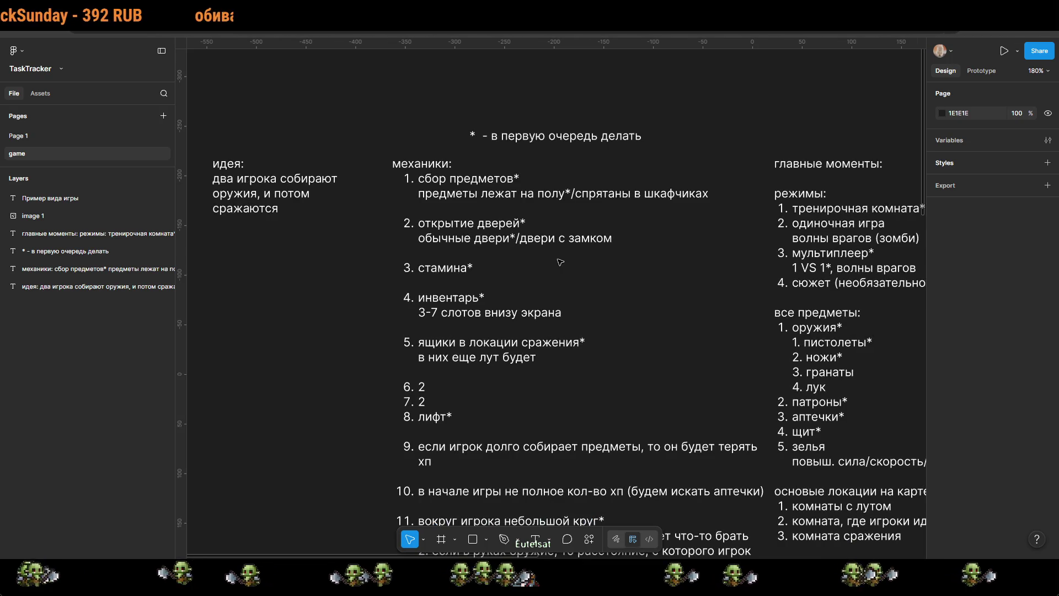
scroll(491, 404, "down", 4)
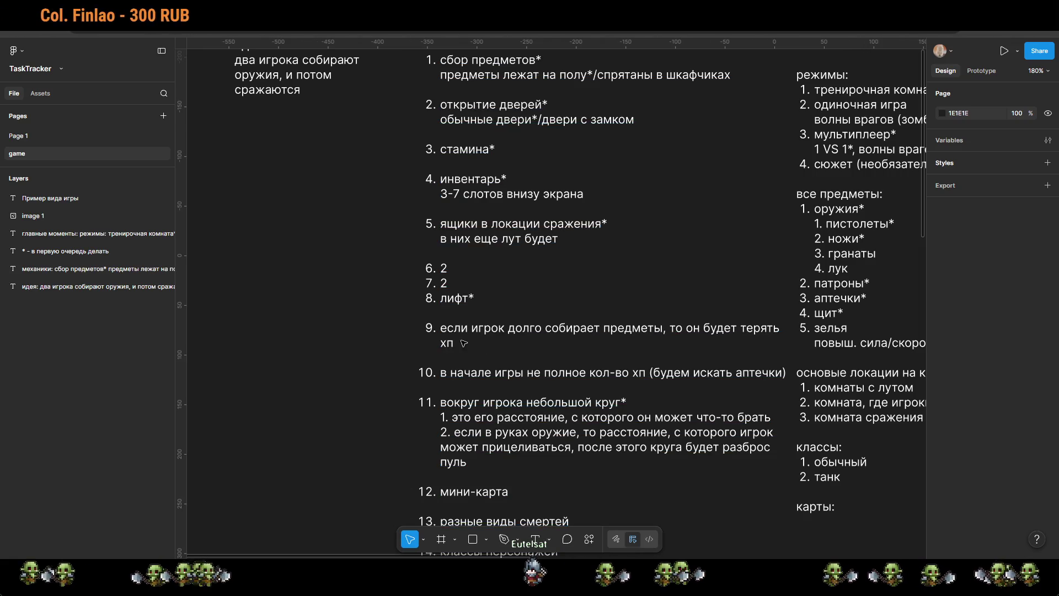
Step: Add an asterisk after 'хп' in item 9 and after 'аптечки)' in item 10
double_click(482, 344)
left_click(482, 344)
type("*")
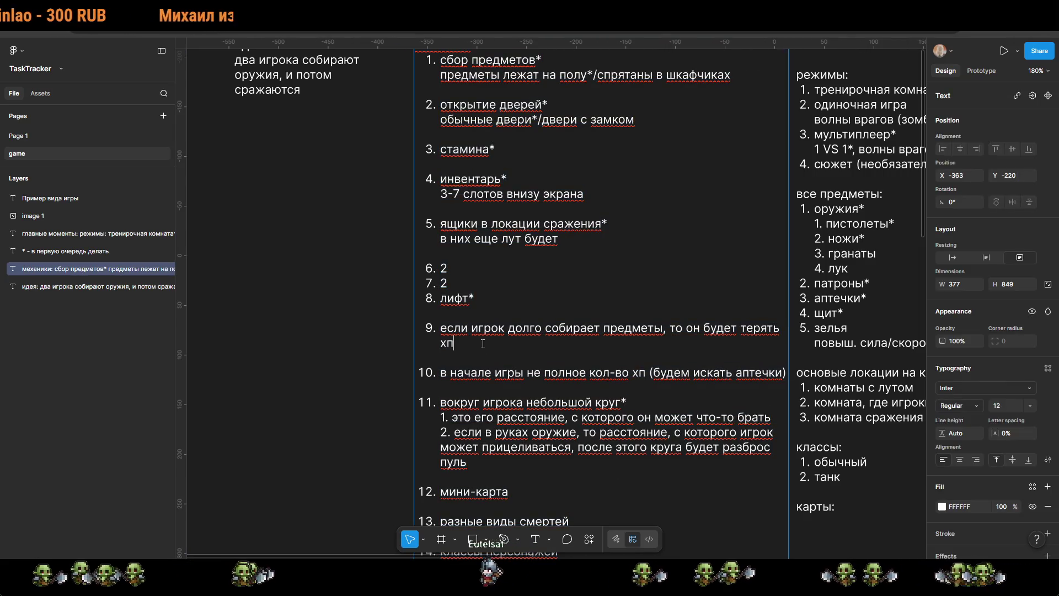
left_click(786, 373)
type("*")
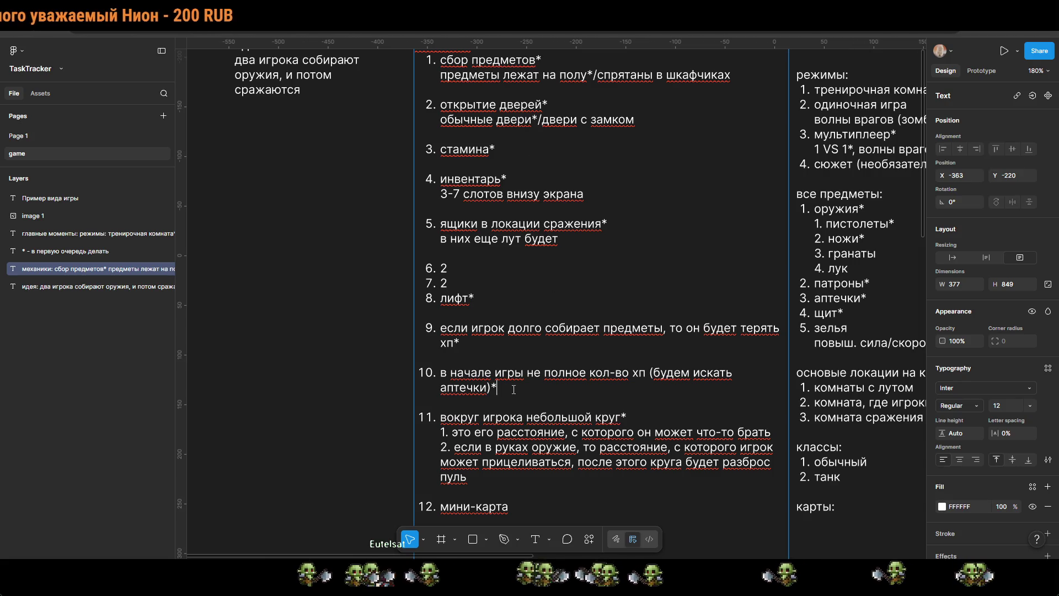
scroll(514, 389, "down", 5)
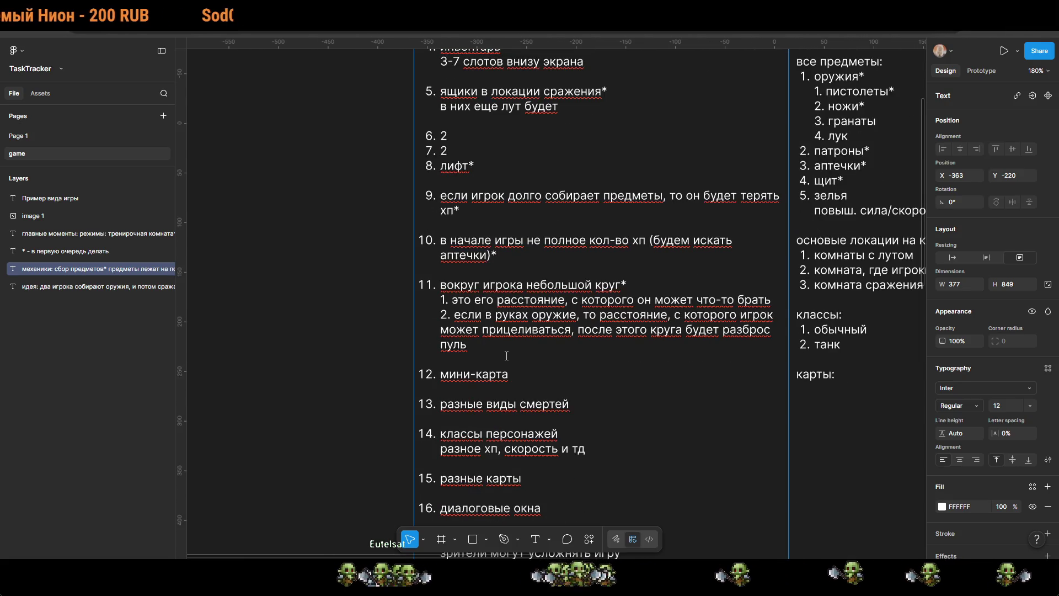
Step: Add mechanics item 12 'сейфы' with the line 'в обычной комнате можно найти код от сейфа'
key("Return")
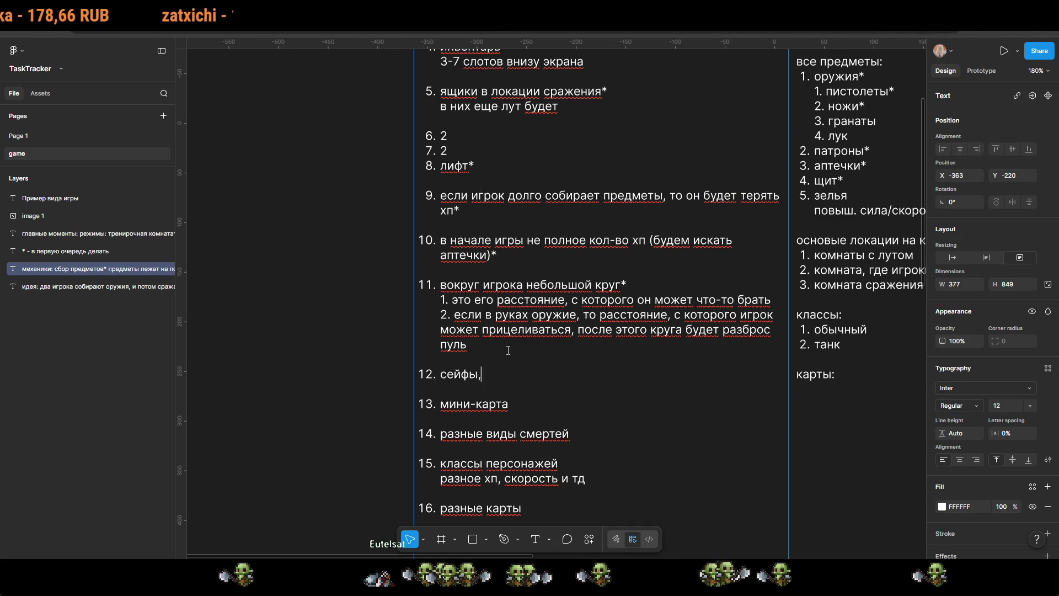
key("shift+Return")
type("гдеж")
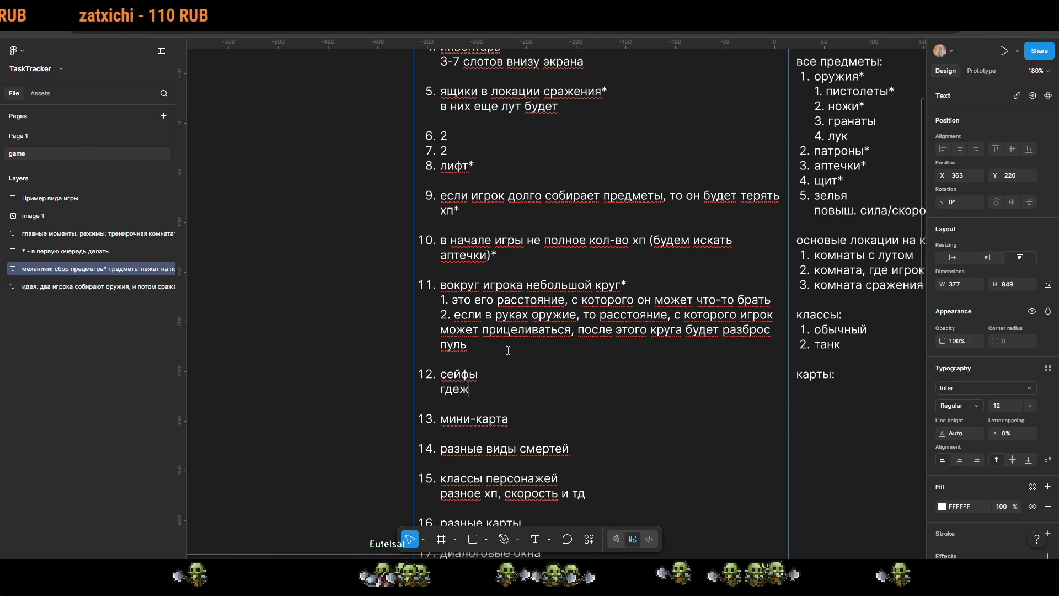
key("BackSpace")
key("BackSpace")
key("BackSpace")
type("в од")
key("BackSpace")
type("бычной комнате мо")
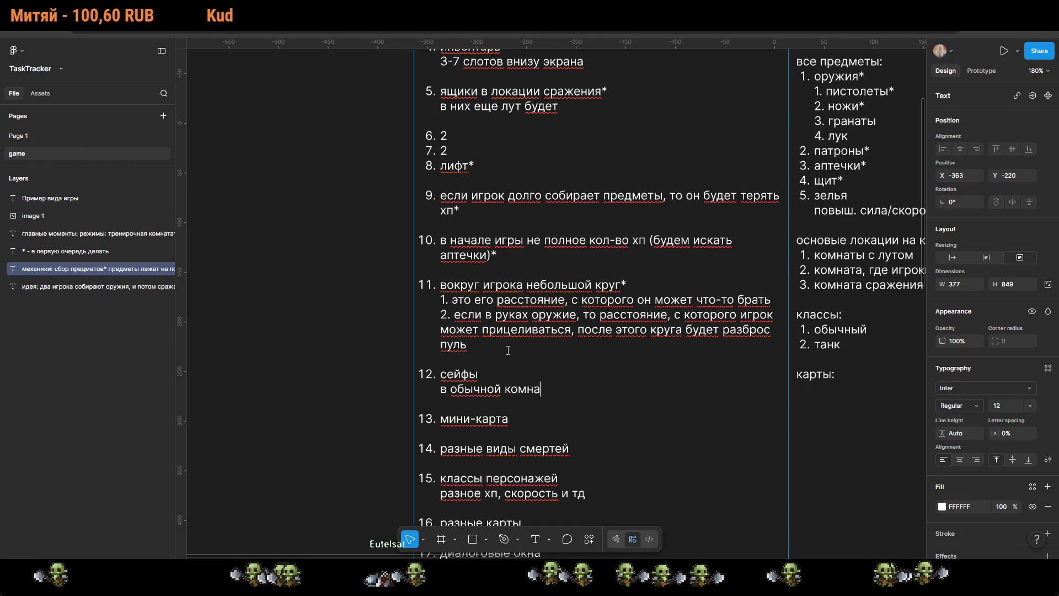
type("найти код ")
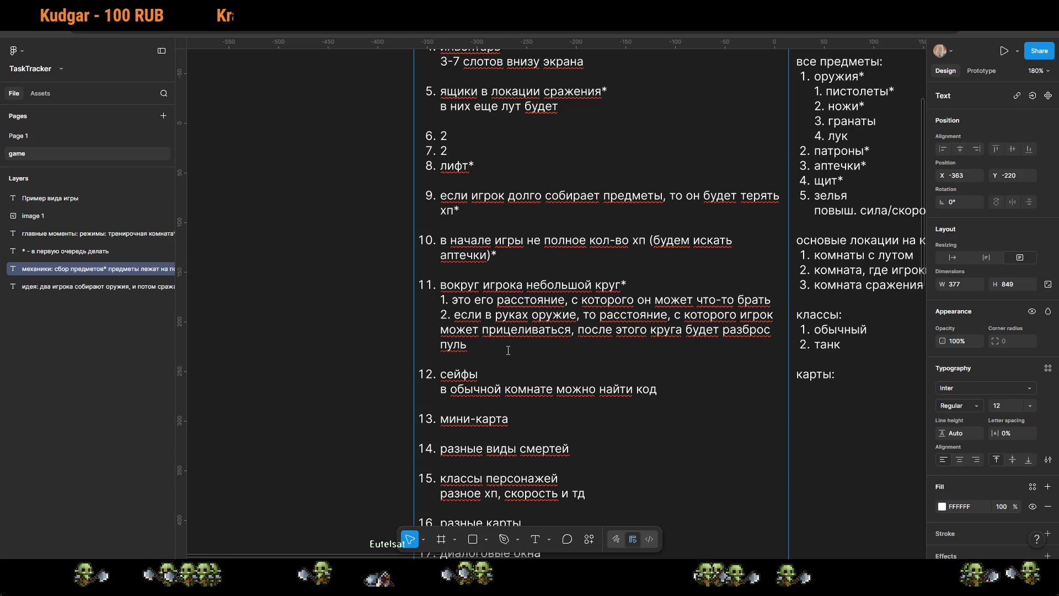
type("от сейй")
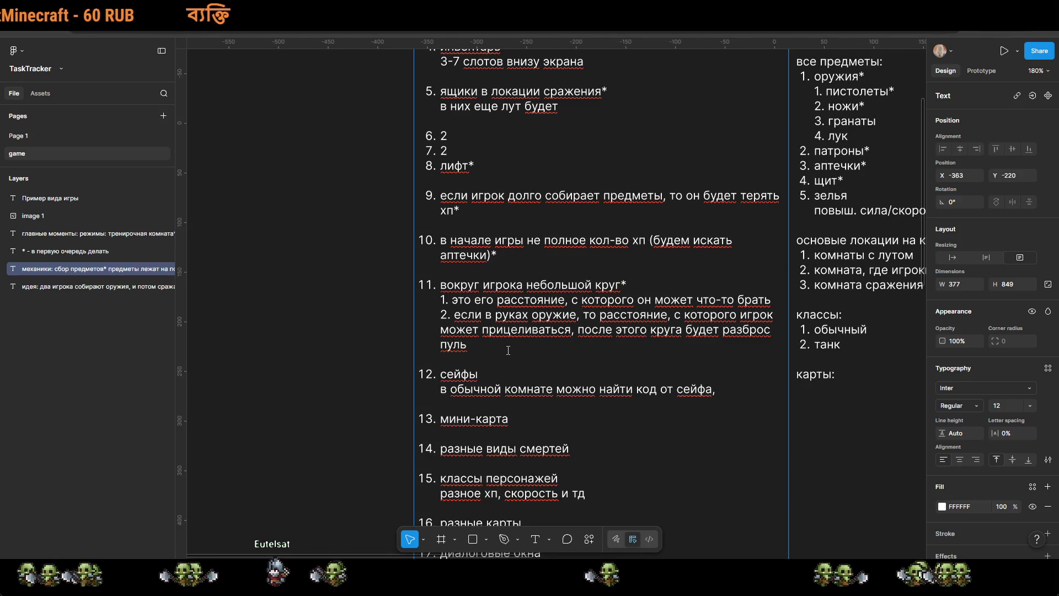
key("BackSpace")
Step: Add the second description line 'в сейфе хороший лут' under сейфы
key("Return")
type("в сейфе")
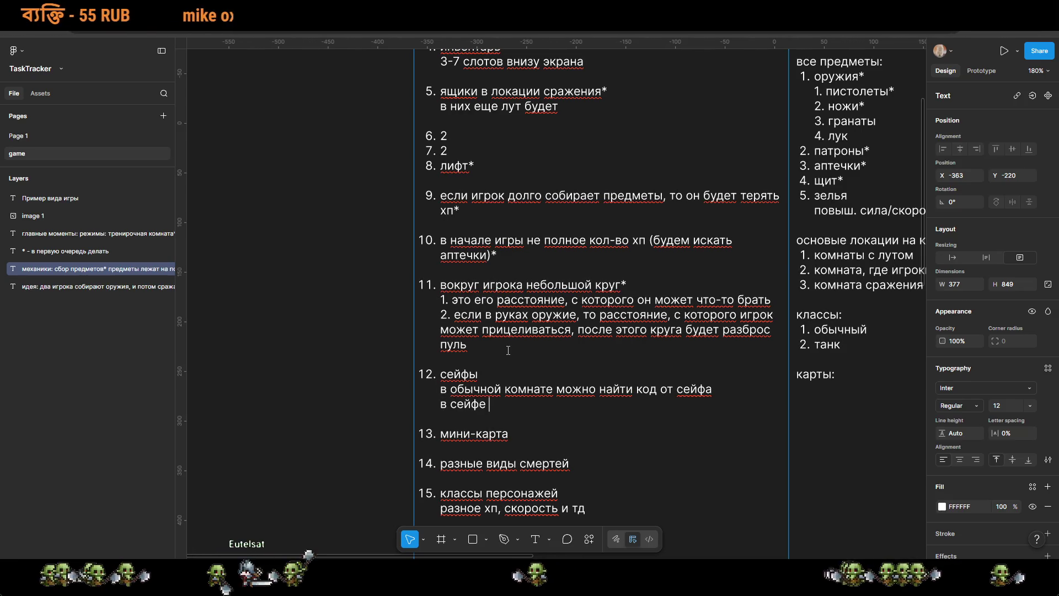
type("крутые")
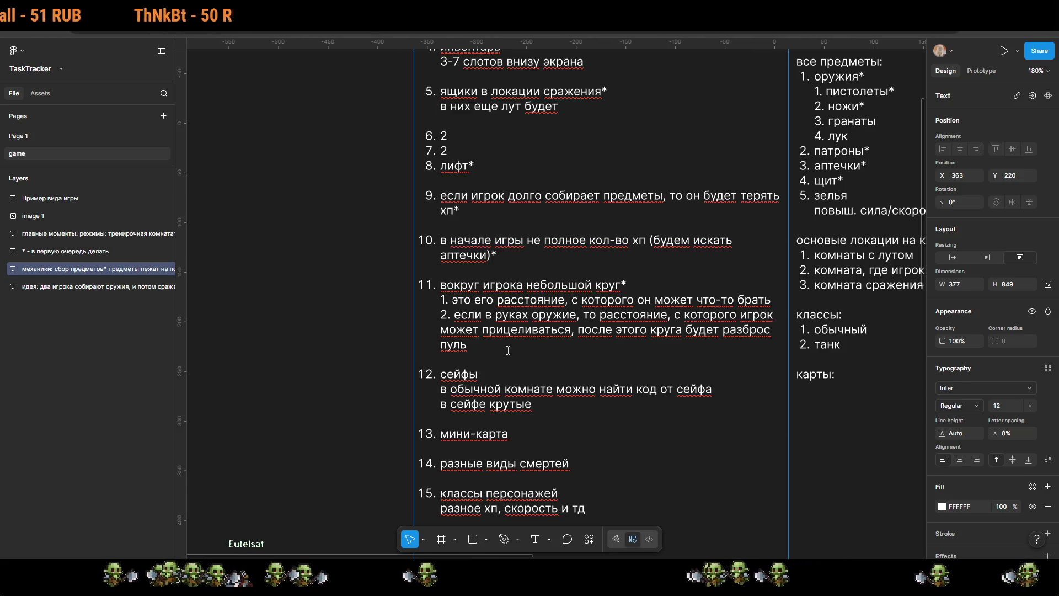
type("оружия")
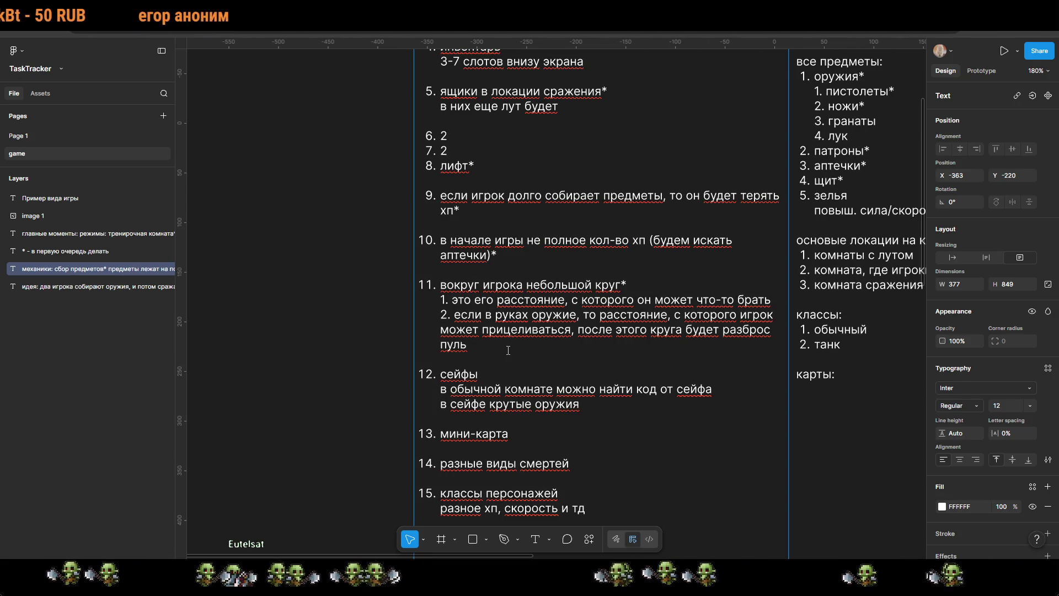
key("ctrl+BackSpace")
key("ctrl+BackSpace")
type("хороший ")
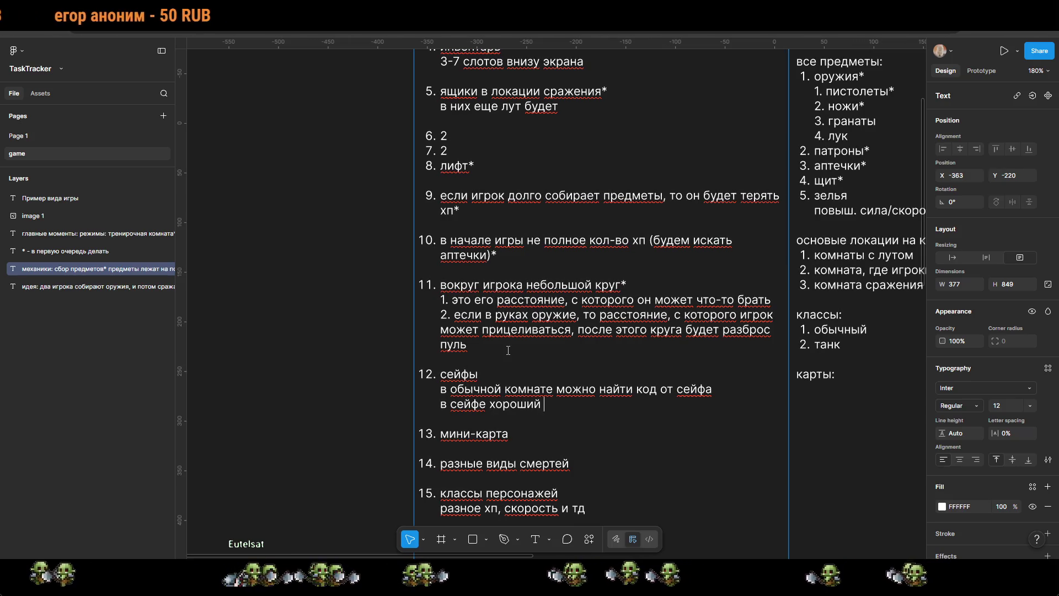
type("лут")
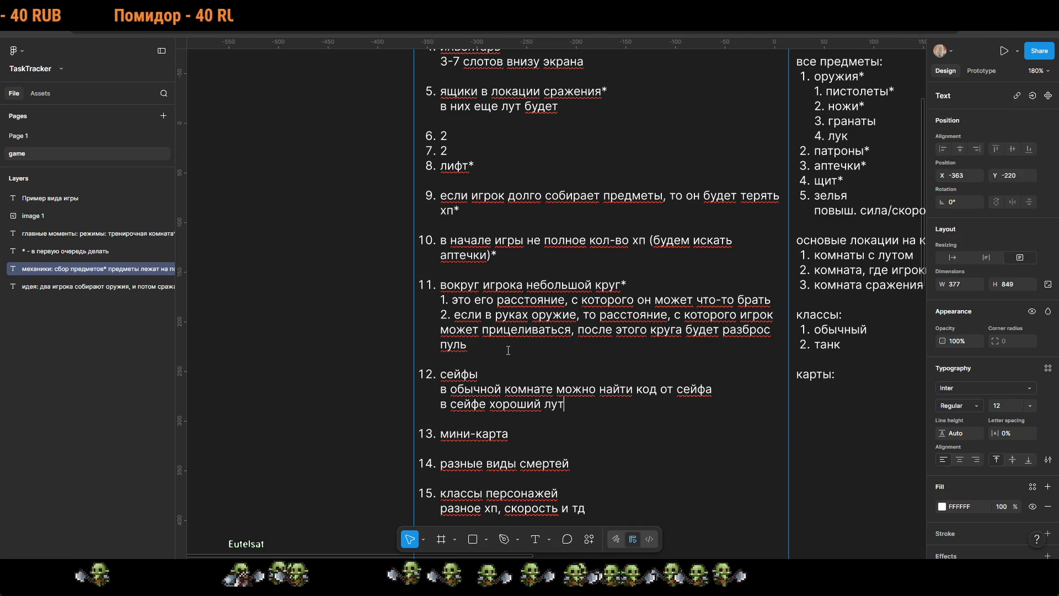
Step: Append ', щит' after 'стамина' in mechanics item 3
scroll(508, 349, "up", 5)
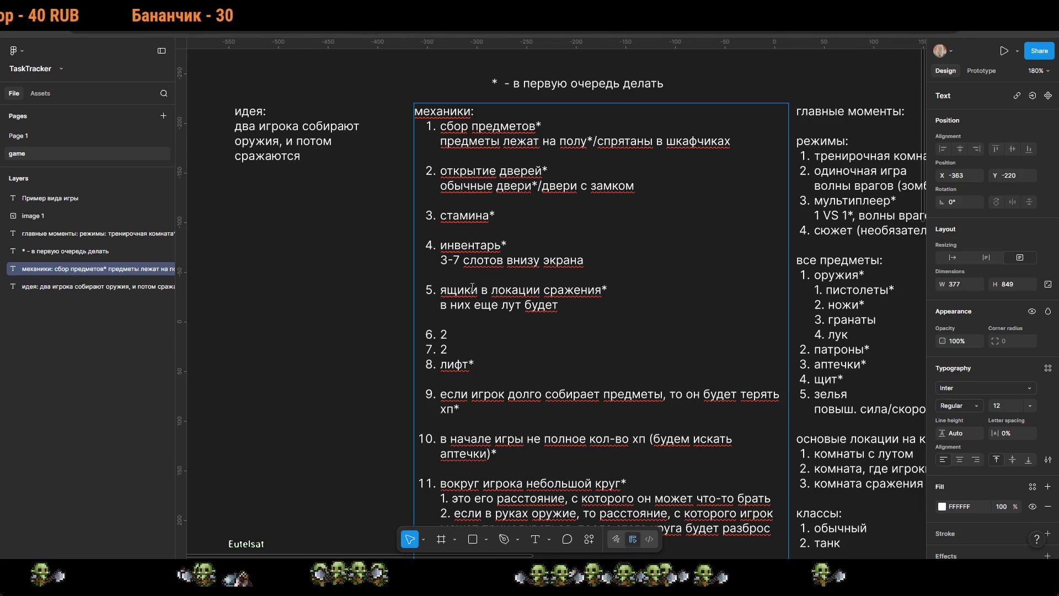
left_click(508, 216)
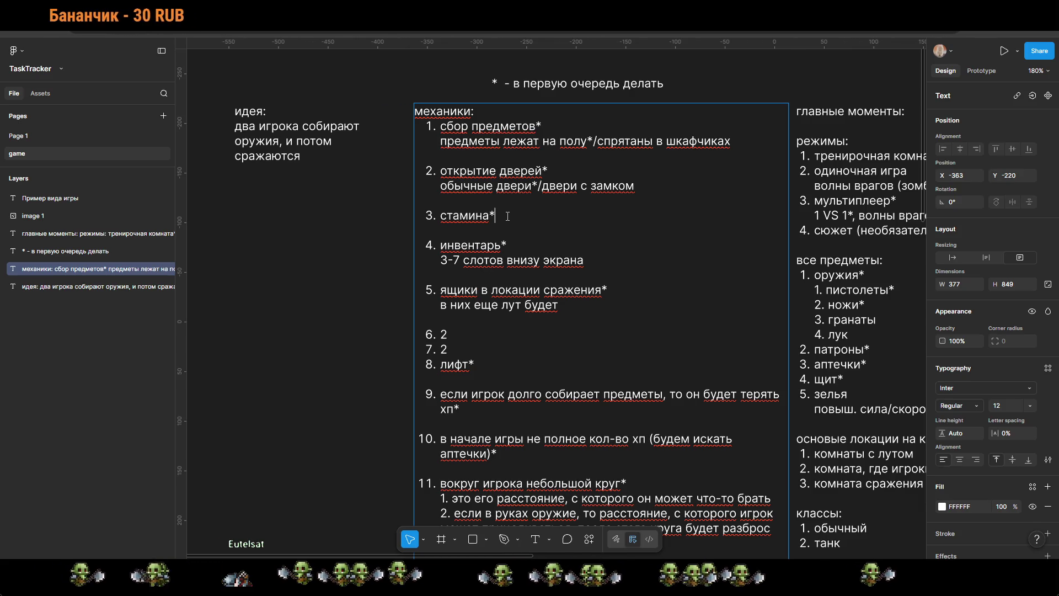
type("/, ")
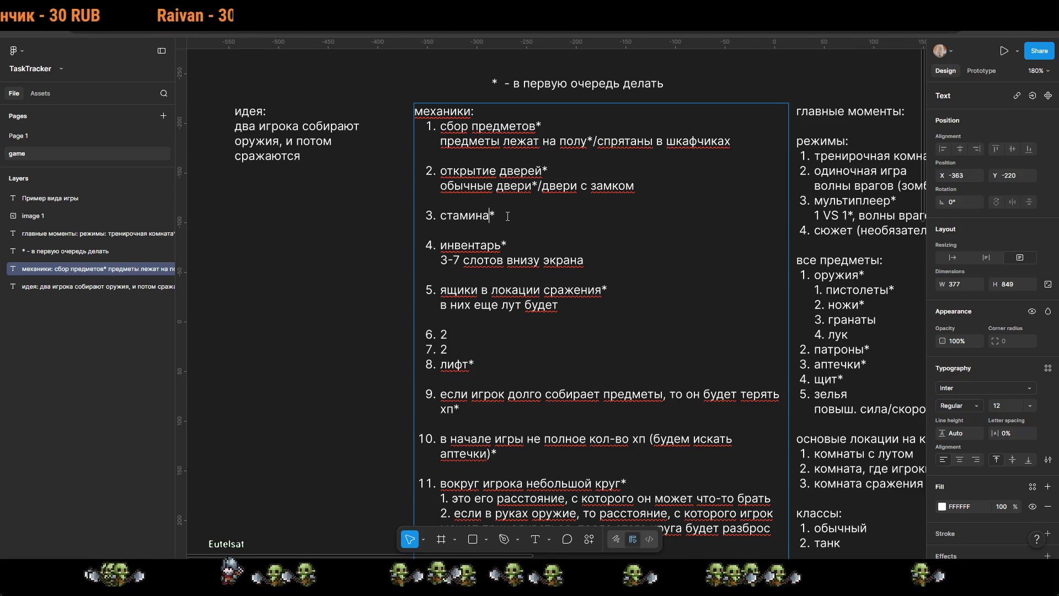
type("щит")
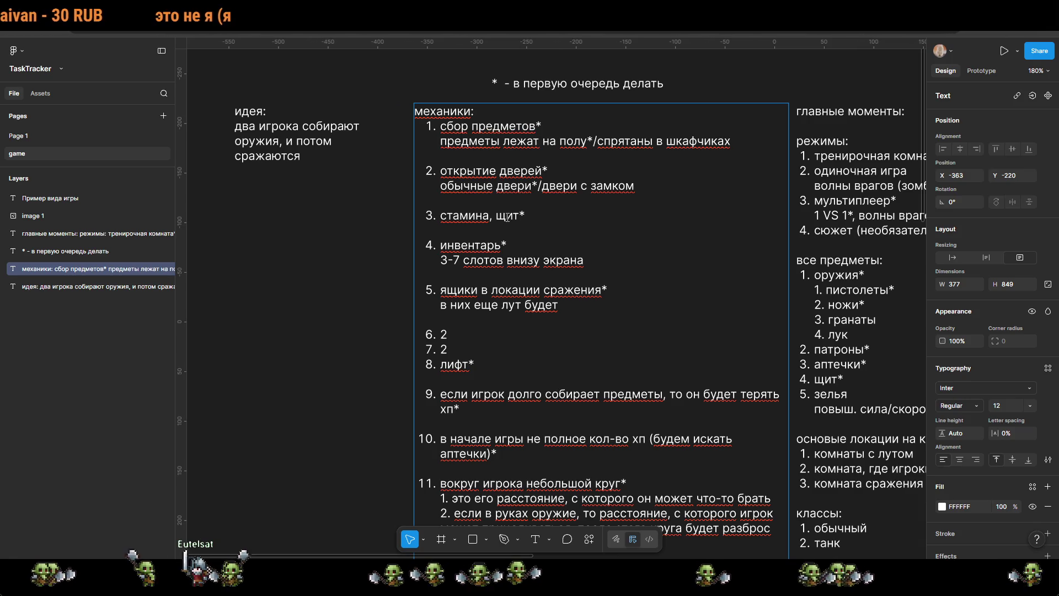
Step: Delete the two placeholder '2' entries so the mechanics list renumbers
left_click(478, 350)
key("BackSpace")
key("BackSpace")
key("BackSpace")
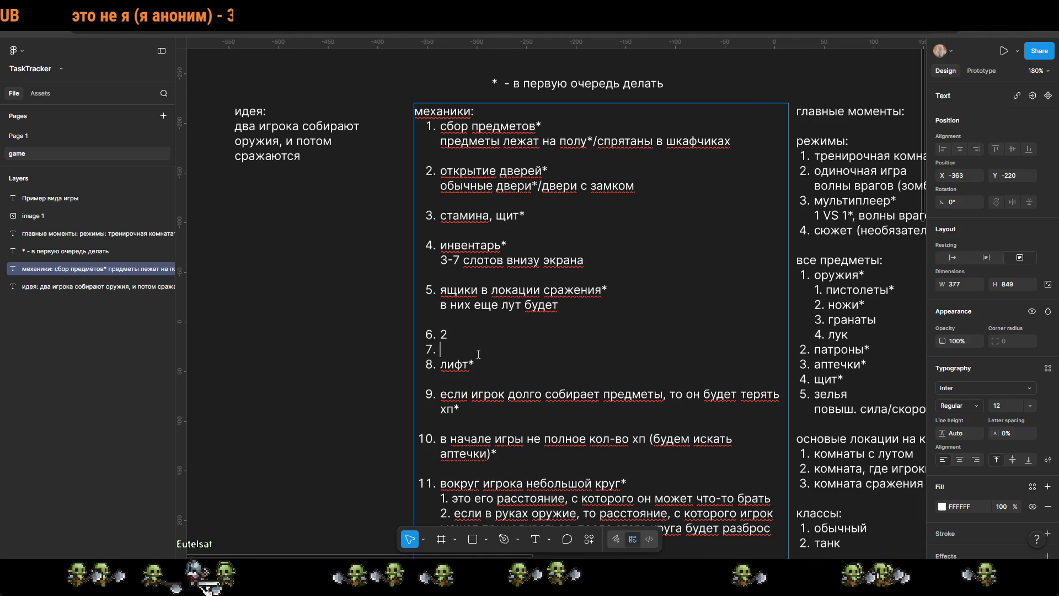
key("BackSpace")
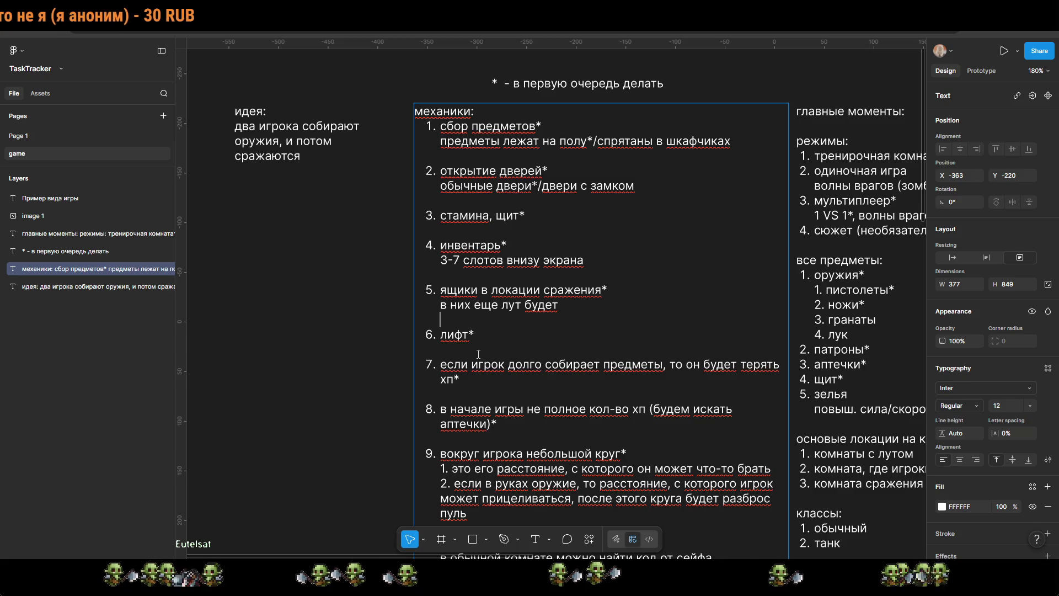
scroll(477, 354, "down", 4)
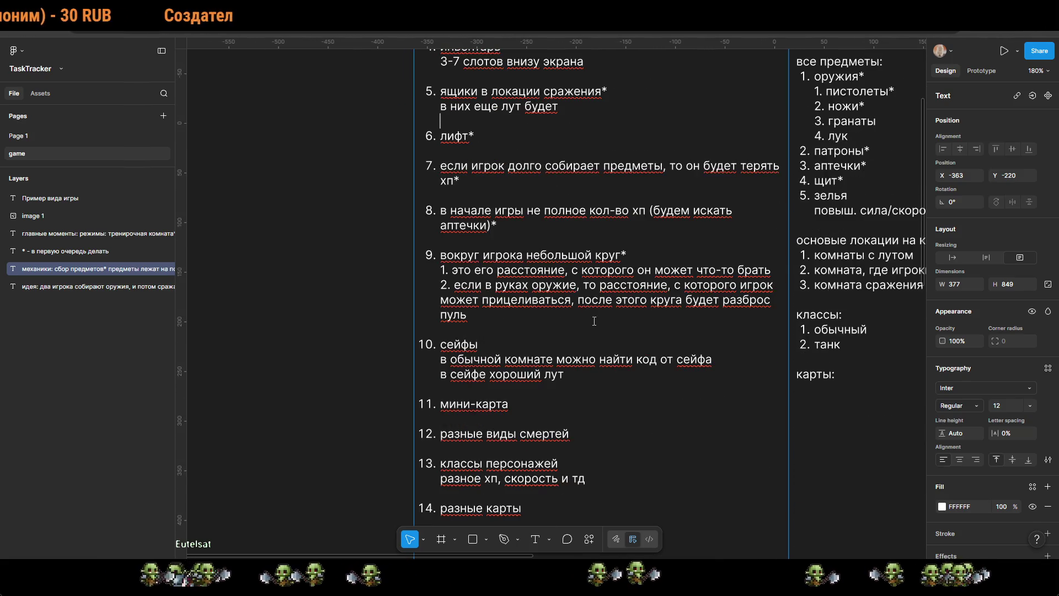
scroll(596, 323, "down", 5)
left_click(763, 442)
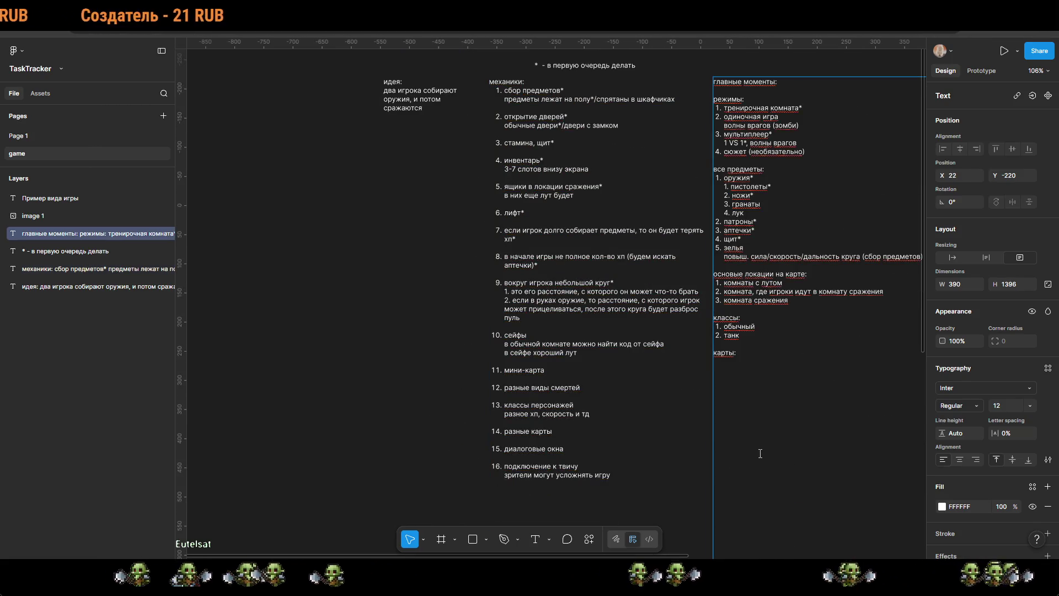
left_click(748, 103)
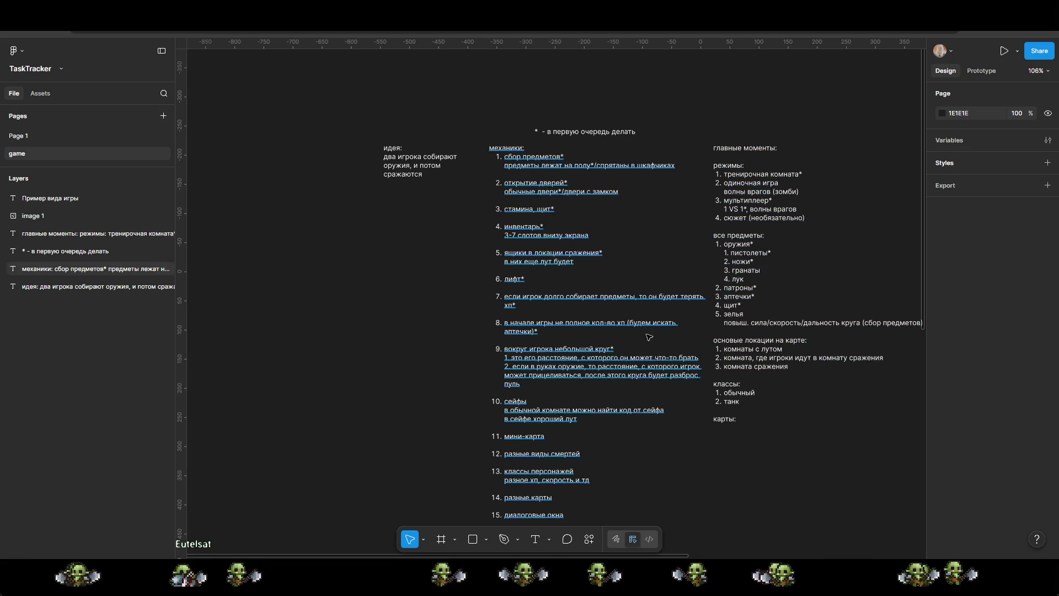
Step: Insert 'ловушки' as new mechanics item 10 after item 9
scroll(648, 359, "down", 3)
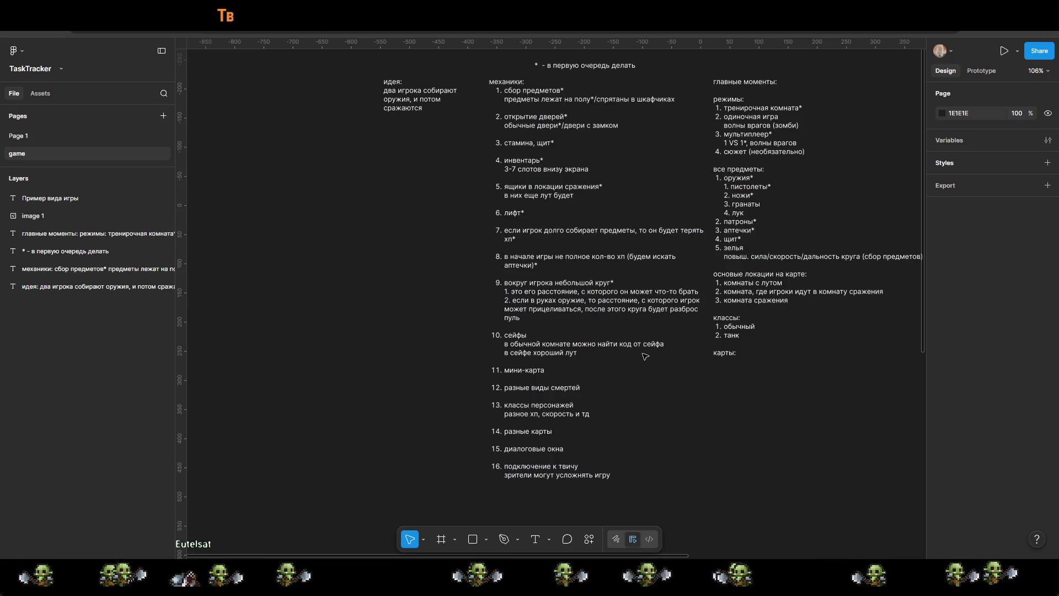
scroll(645, 357, "right", 10)
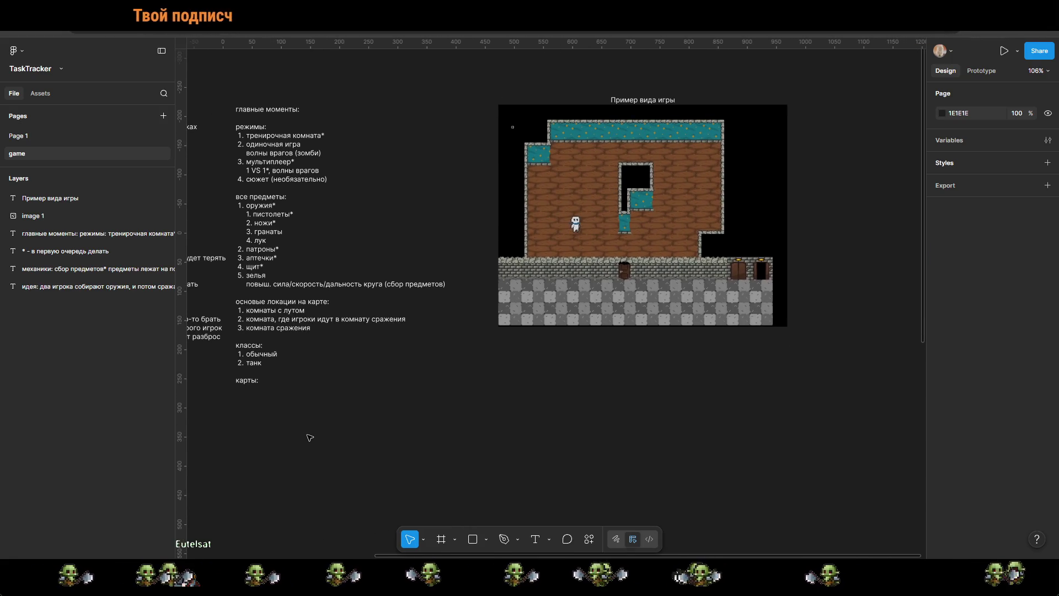
scroll(322, 434, "left", 9)
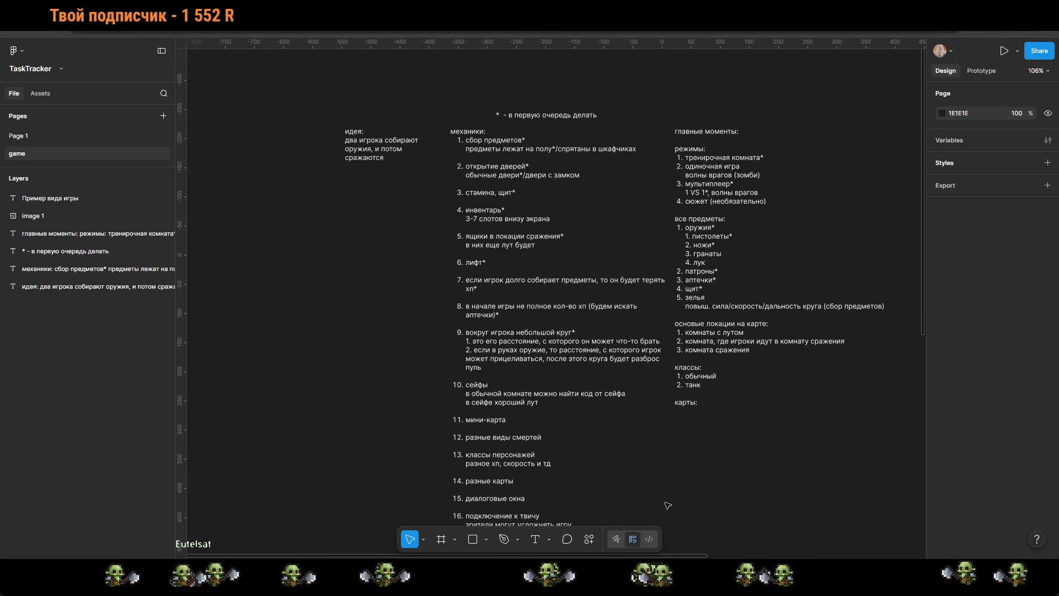
scroll(651, 314, "up", 5)
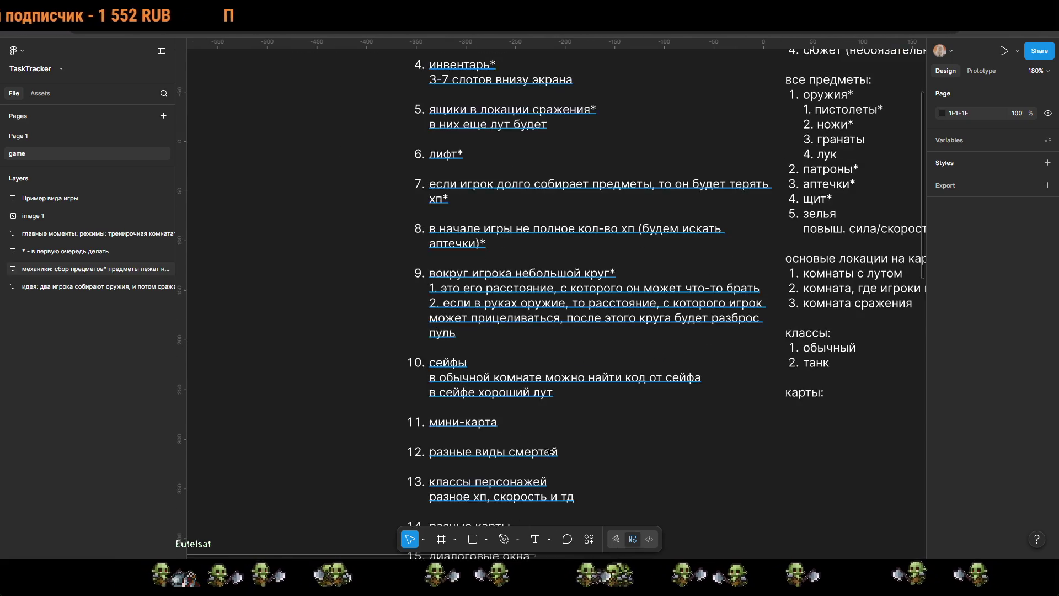
double_click(463, 296)
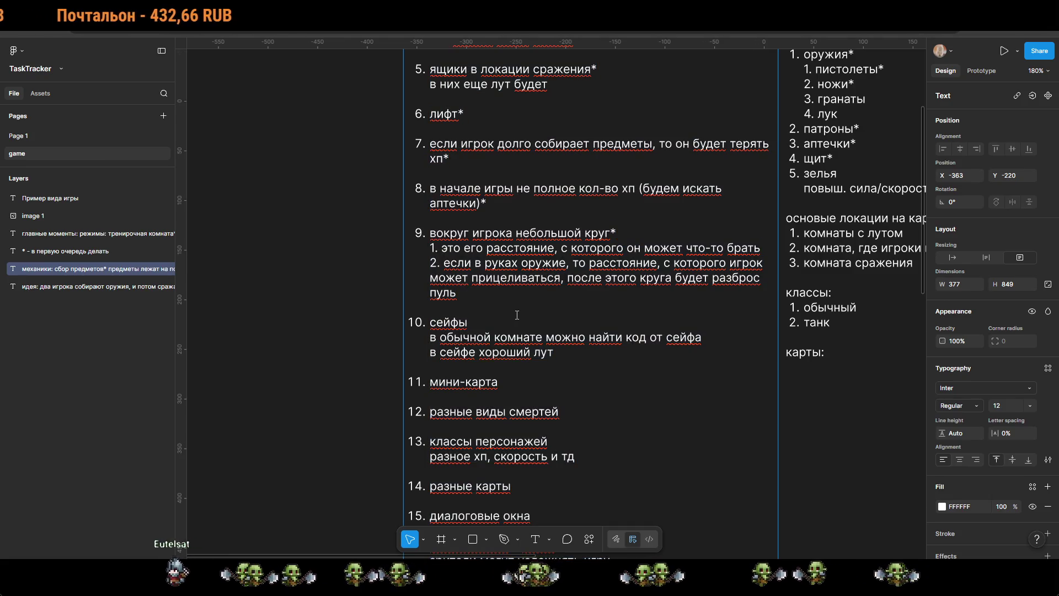
key("Return")
type("ловушки")
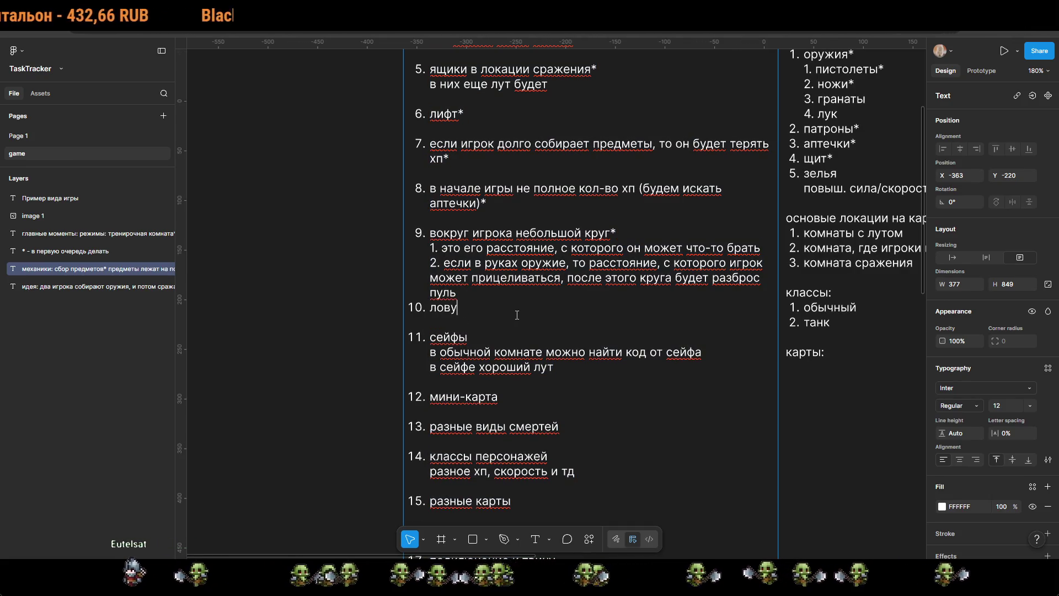
key("shift+Return")
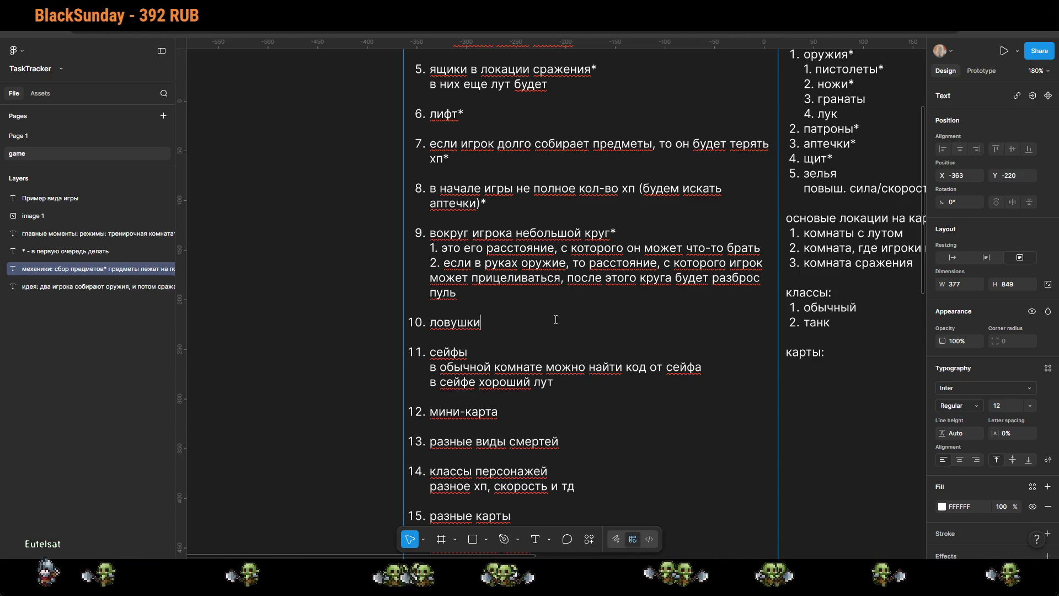
Step: Enter text editing in the главные моменты notes
scroll(555, 319, "right", 10)
scroll(555, 319, "up", 6)
double_click(544, 283)
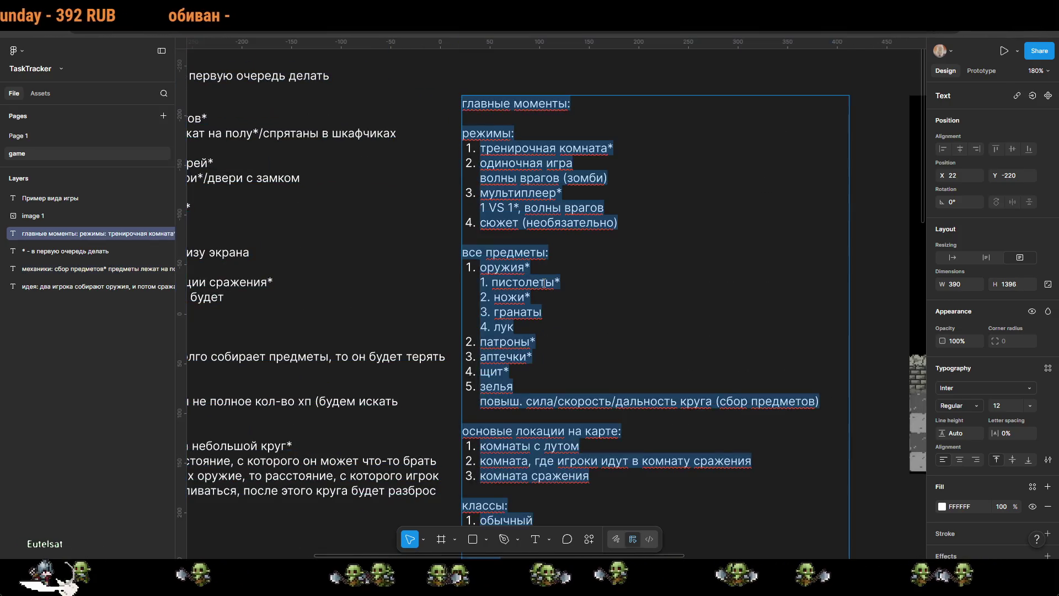
Step: Add item 5 'ловушки' with the note 'капканы и тд' to the все предметы list
left_click(541, 312)
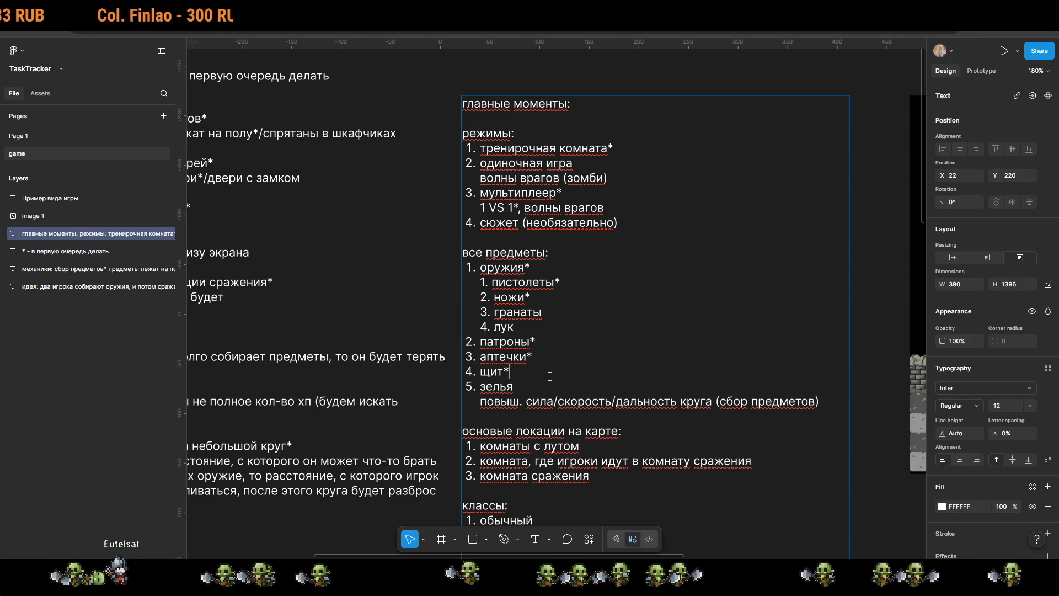
key("Return")
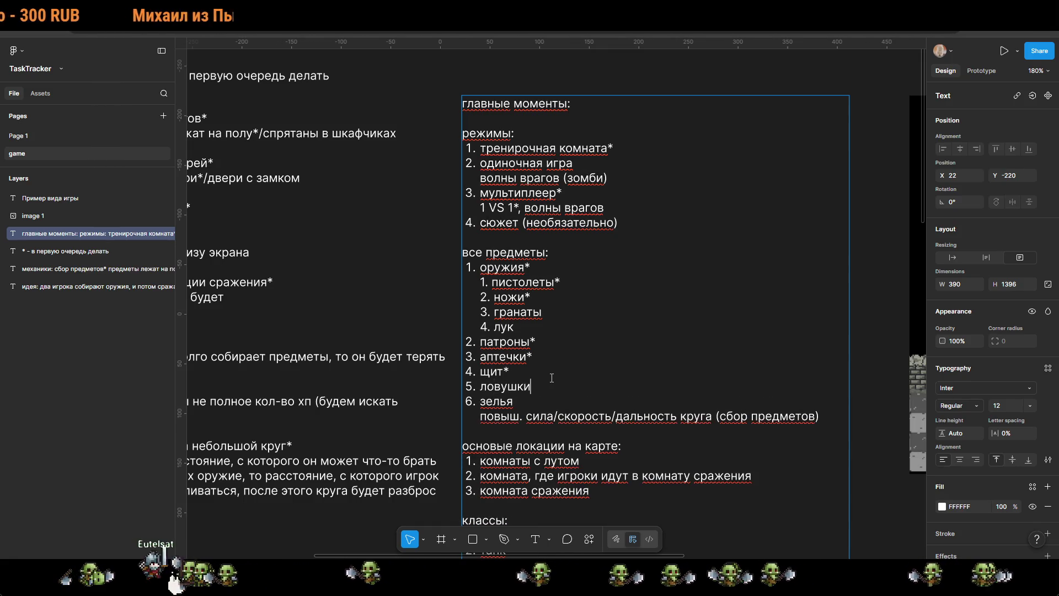
key("shift+Return")
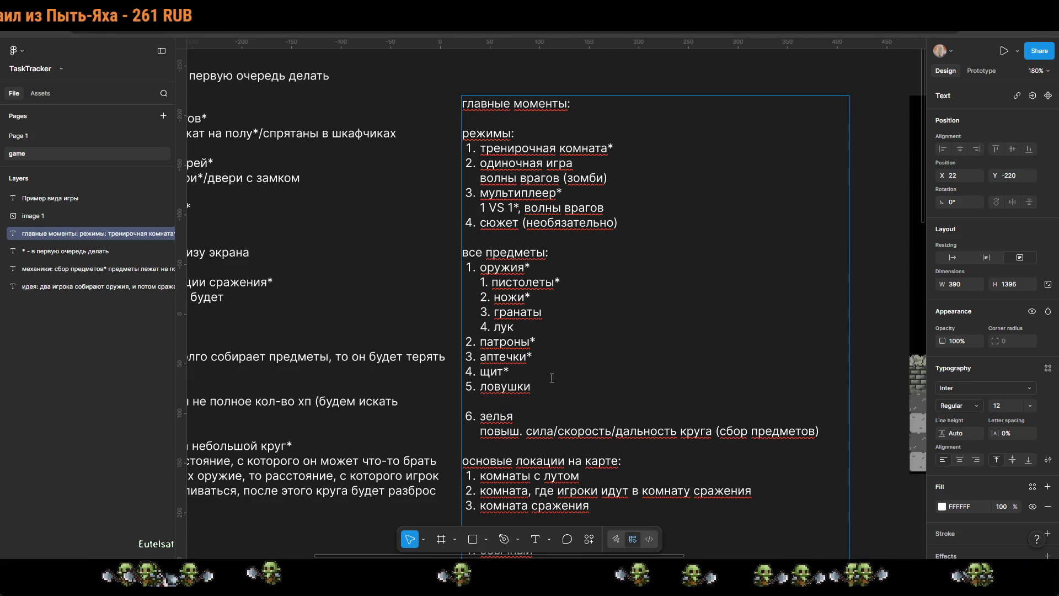
type("капан")
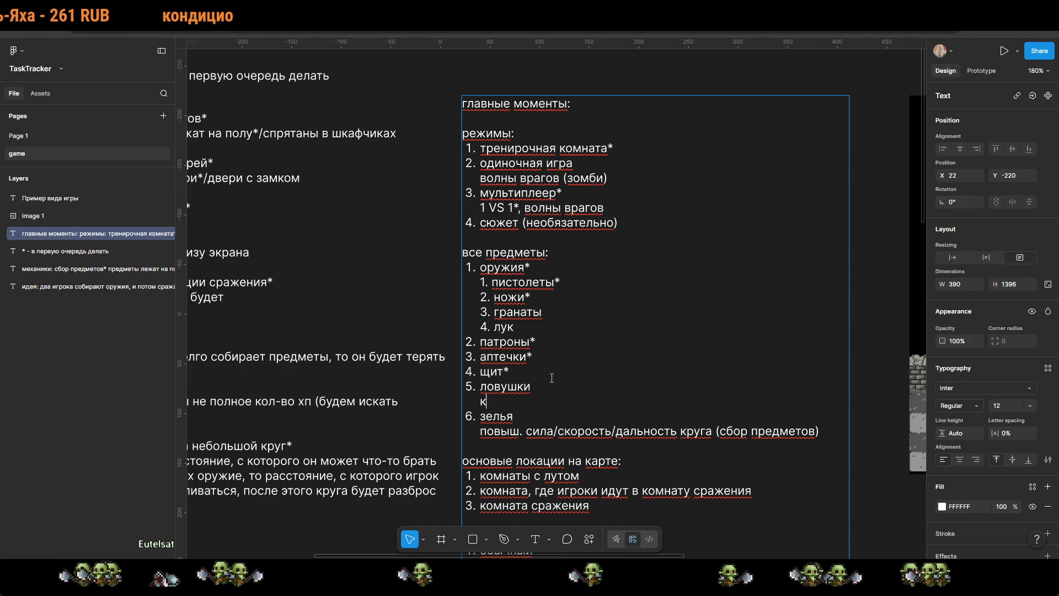
key("BackSpace")
key("BackSpace")
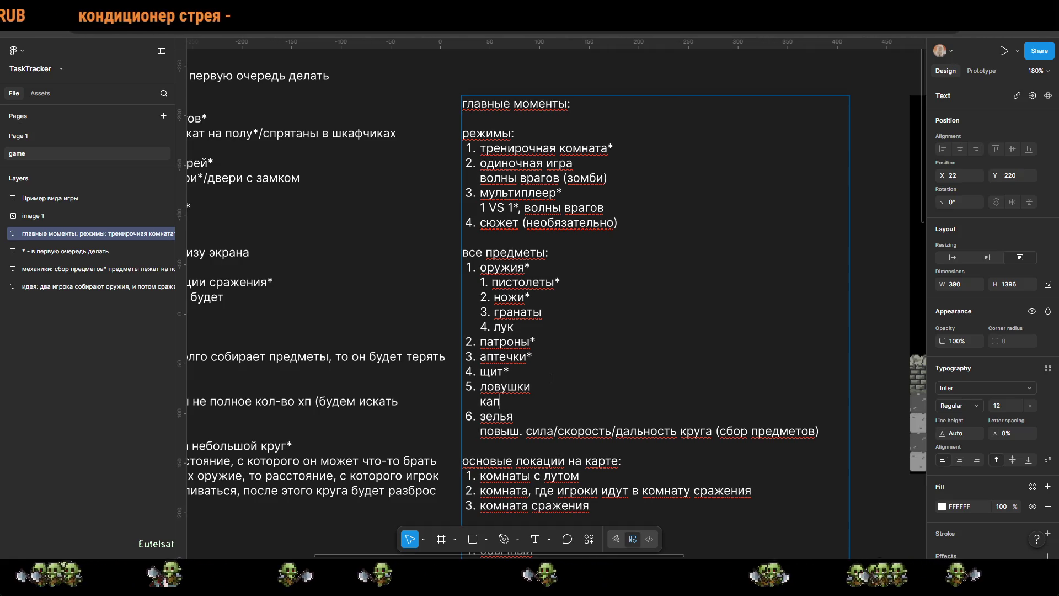
type("каны,")
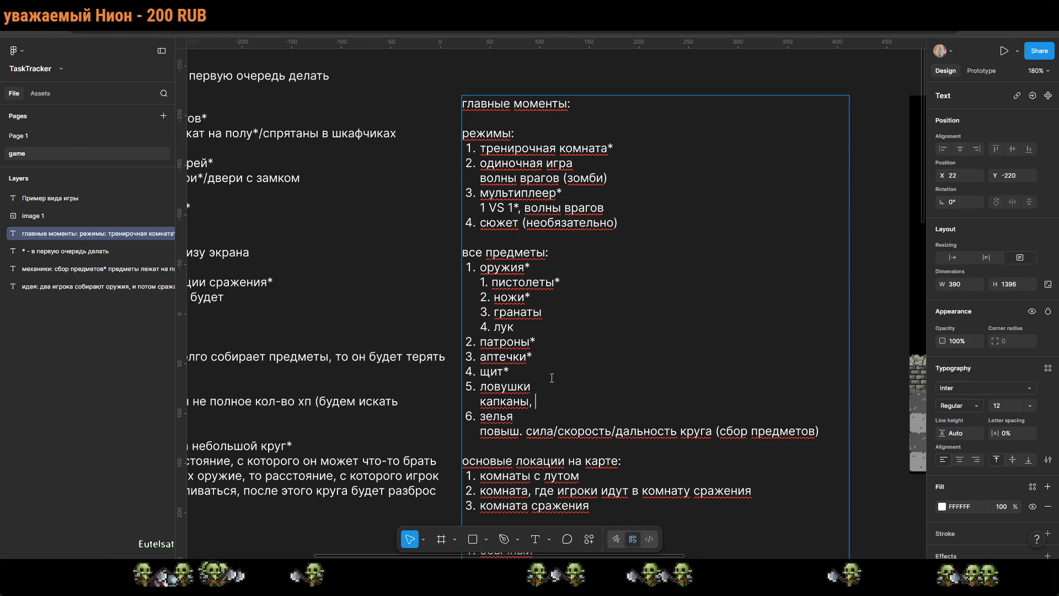
key("BackSpace")
type("и тд")
key("Escape")
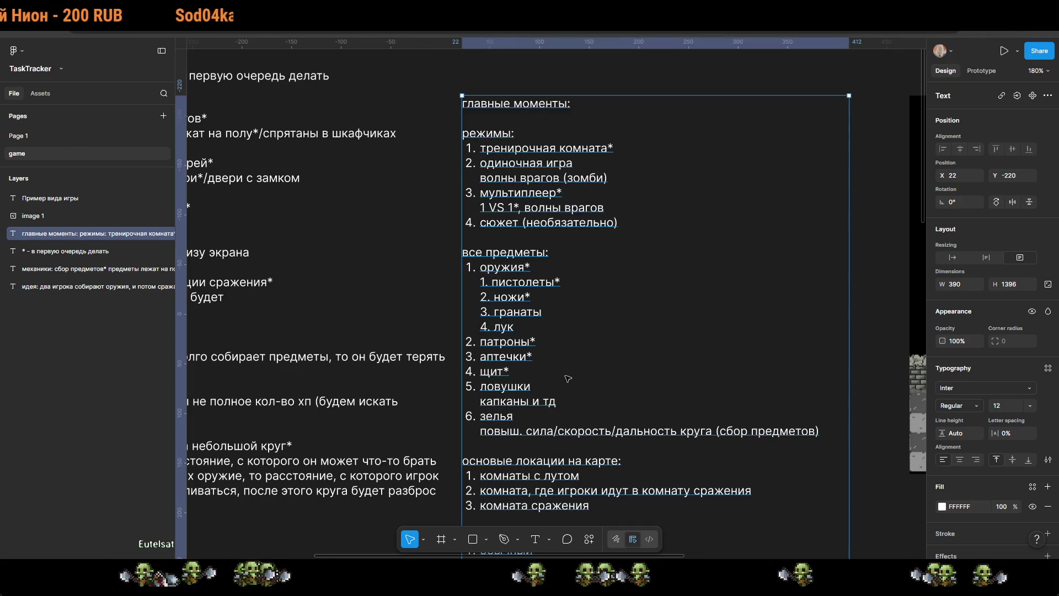
scroll(615, 379, "down", 2)
key("Escape")
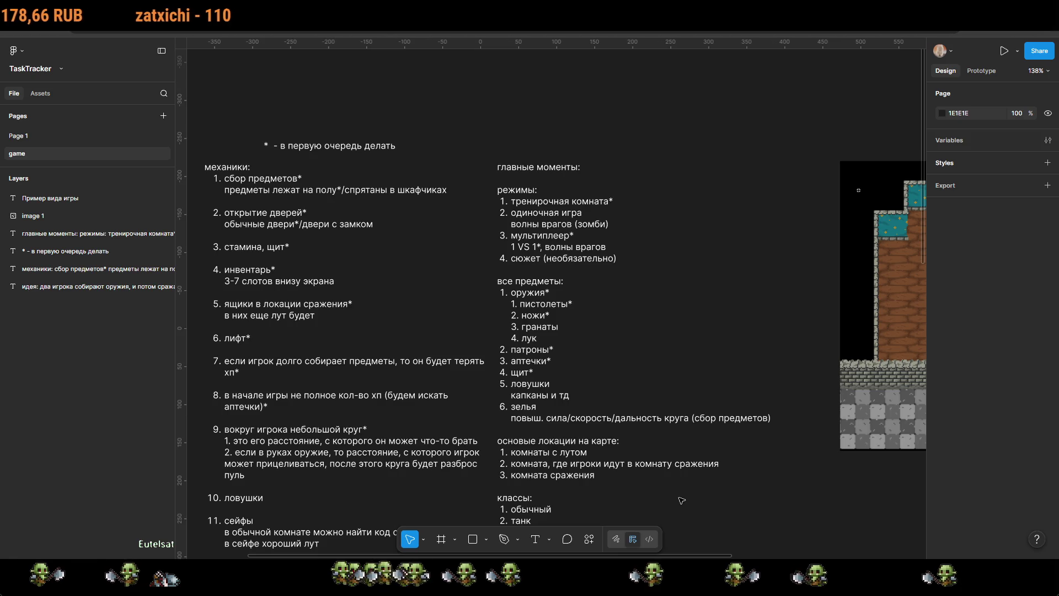
Step: Add item 7 'украшения' with the sub-note 'одежда другая' after зелья
mouse_move(626, 490)
left_mouse_down()
mouse_move(789, 454)
mouse_move(789, 430)
mouse_move(694, 416)
left_mouse_up()
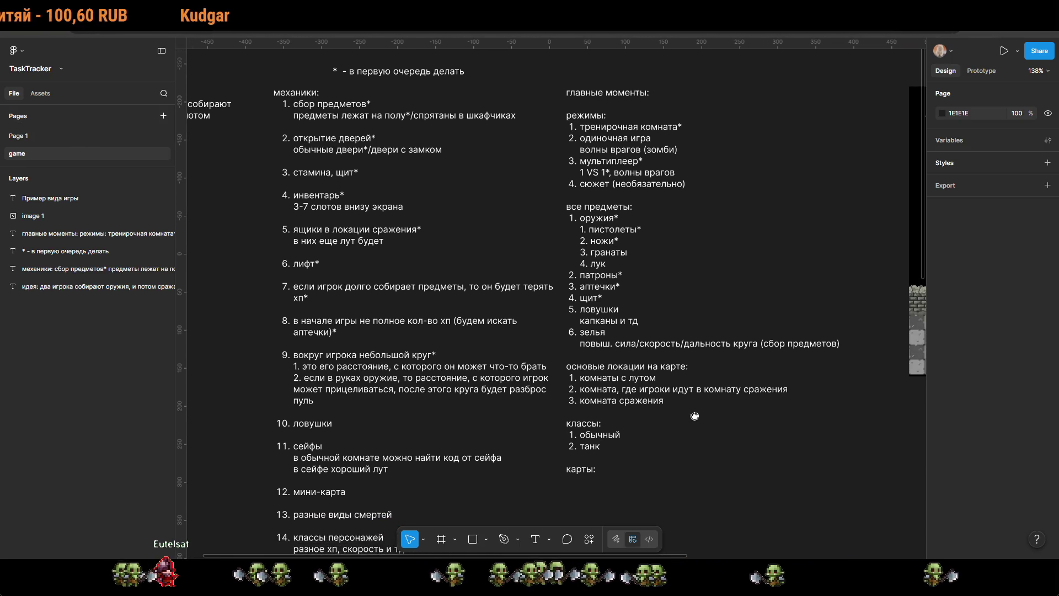
left_click(693, 416)
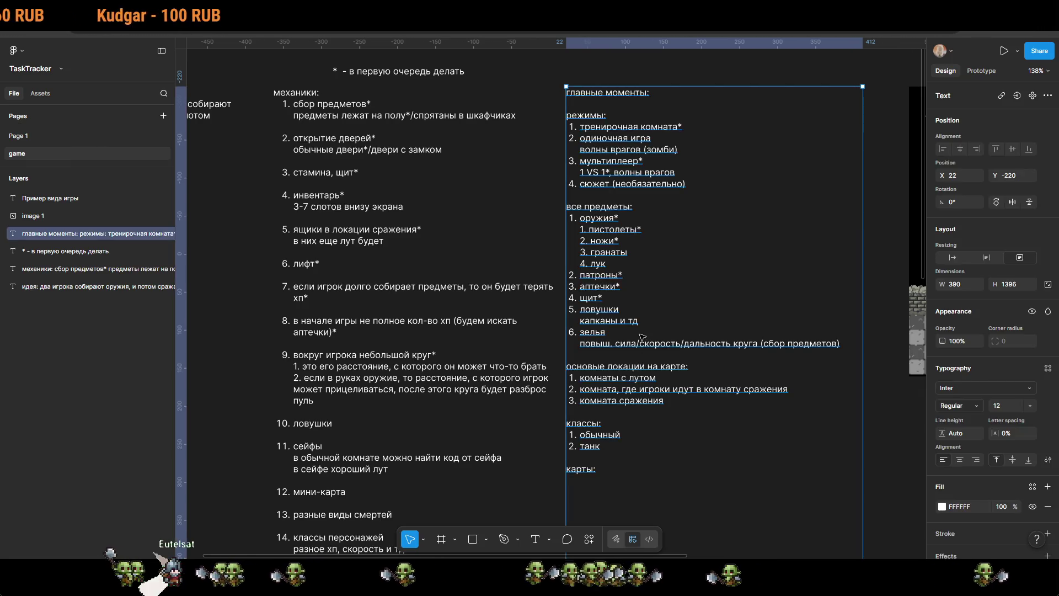
key("Escape")
double_click(640, 345)
left_click(845, 344)
key("Return")
type("укращ")
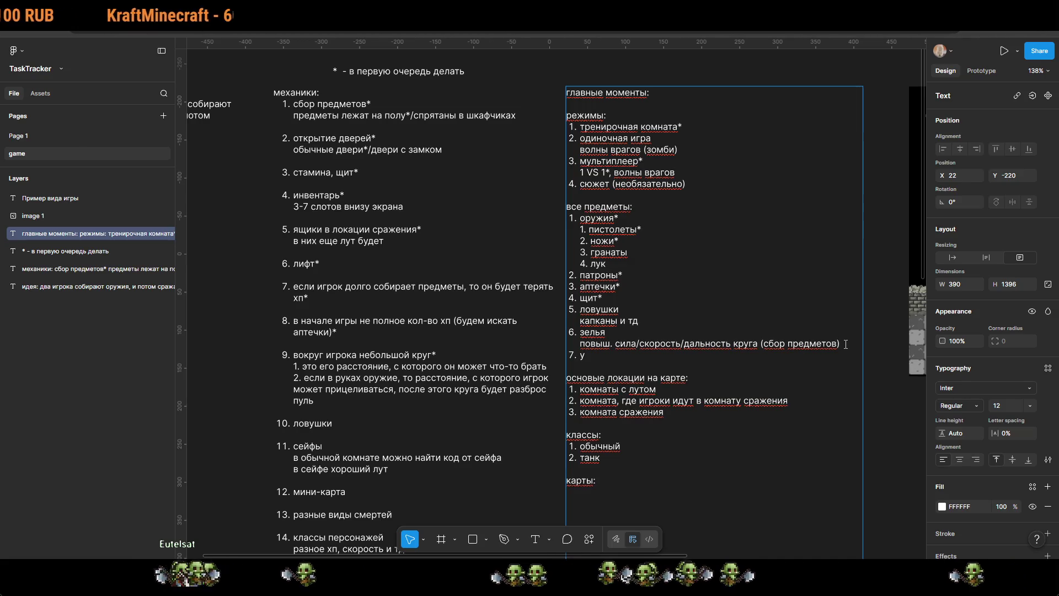
key("shift+Return")
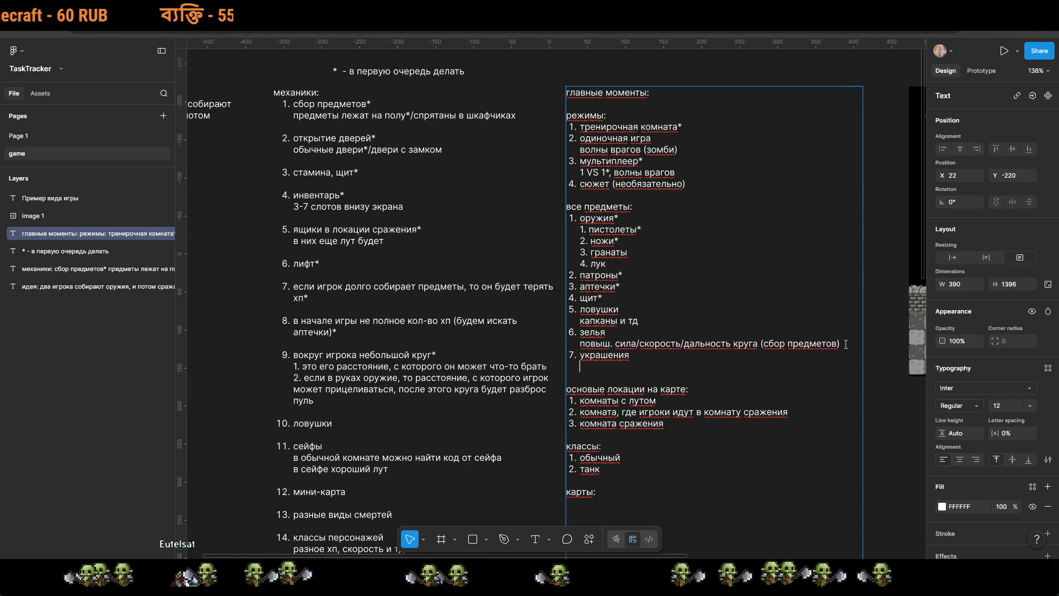
type("одежда ")
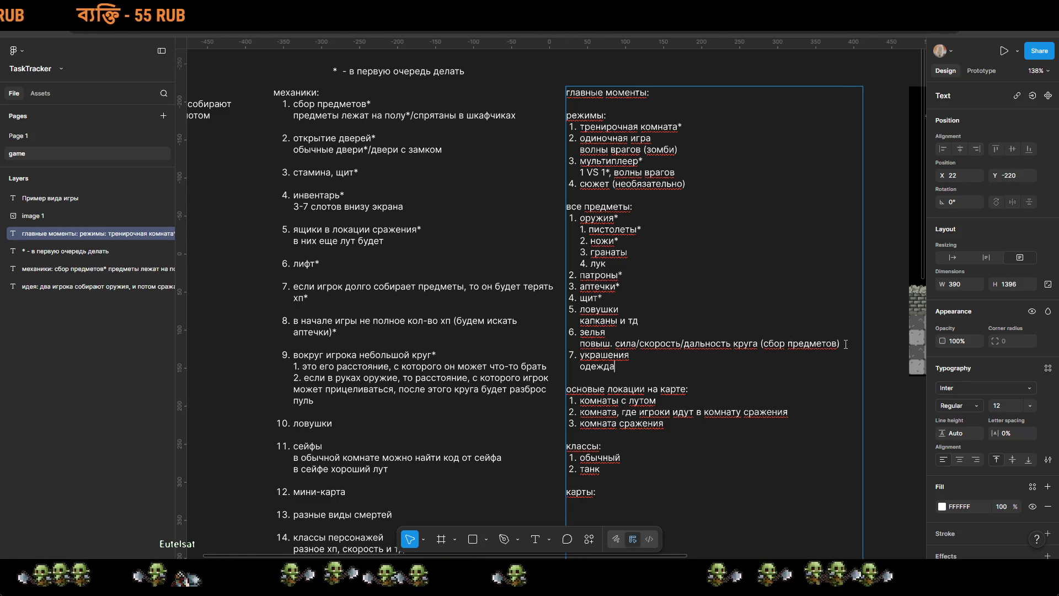
type("другая")
key("Escape")
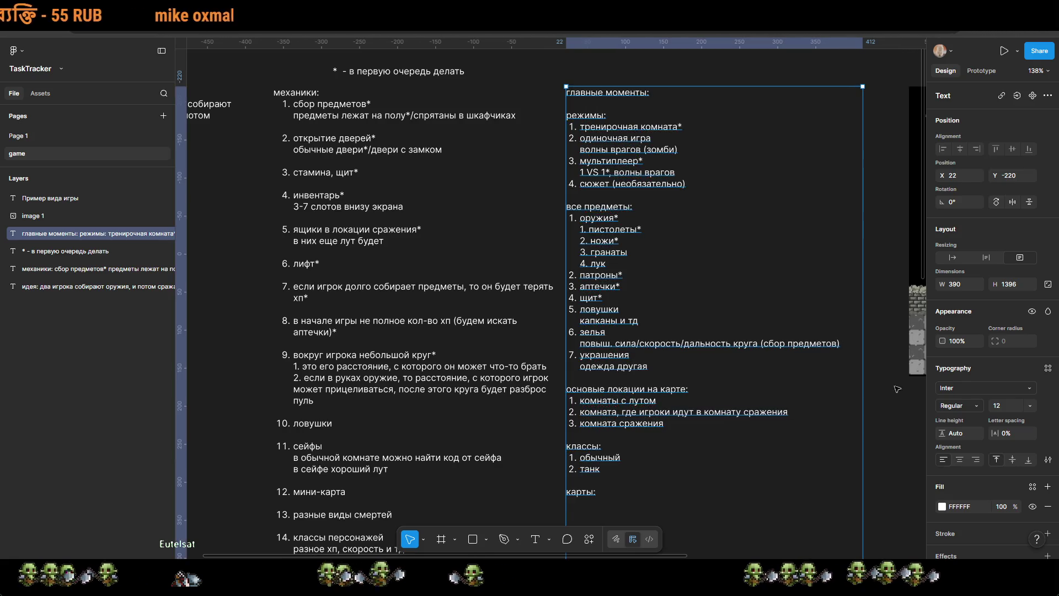
left_click(878, 433)
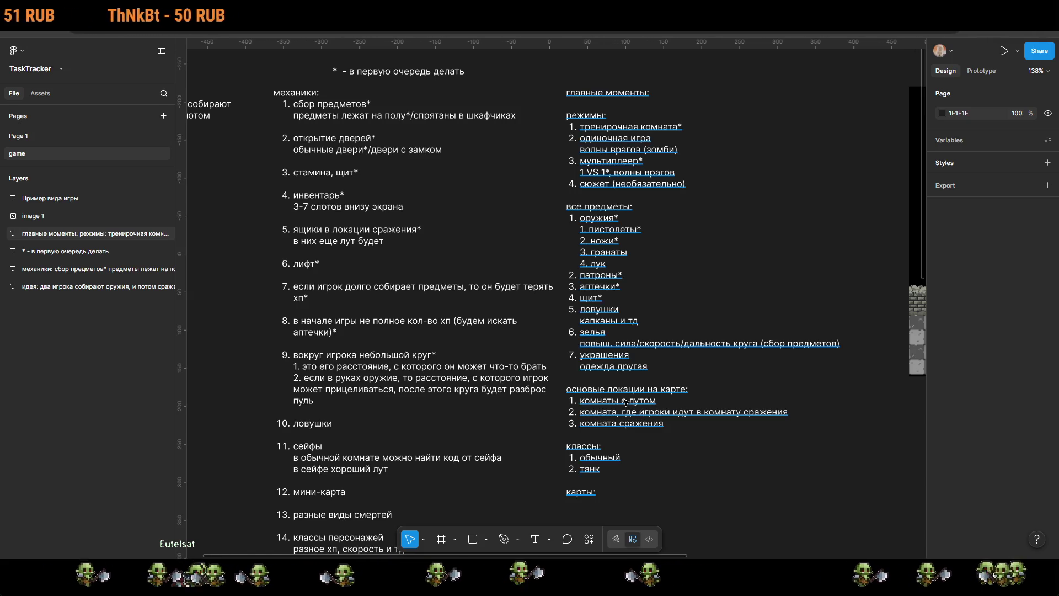
Step: Add a third class 'легкий' after 'танк' in the классы list
left_click(598, 467)
double_click(599, 468)
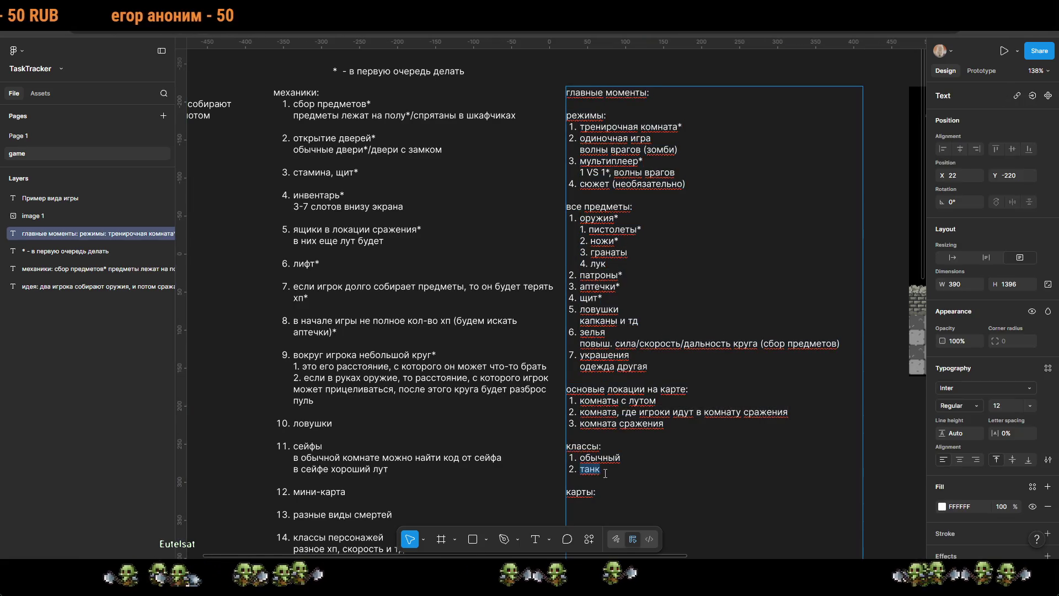
left_click(604, 470)
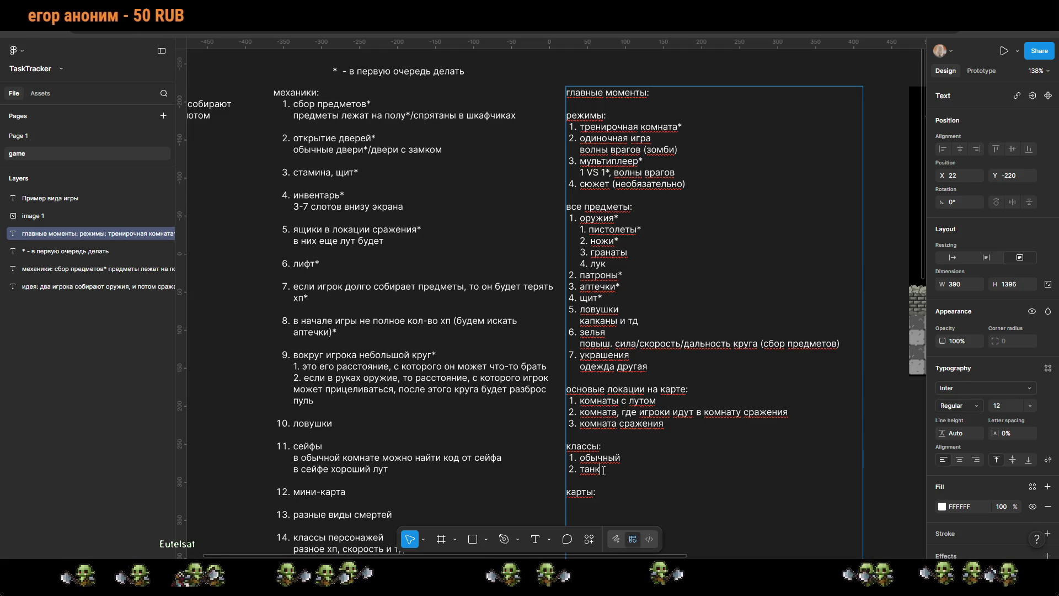
key("Return")
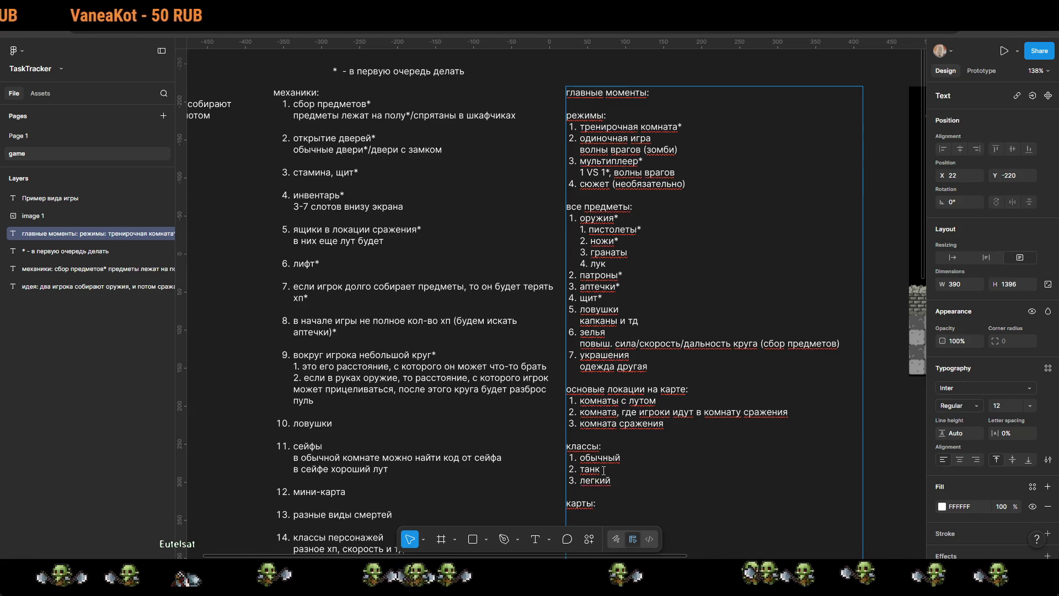
type("легкий")
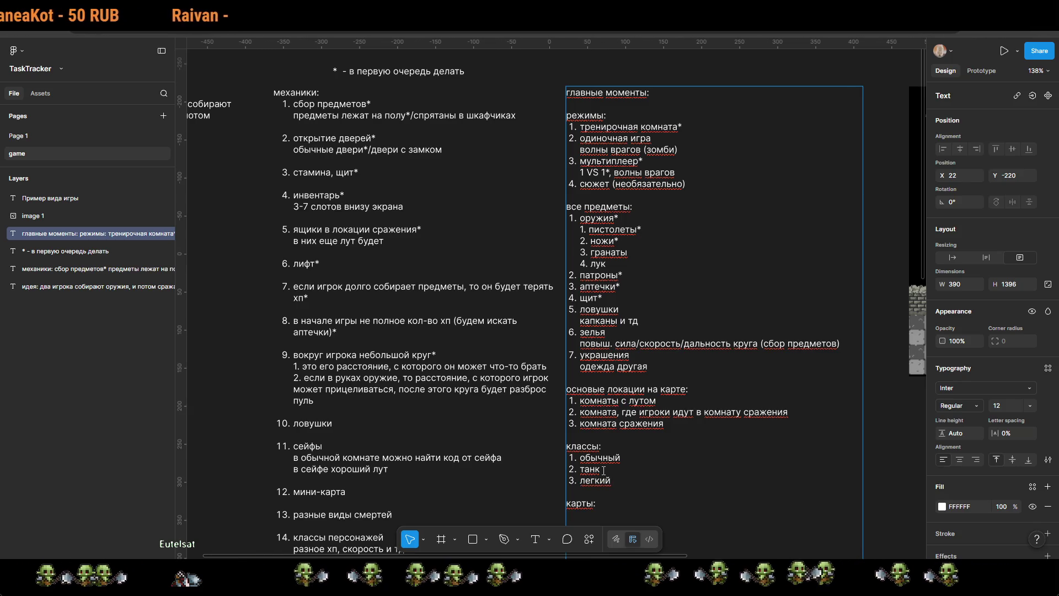
key("Escape")
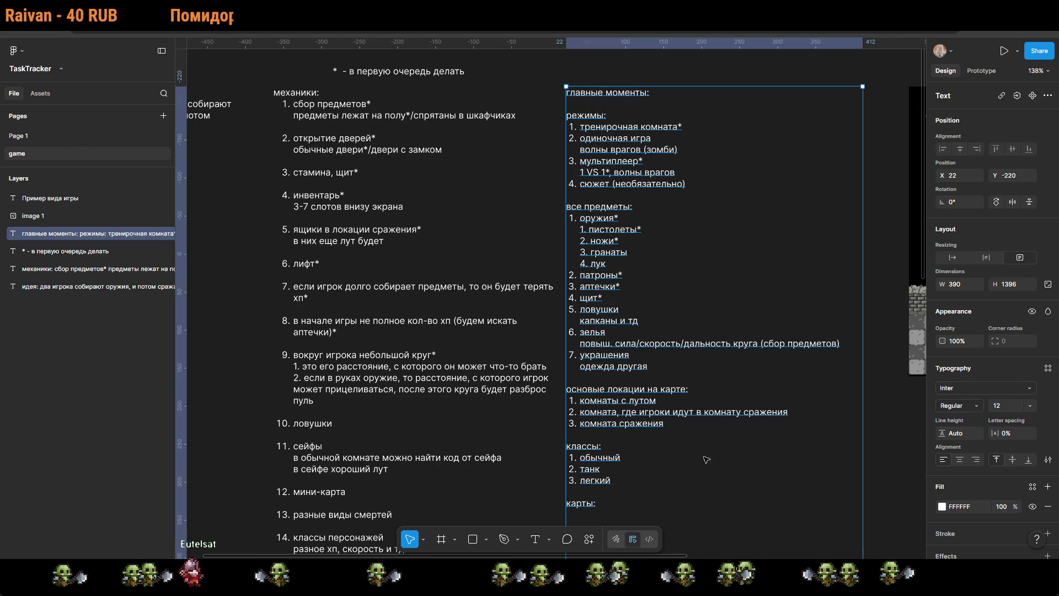
scroll(707, 460, "down", 3)
double_click(600, 366)
Step: Type the numbered maps 1. офисы, 2. деревня, 3. замок beneath 'карты:' in the notes
left_click(607, 366)
type("1.")
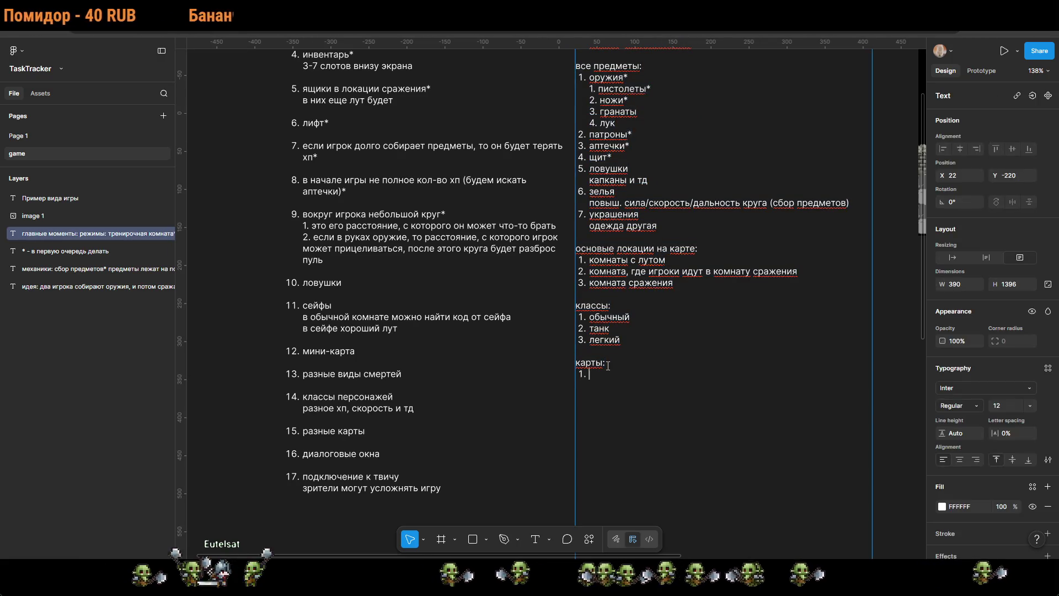
type("офисы 2. ")
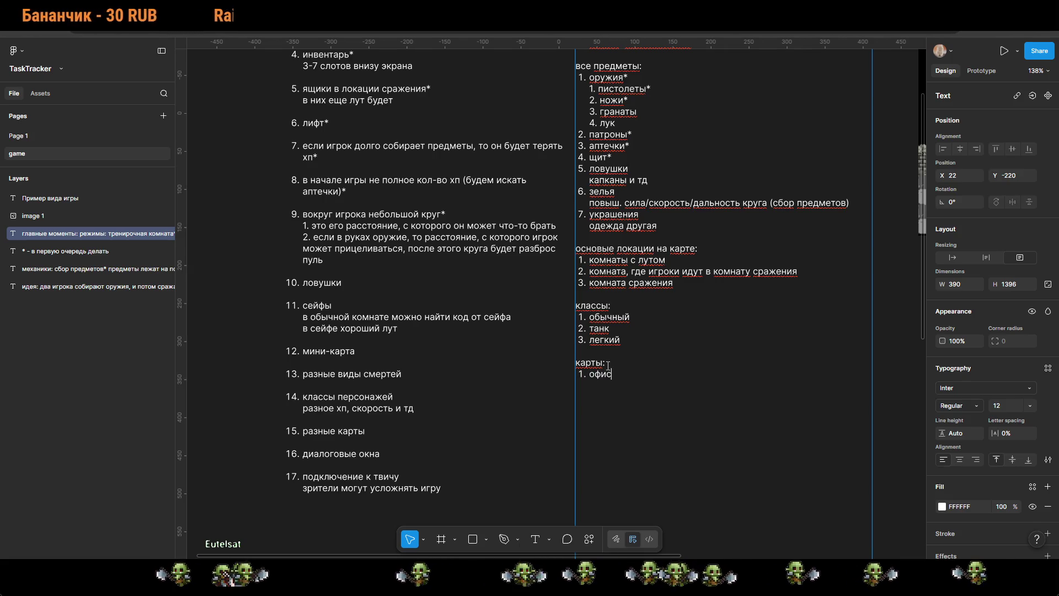
type("деревня")
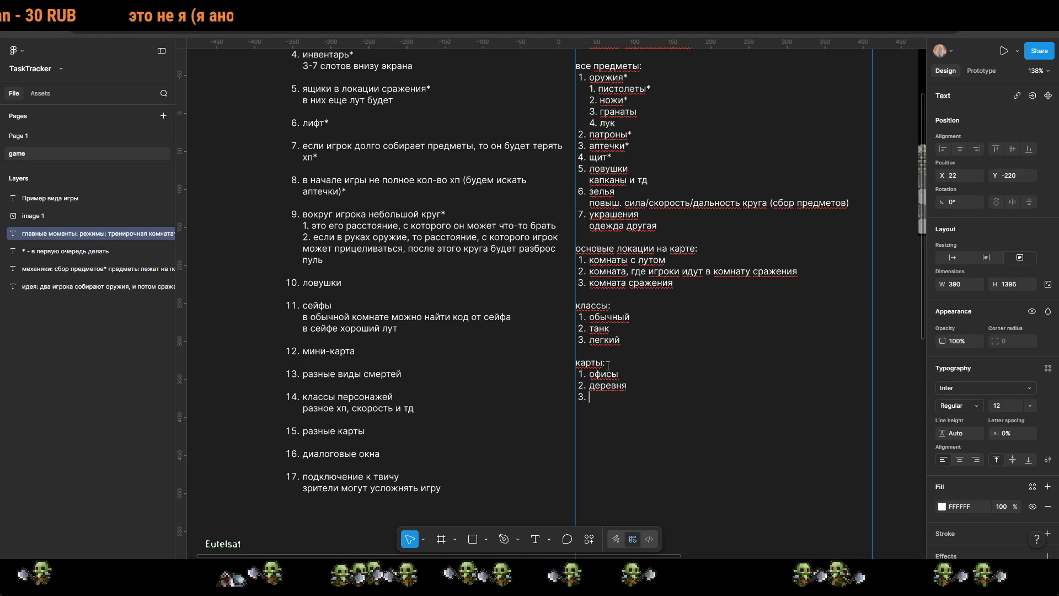
type("замок")
key("Escape")
scroll(713, 335, "up", 5)
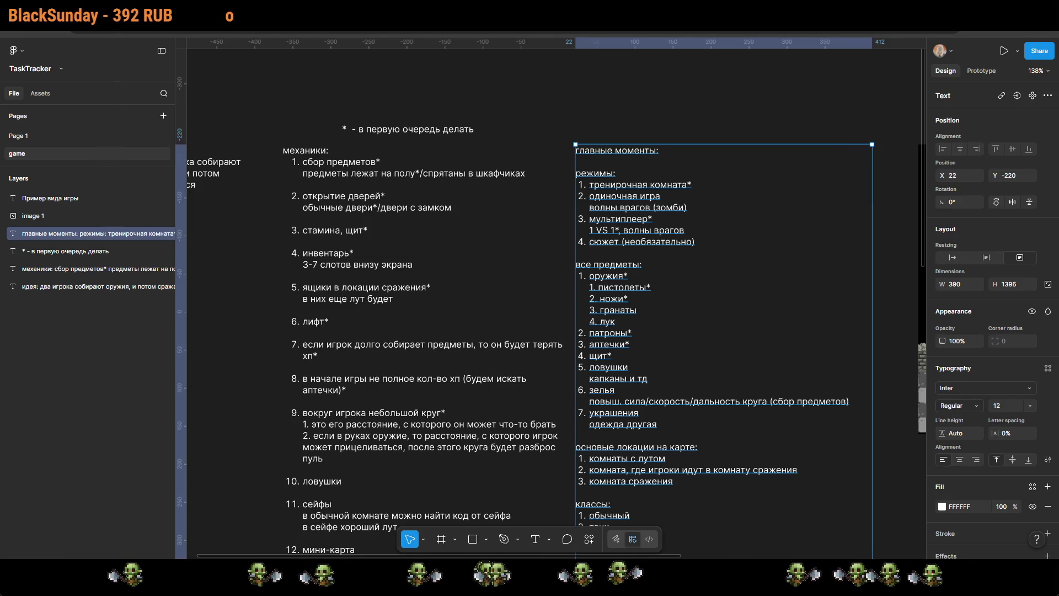
Step: Append ', после волн прокачиваешься' after 'волны врагов (зомби)' in the одиночная игра note
scroll(555, 304, "down", 5)
scroll(530, 276, "up", 2)
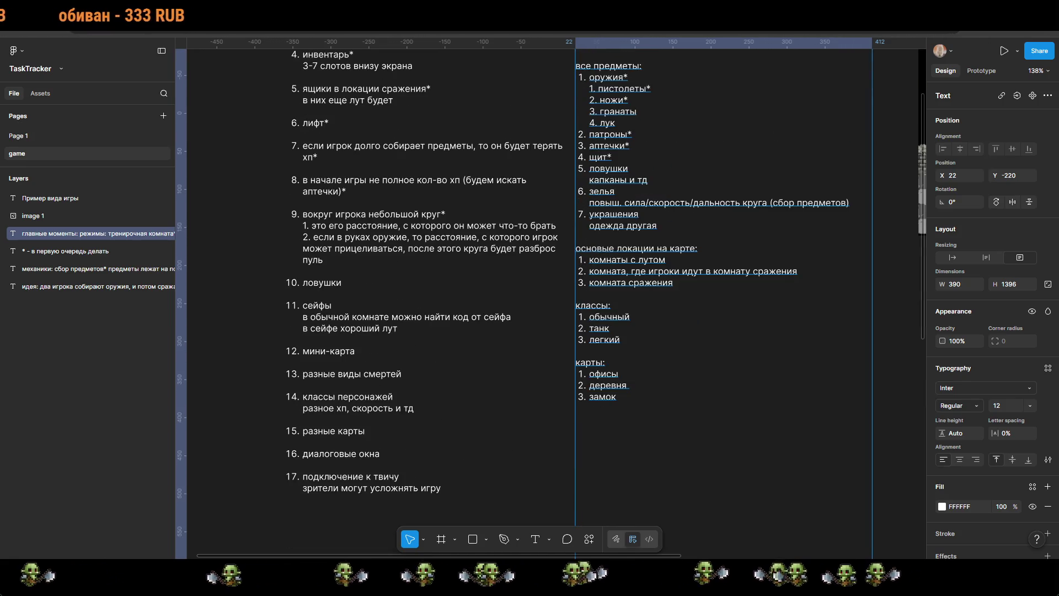
scroll(441, 298, "up", 5)
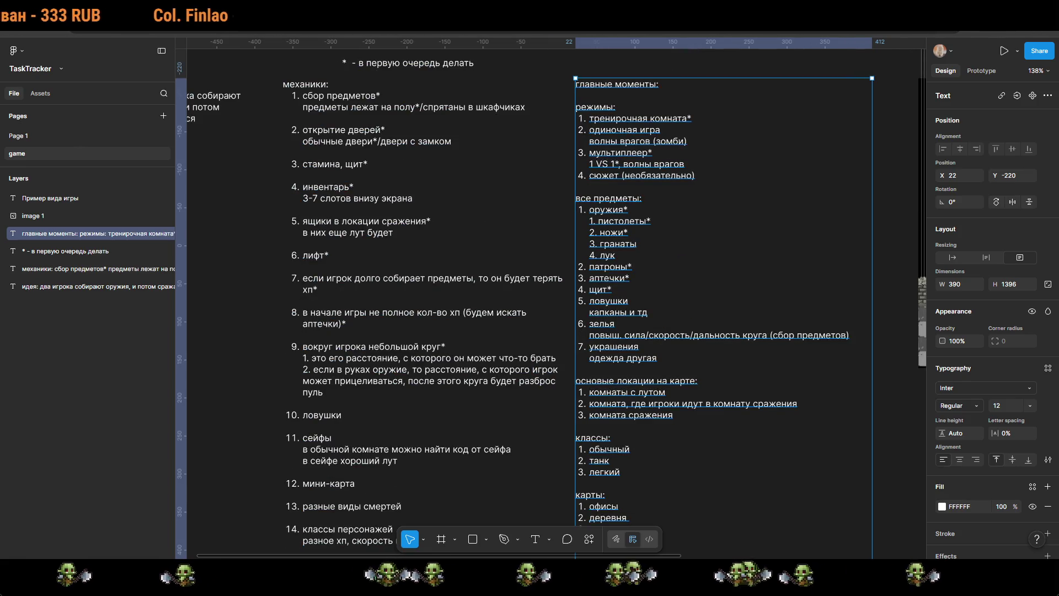
double_click(689, 142)
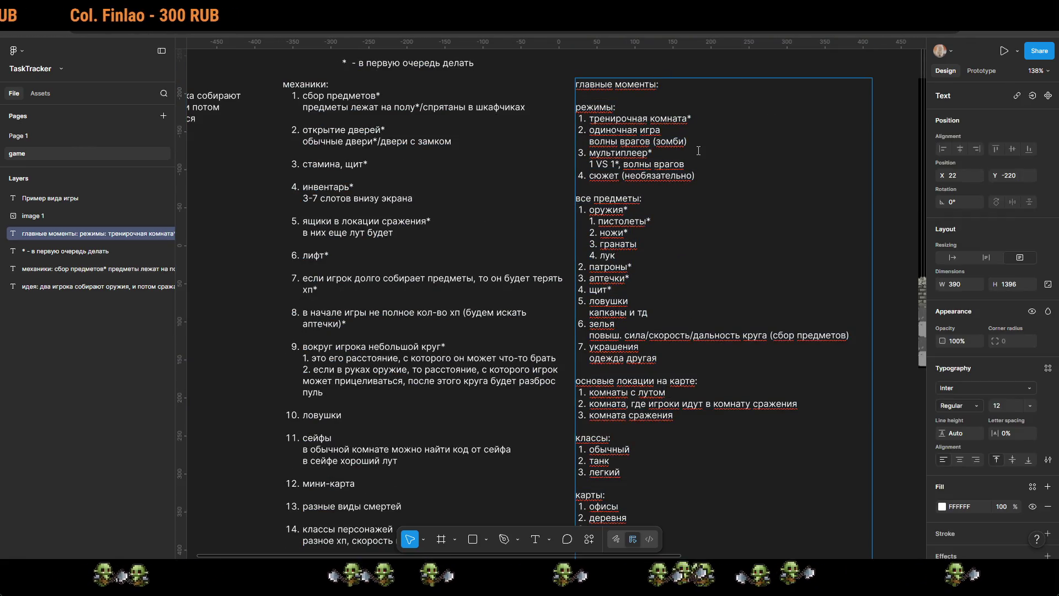
type(", ")
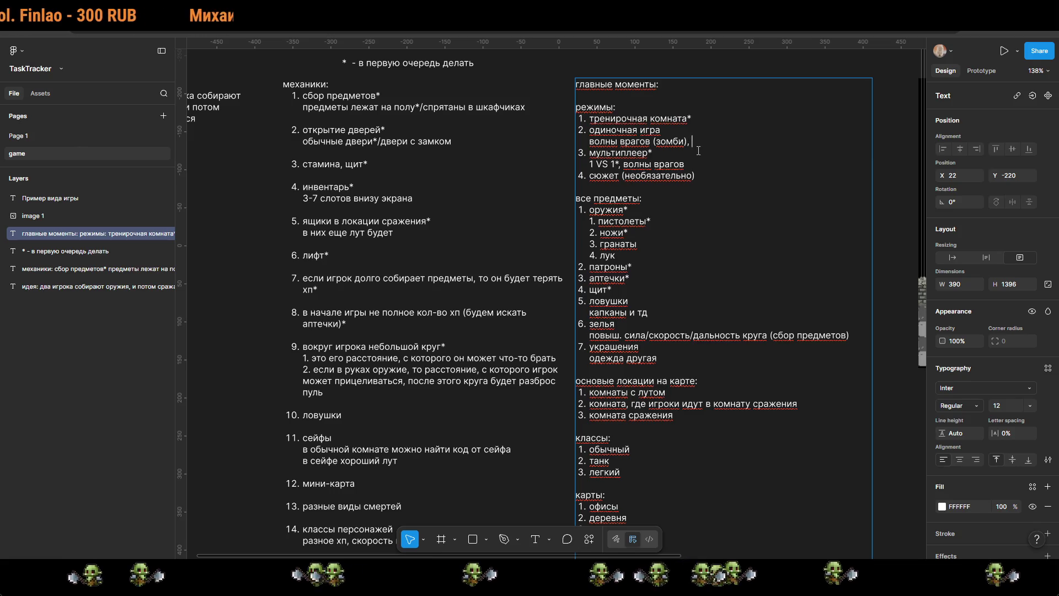
type("после волн прокачиваешься")
key("Escape")
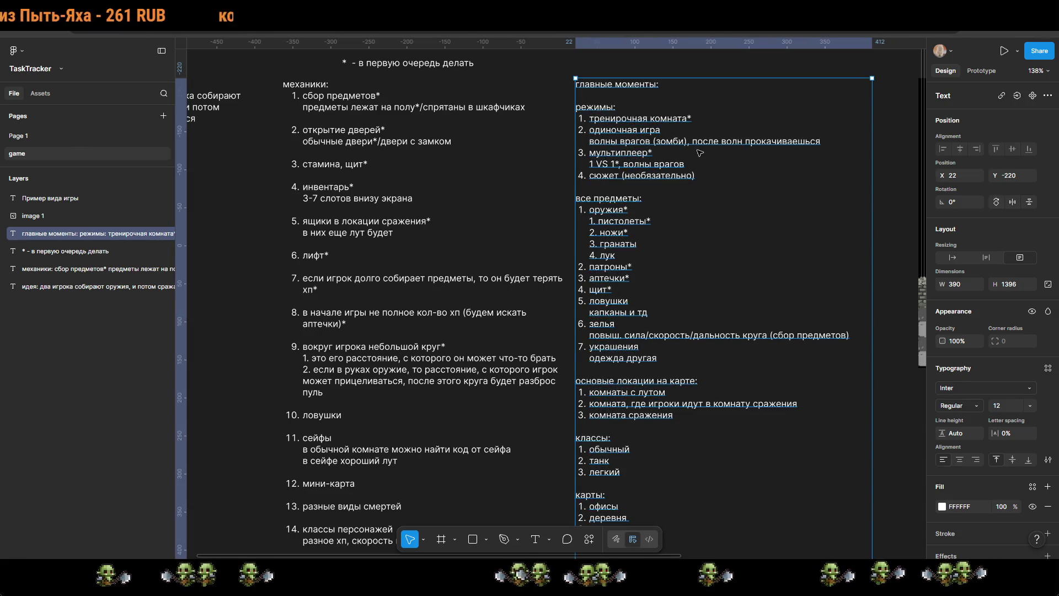
left_click(885, 151)
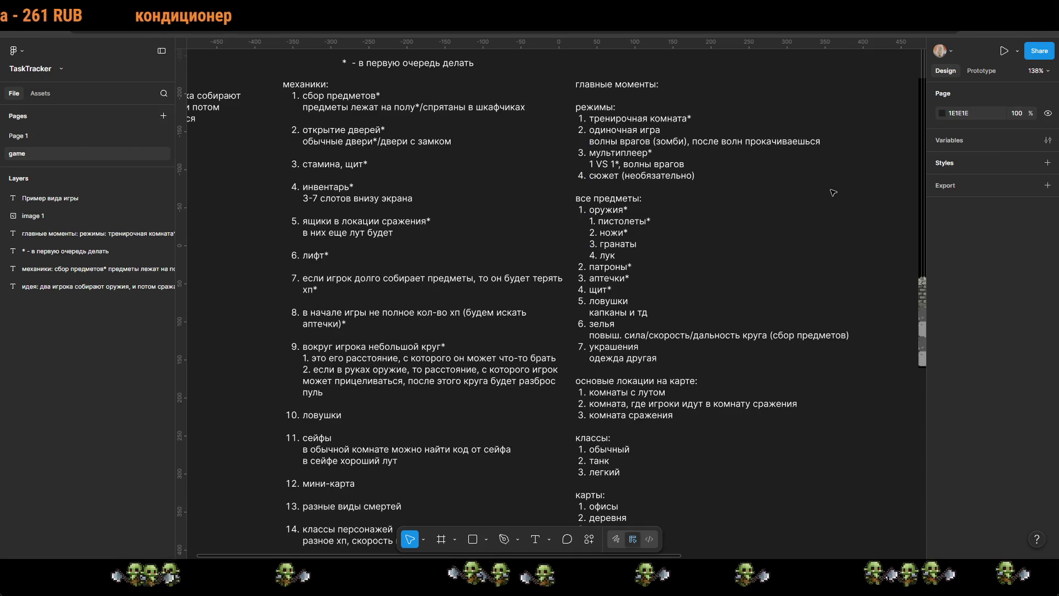
Step: Zoom in on the right-hand notes column with the items, locations, classes and maps lists
scroll(879, 249, "right", 5)
scroll(772, 259, "left", 5)
scroll(653, 270, "down", 5)
scroll(690, 265, "left", 2)
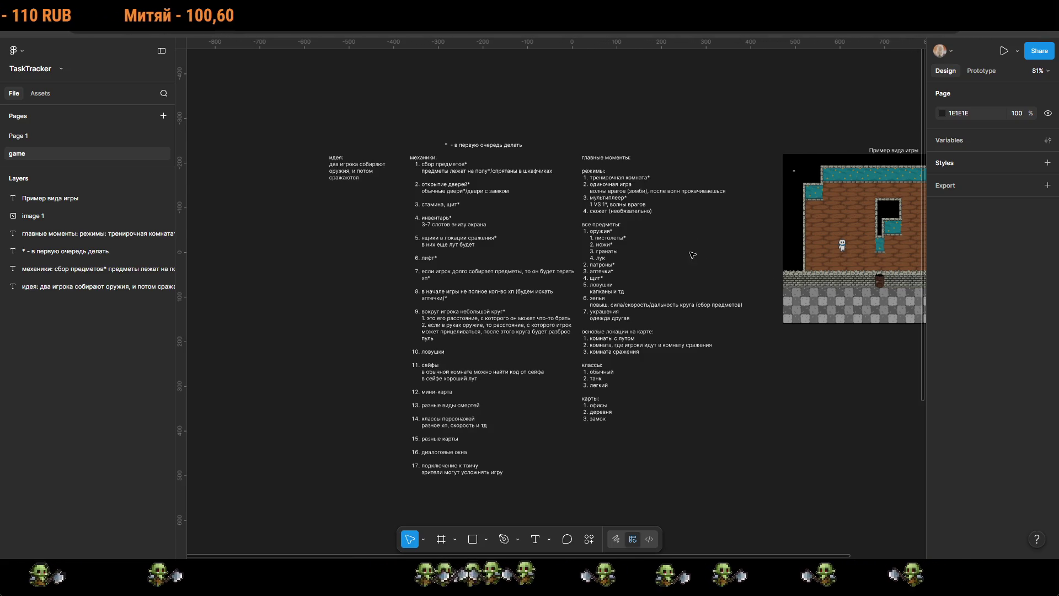
scroll(661, 262, "up", 5)
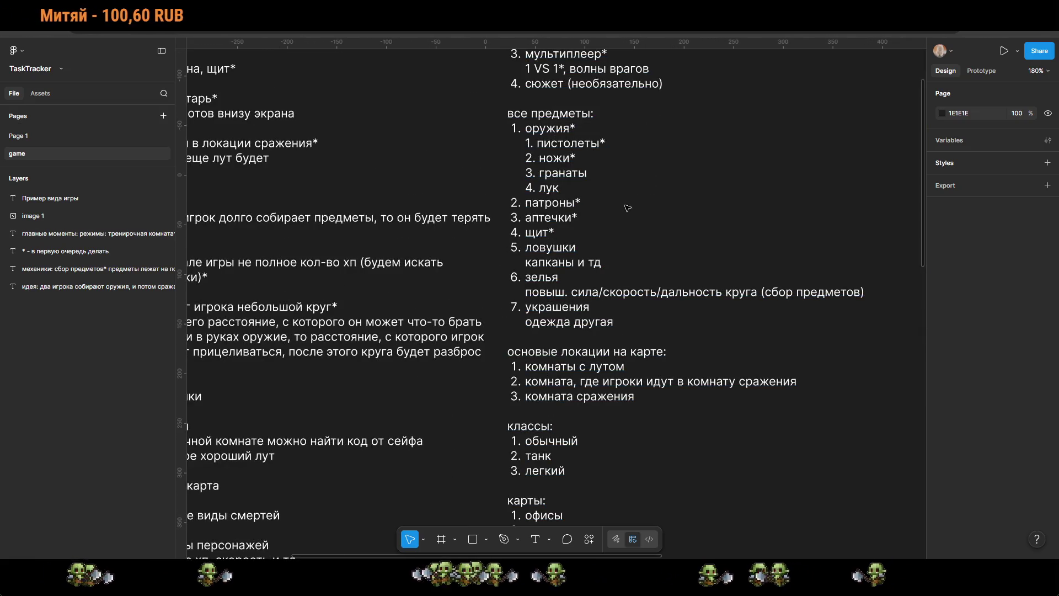
left_click(572, 281)
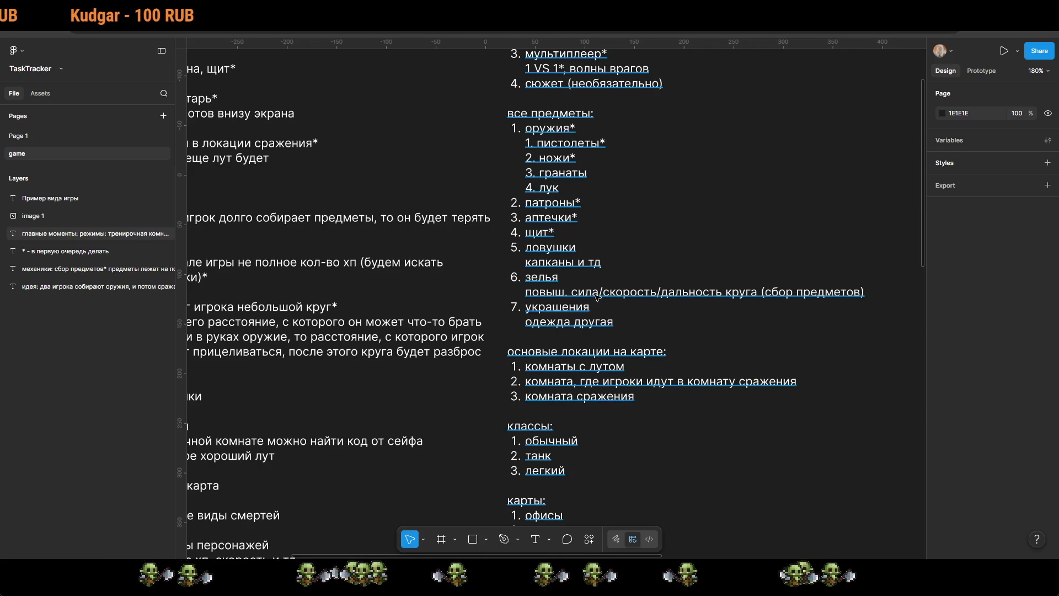
Step: Add '(рандомные)' after зелья and open a blank line under the potion boosts
key("Return")
left_click(866, 292)
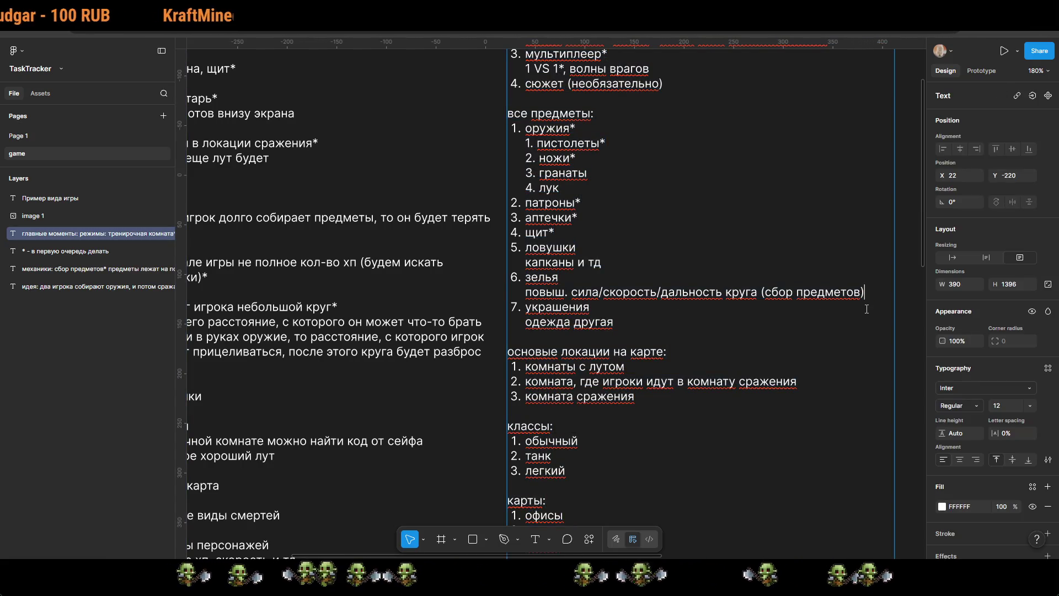
key("Return")
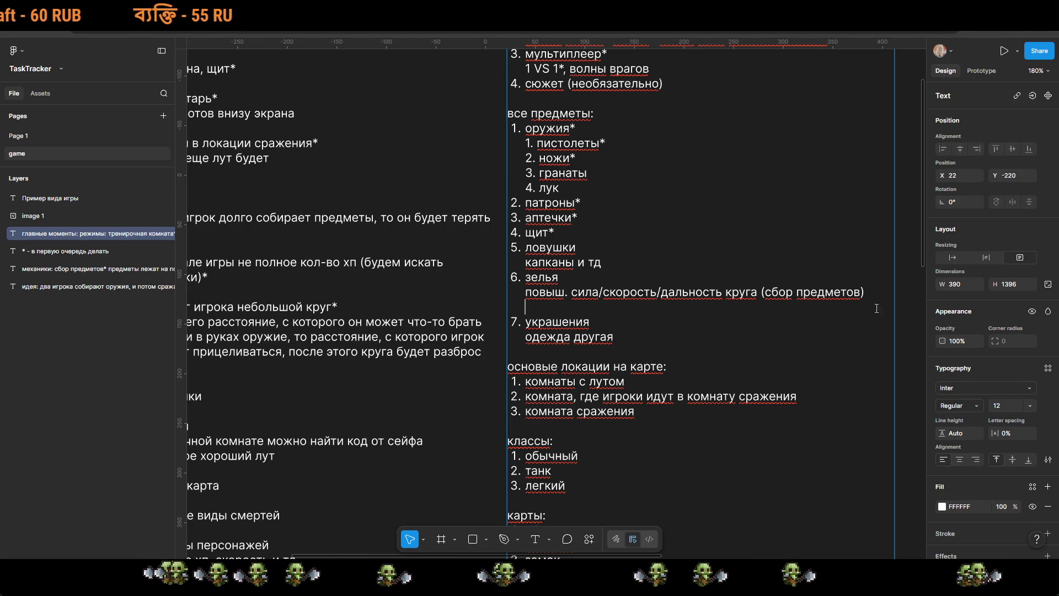
left_click(573, 292)
type("()")
key("Left")
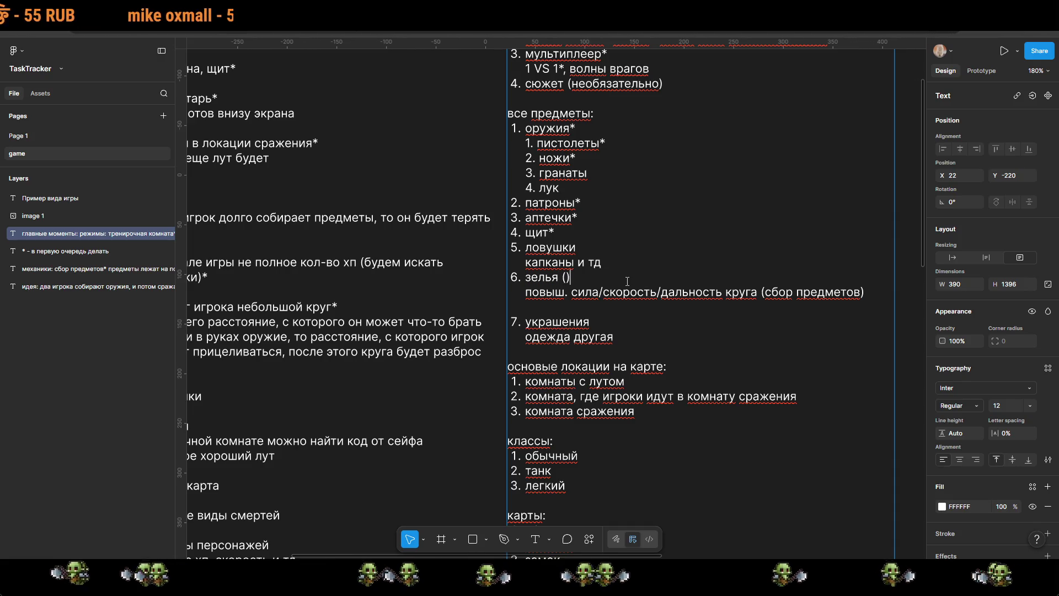
type("мные")
Step: Write the potion downsides line: кровотечение, заражение, меньше сила/скорость/дальность круга
key("Down")
key("Down")
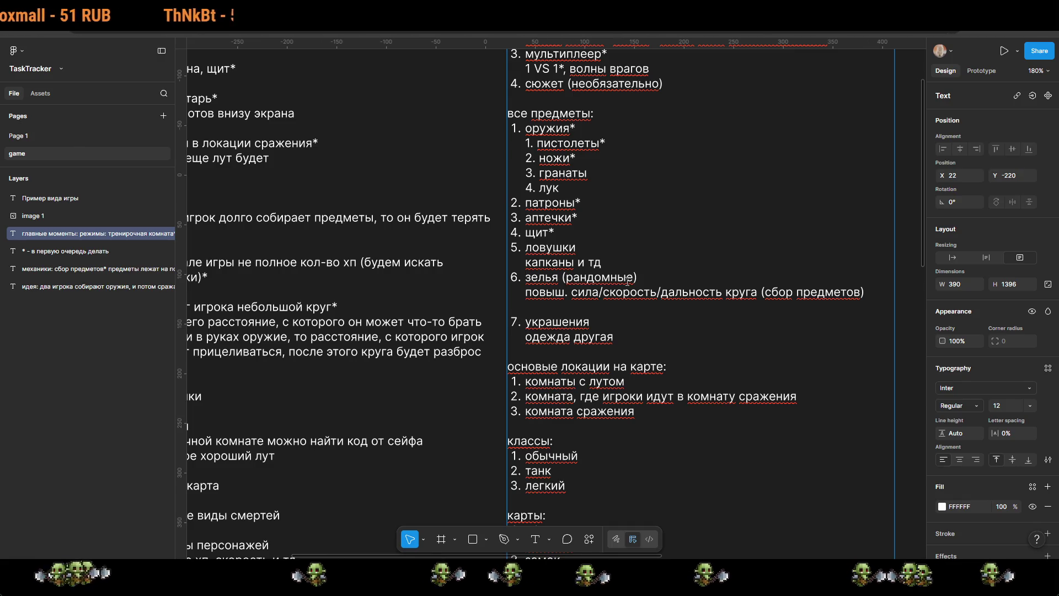
type("убавю")
type("л.")
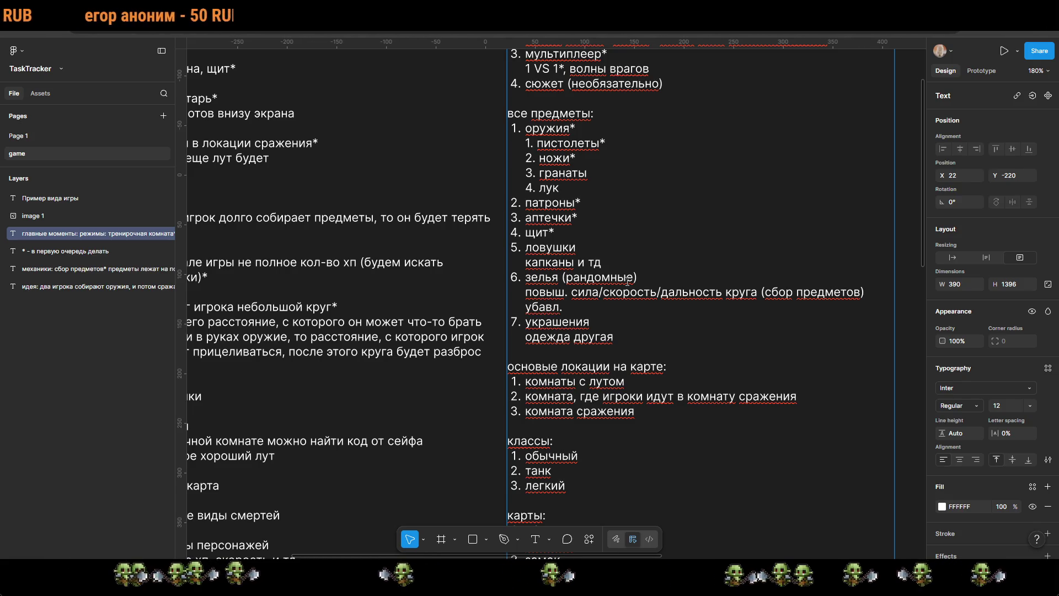
type("хп")
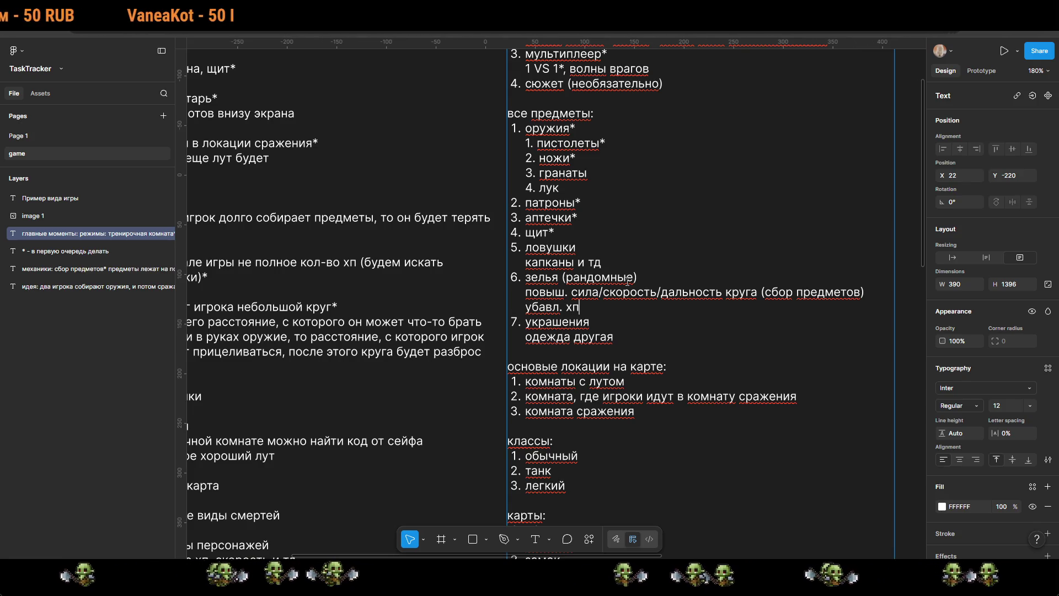
key("Up")
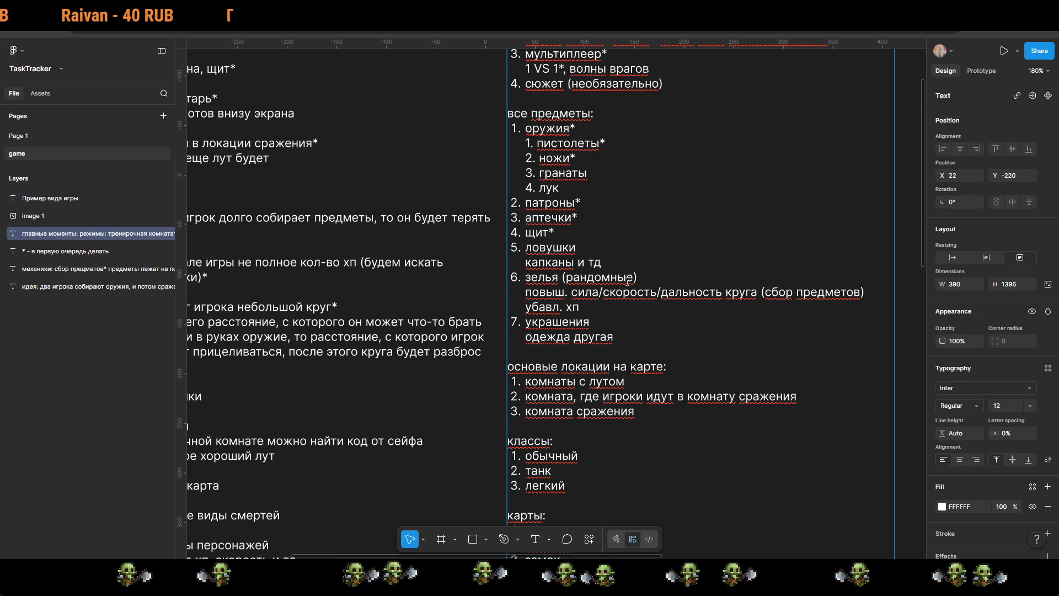
type(",")
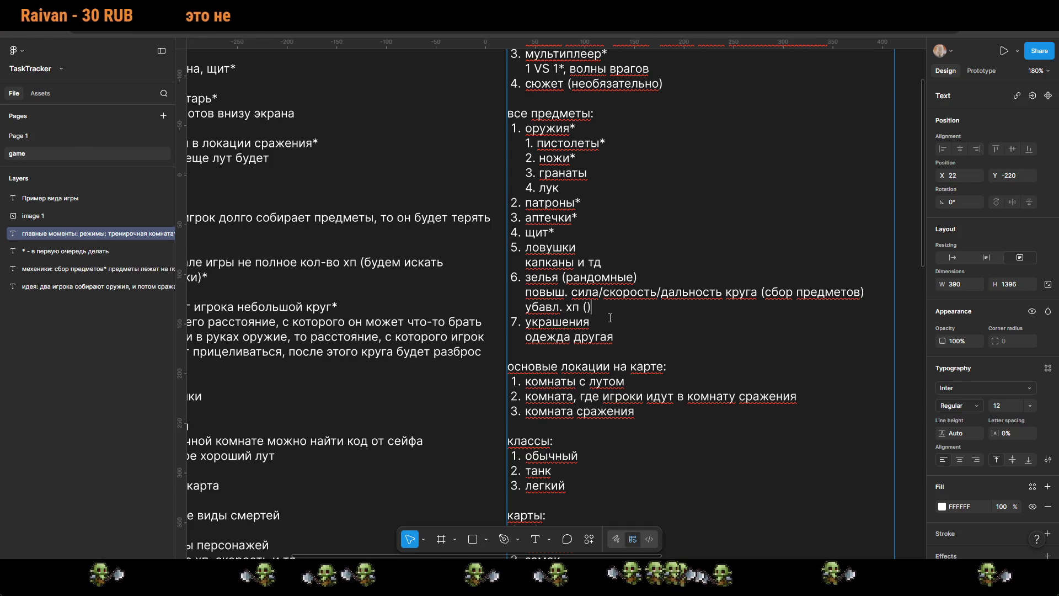
type("чение")
key("Right")
type(", ")
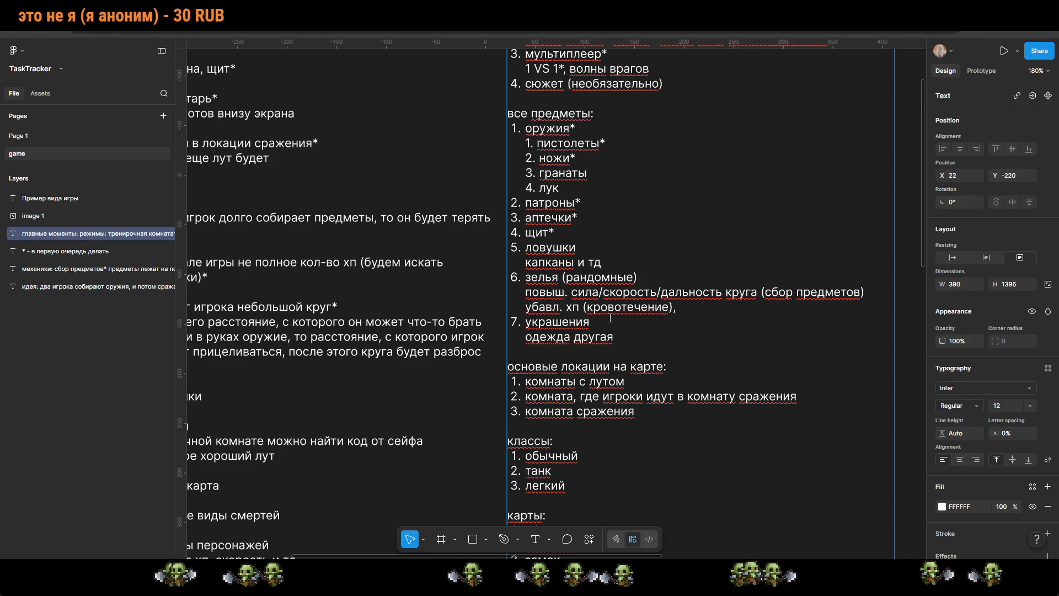
type("заражение,")
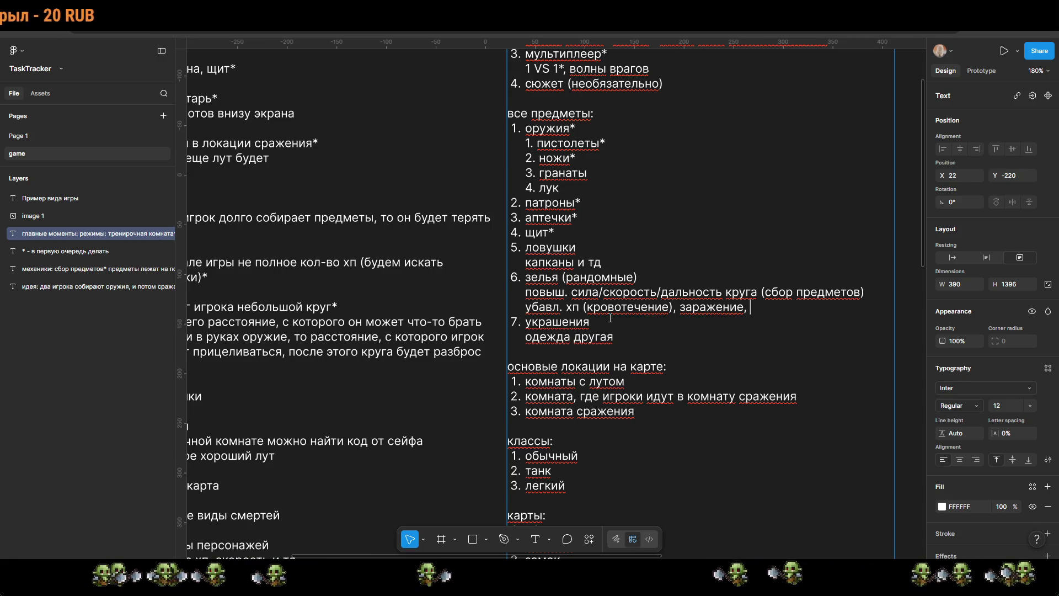
type("меньше ")
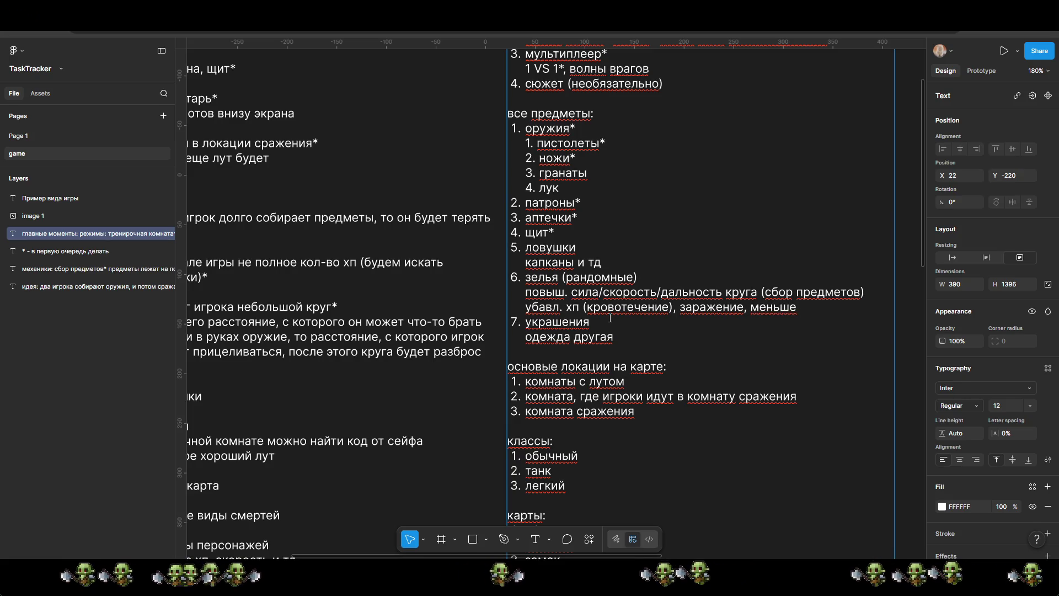
type("с")
left_click_drag(757, 292, 572, 292)
key("ctrl+c")
left_click(829, 315)
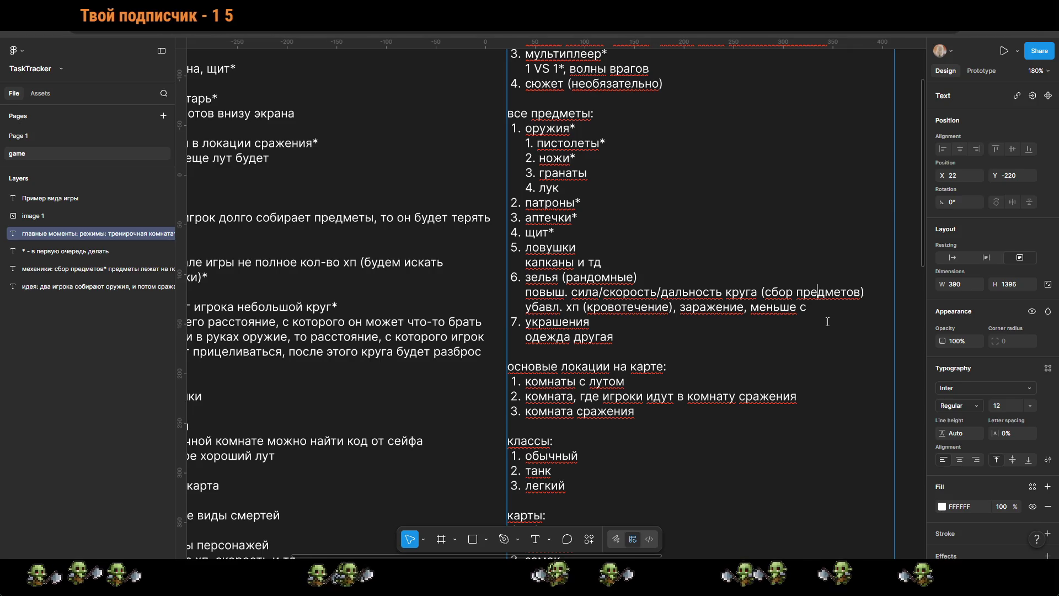
key("BackSpace")
key("ctrl+v")
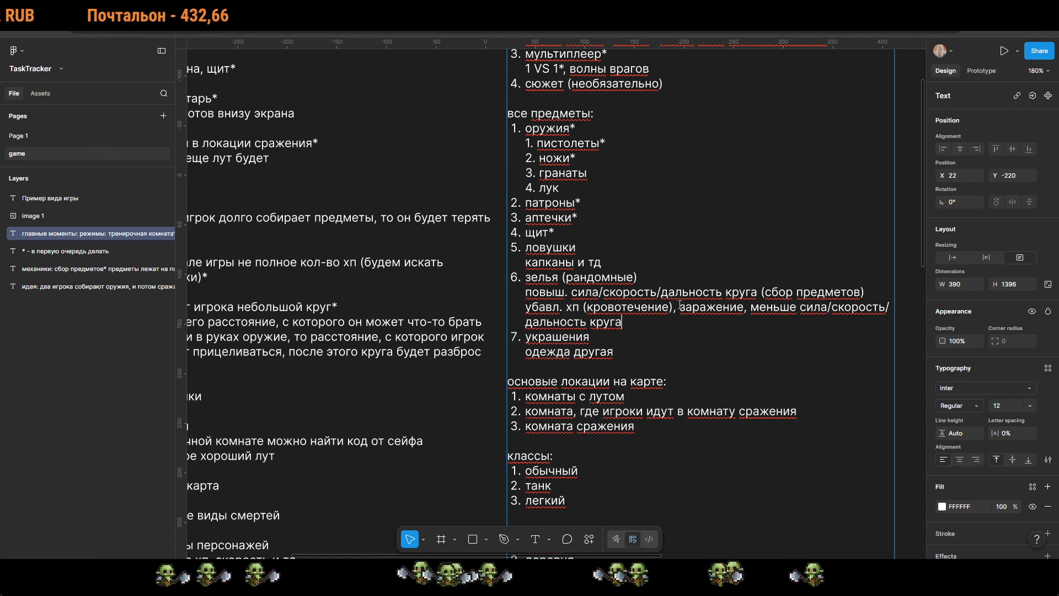
key("BackSpace")
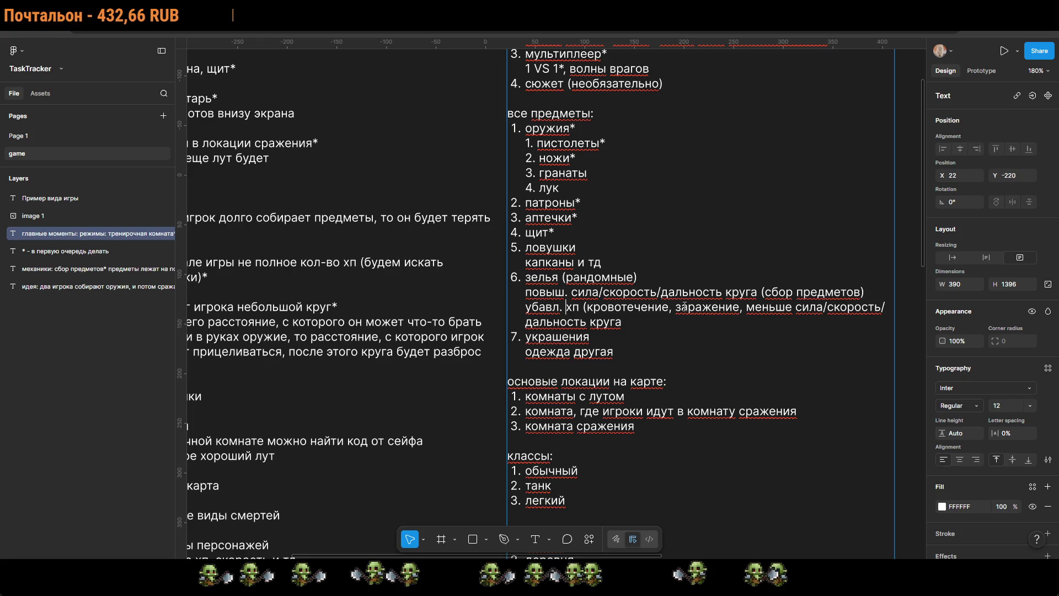
key("shift+Home")
key("BackSpace")
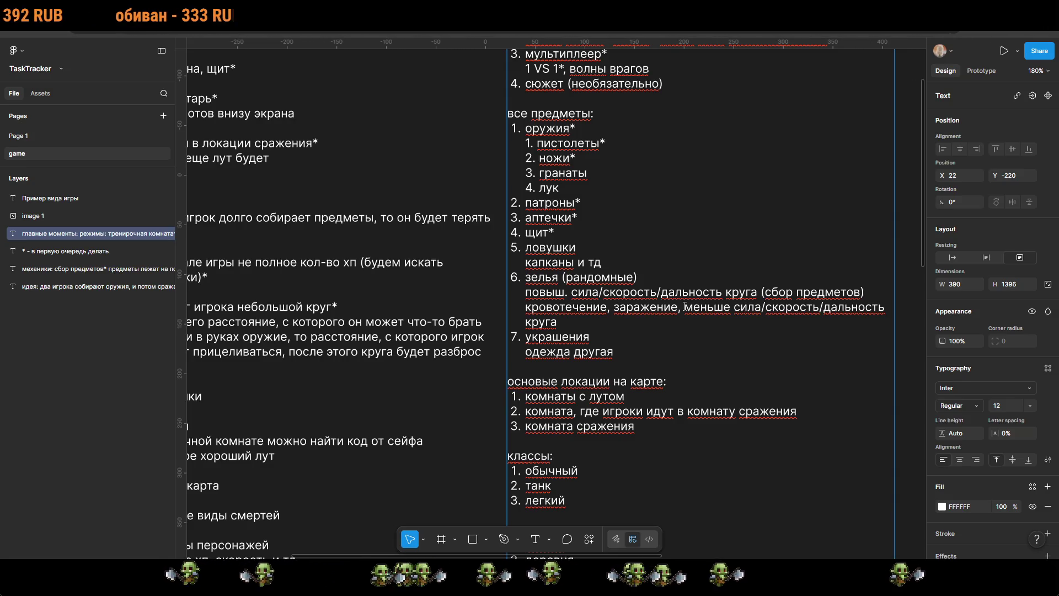
key("Escape")
key("Escape")
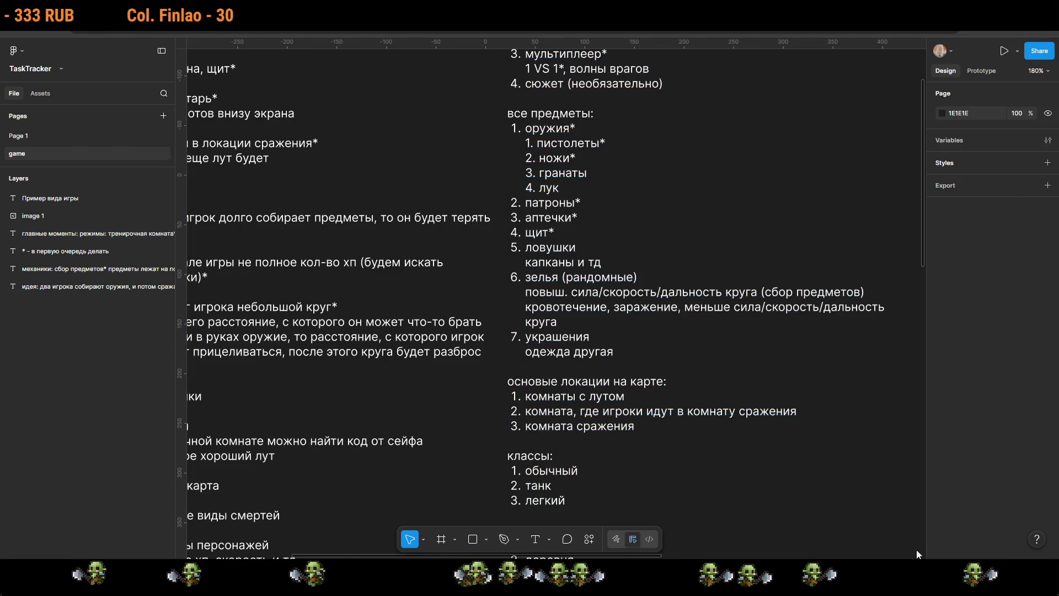
Step: Add '(можно будет заражать стрелы)' after the лук entry under оружия
scroll(832, 493, "down", 5)
left_click_drag(823, 487, 759, 535)
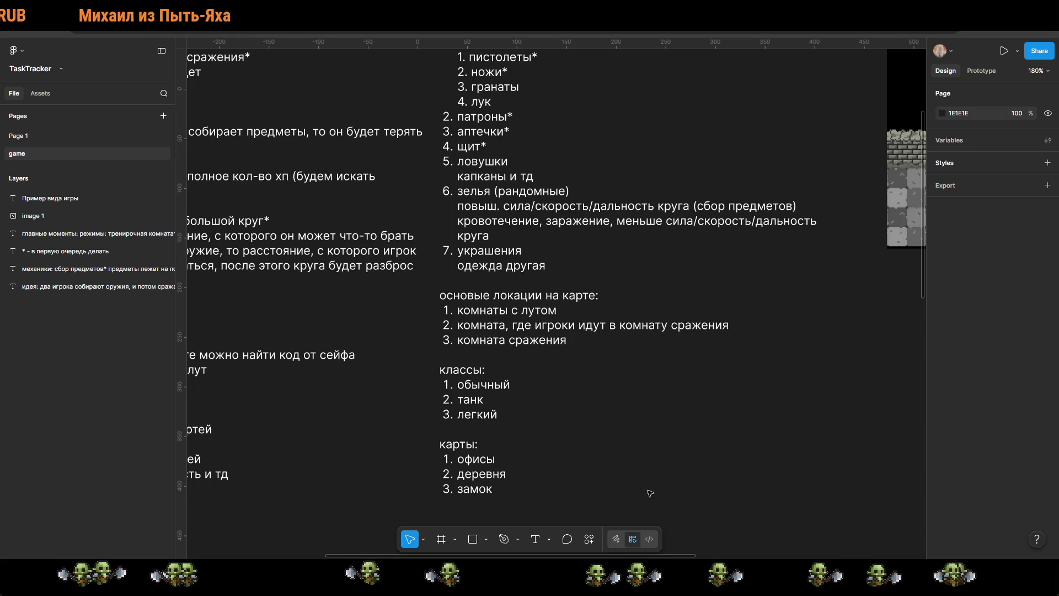
scroll(644, 470, "up", 3)
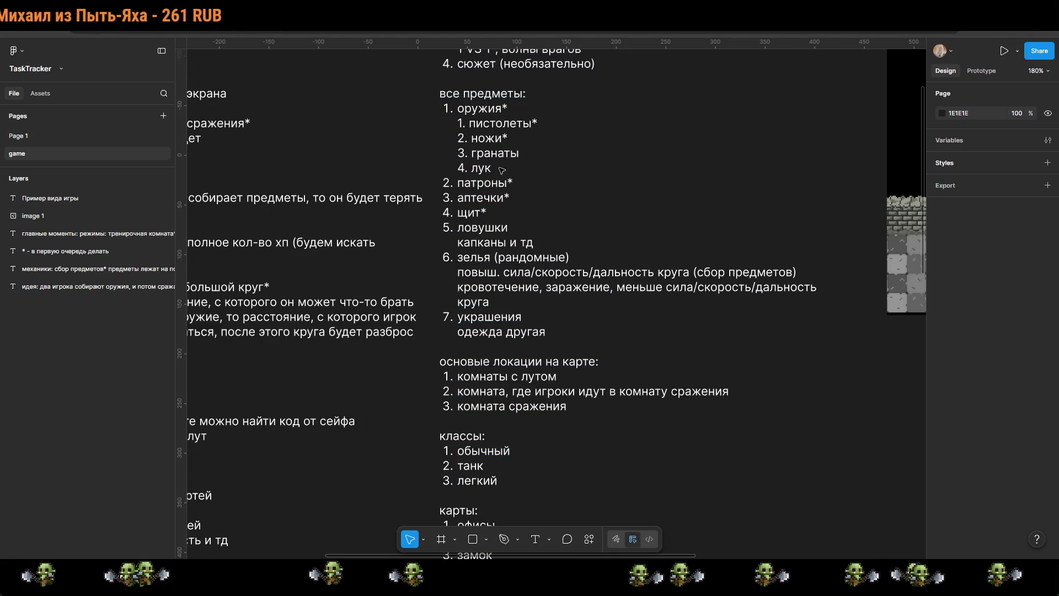
double_click(502, 170)
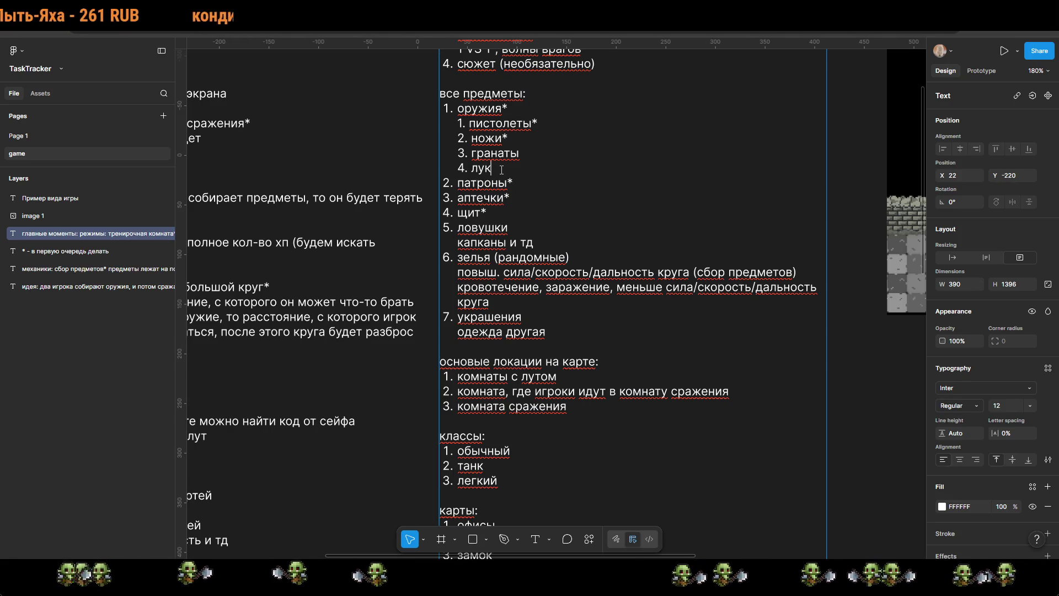
key("Return")
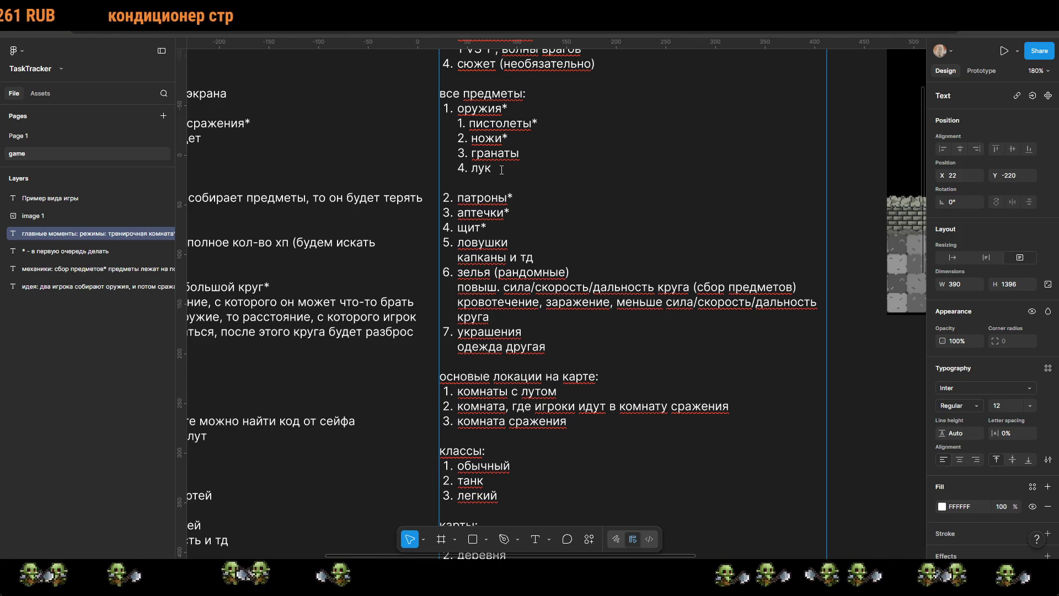
key("BackSpace")
key("BackSpace")
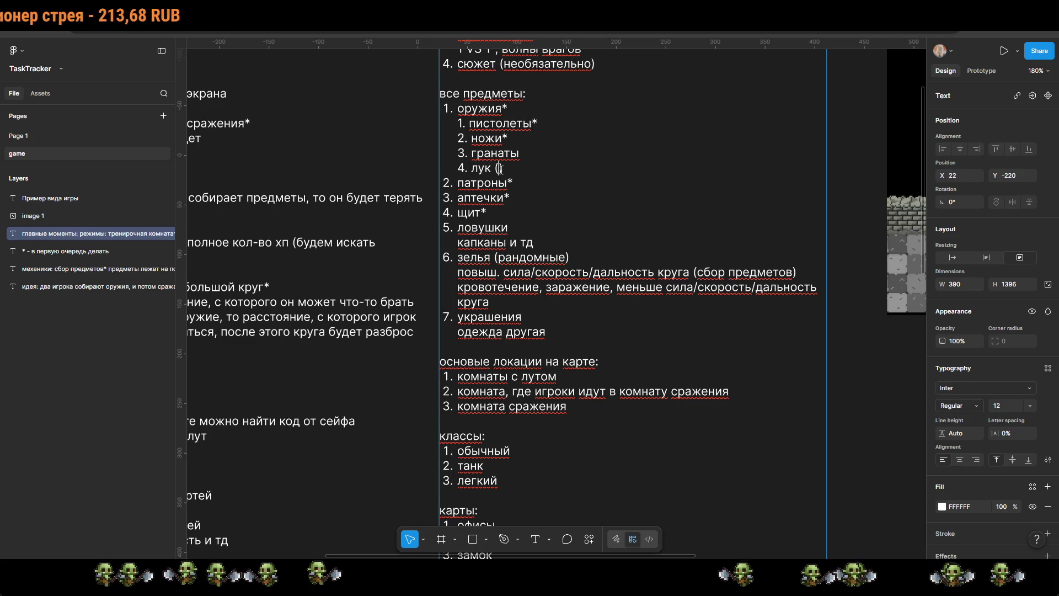
type("заражать стрелы")
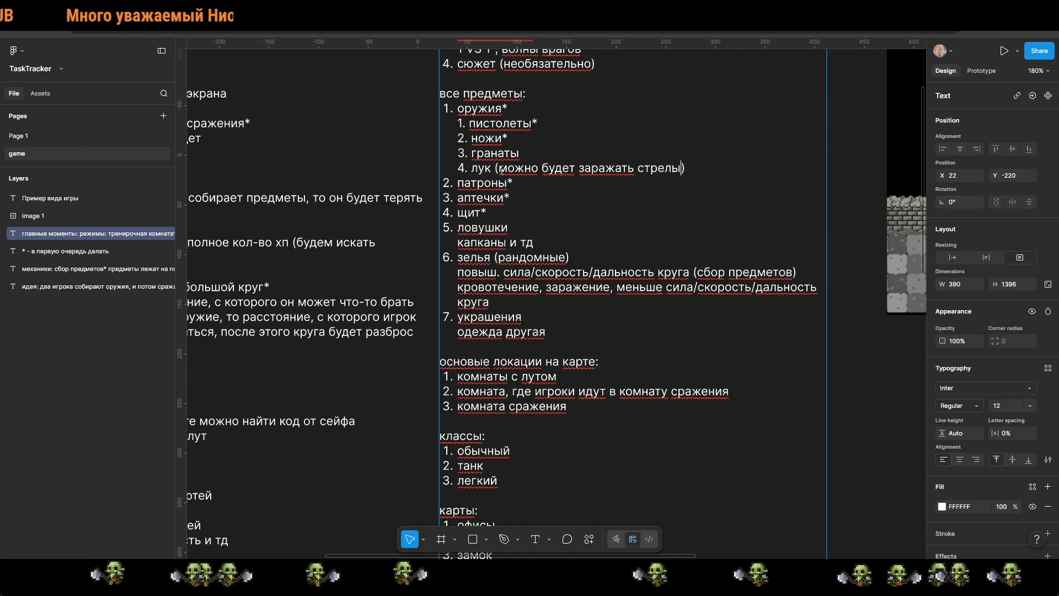
left_click(831, 197)
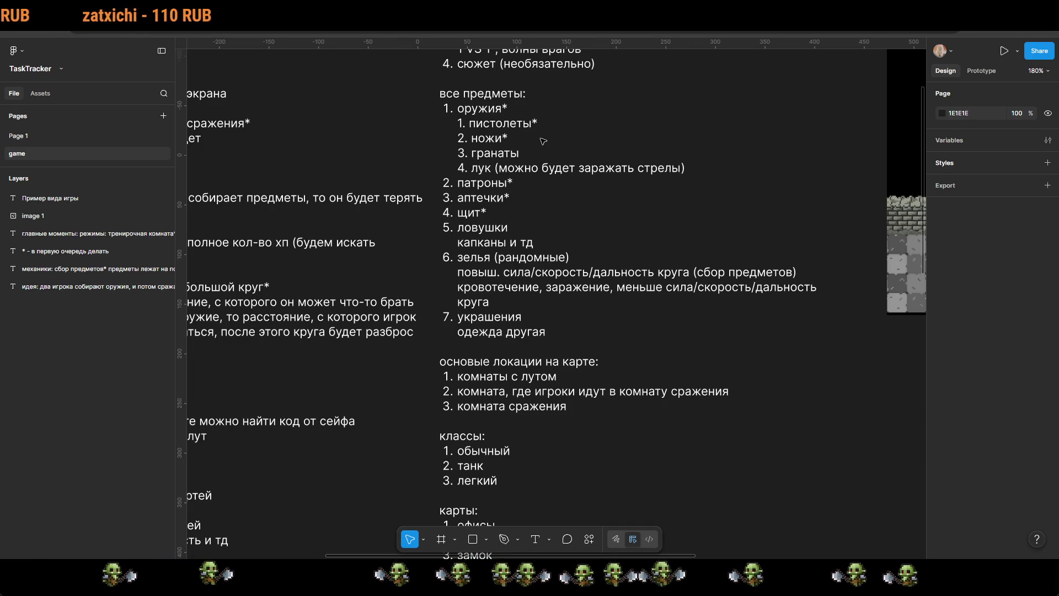
scroll(603, 125, "down", 4)
scroll(605, 359, "down", 5)
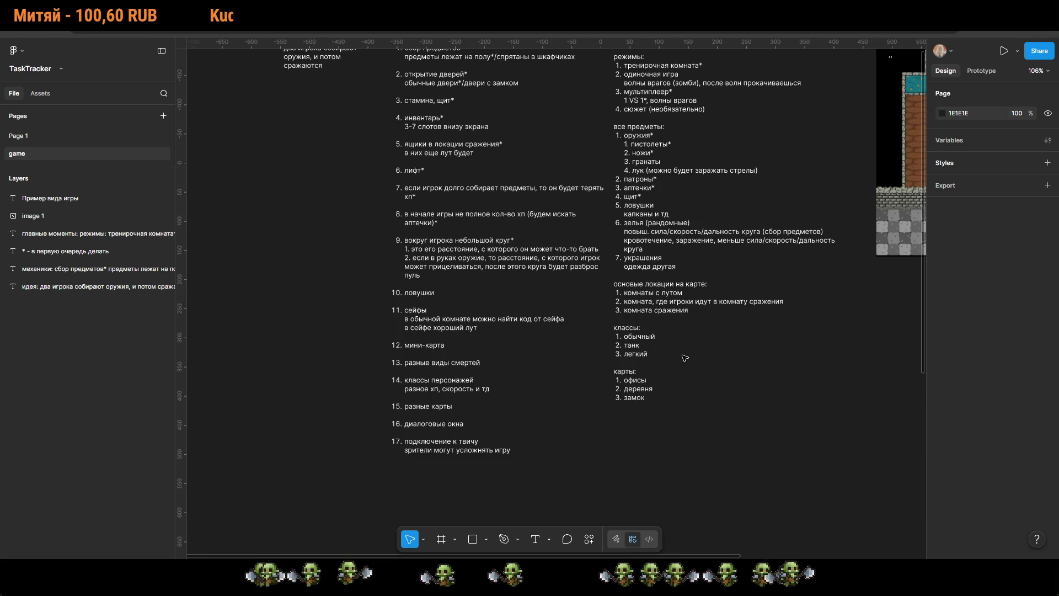
scroll(678, 381, "up", 2)
scroll(678, 380, "left", 2)
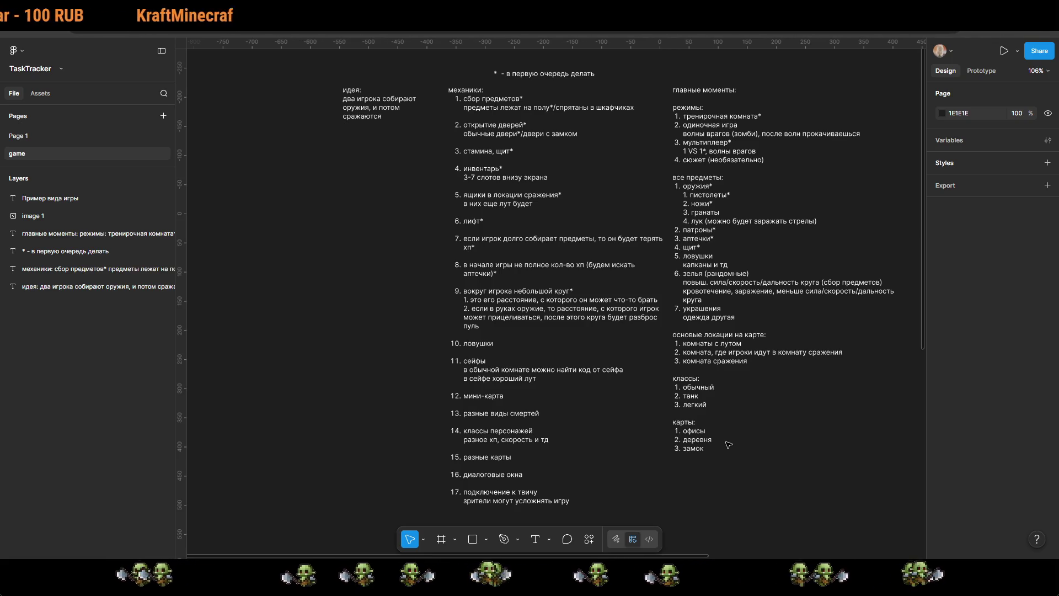
scroll(565, 402, "up", 2)
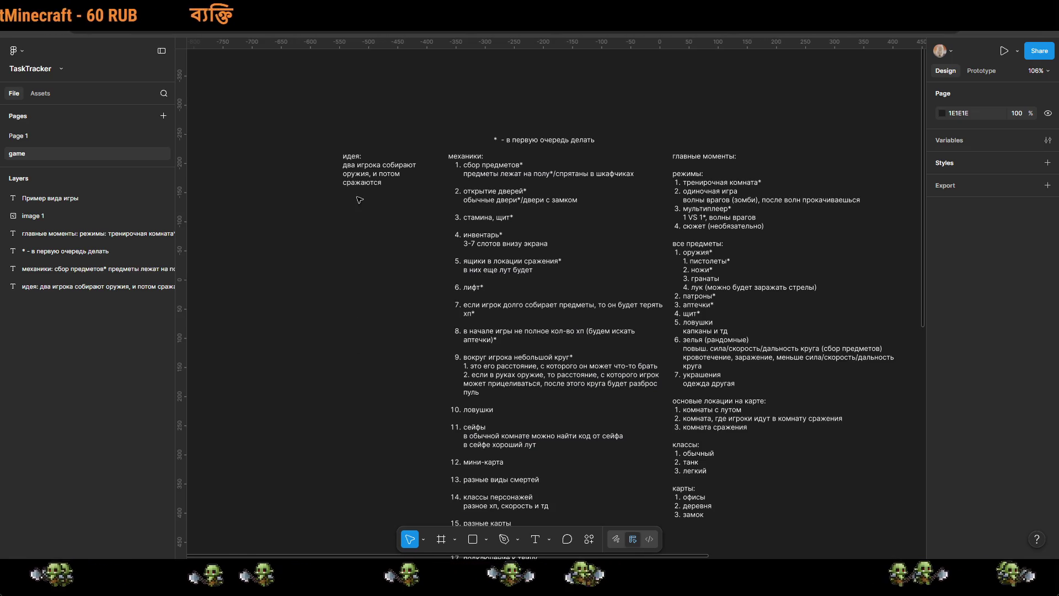
left_click(368, 179)
left_click(322, 278)
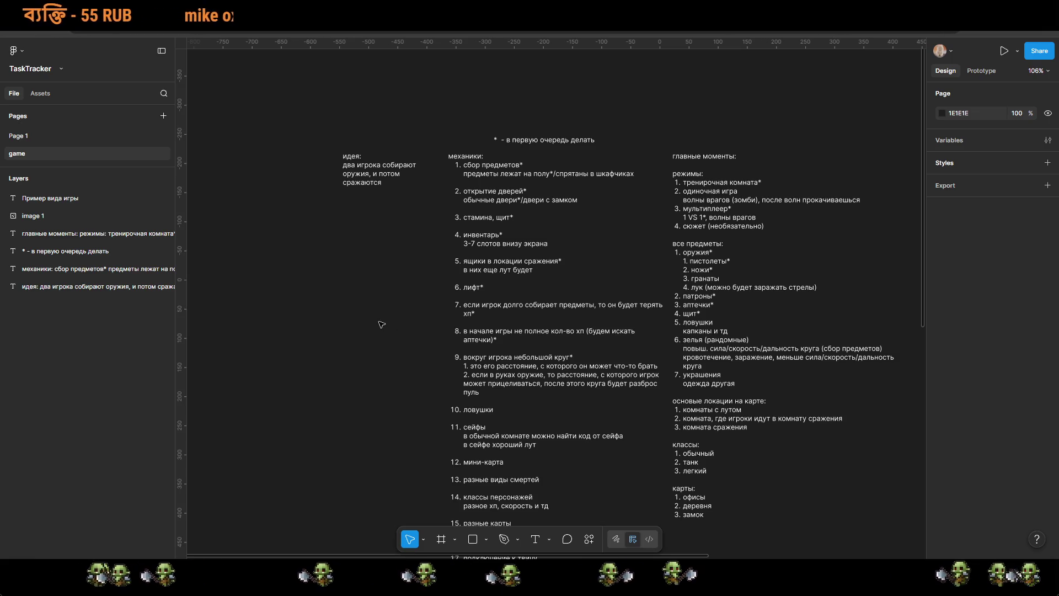
scroll(351, 284, "down", 2)
scroll(351, 285, "down", 2)
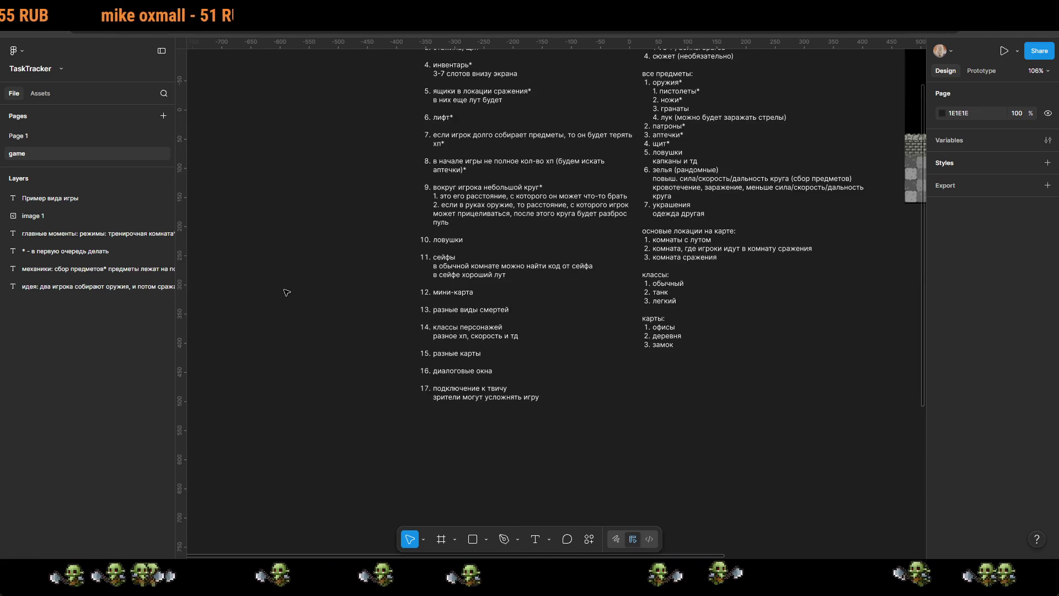
scroll(257, 317, "right", 2)
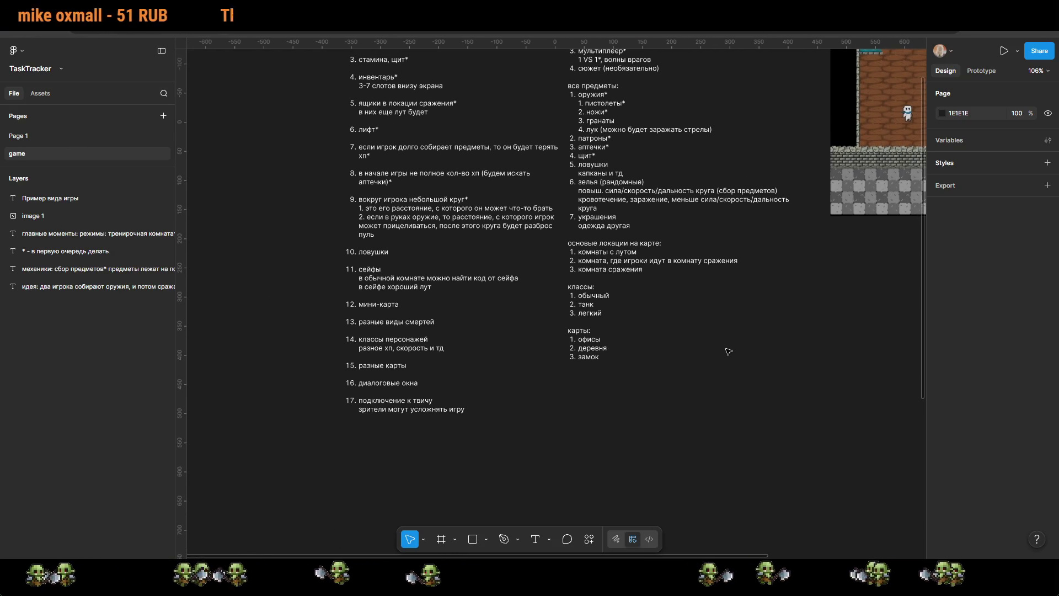
scroll(707, 437, "up", 2)
scroll(707, 436, "left", 2)
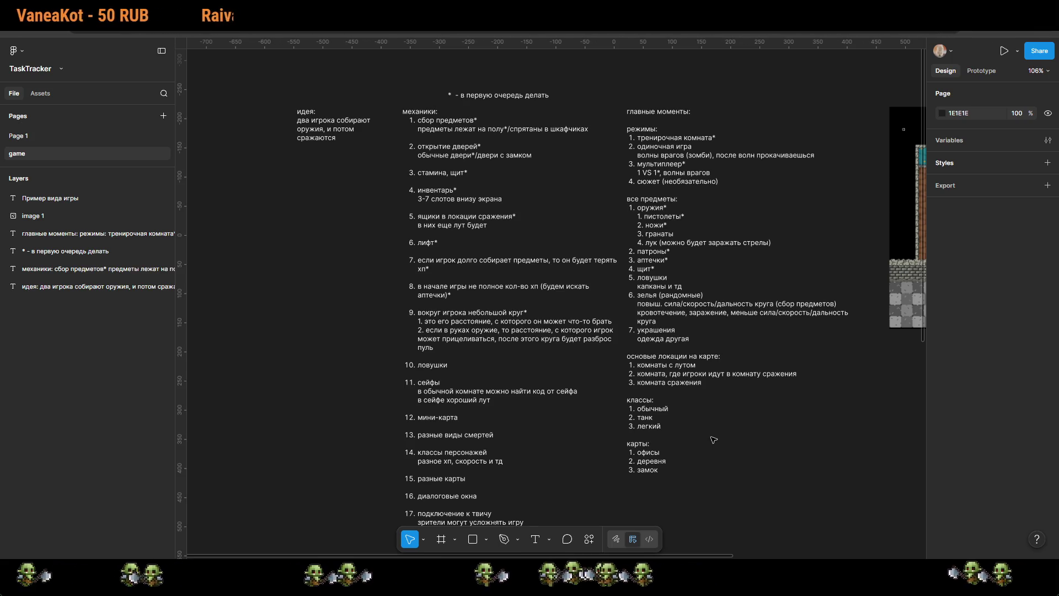
scroll(474, 463, "down", 5)
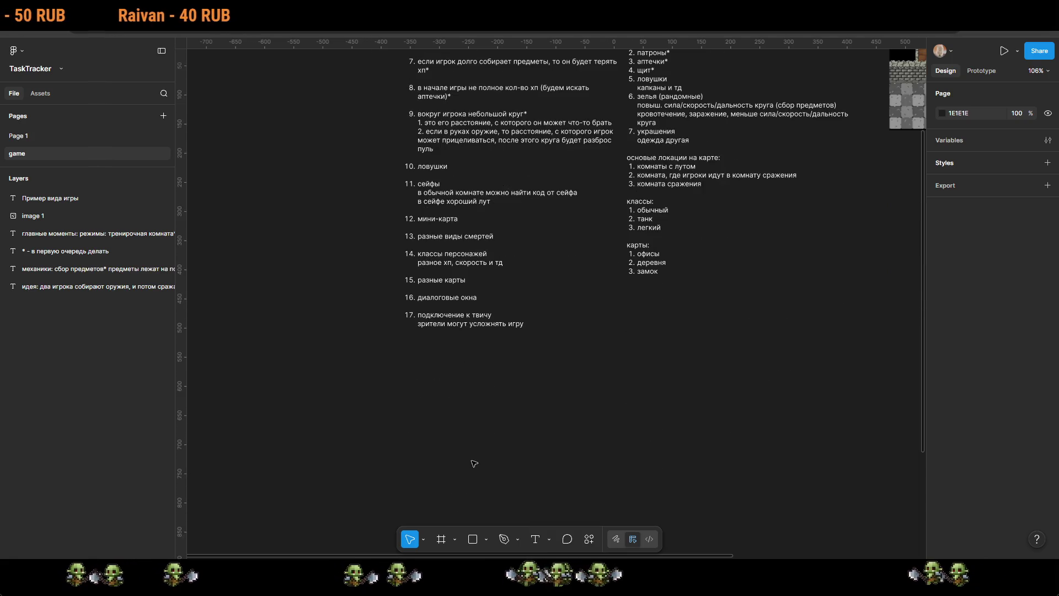
scroll(488, 388, "up", 5)
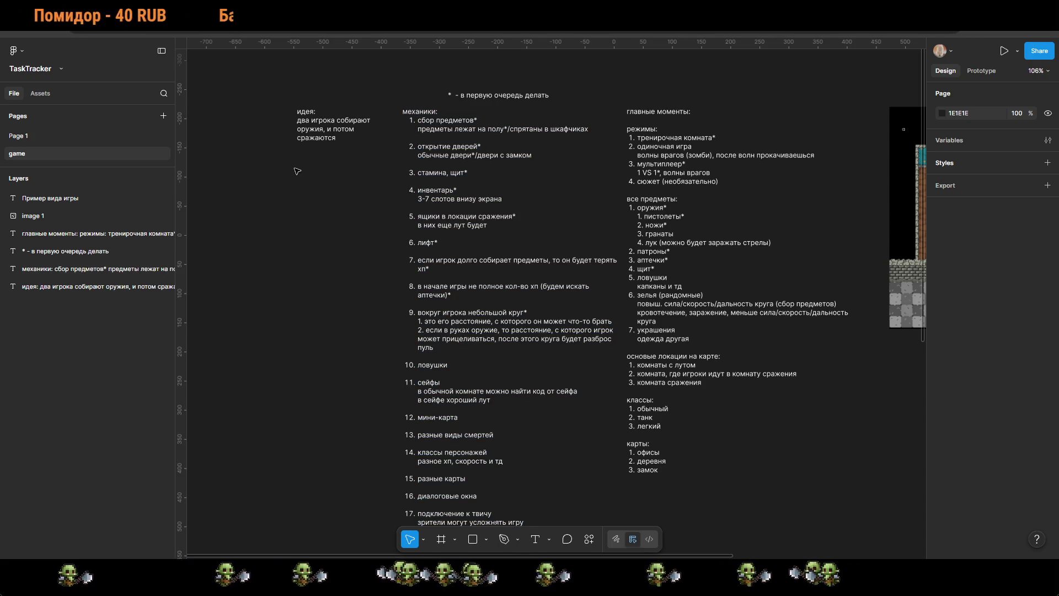
scroll(618, 145, "right", 10)
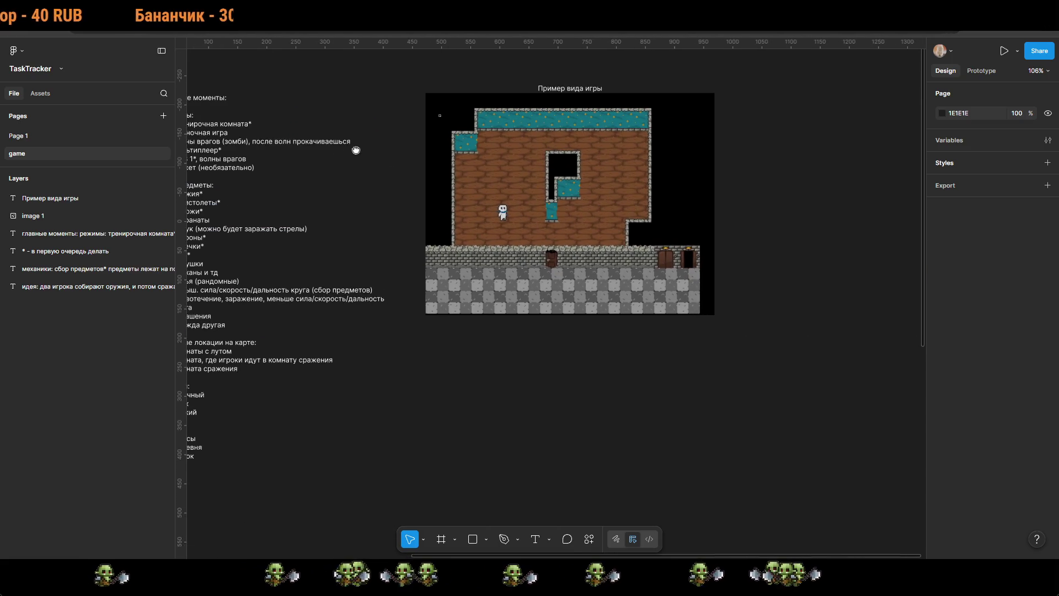
scroll(481, 286, "left", 5)
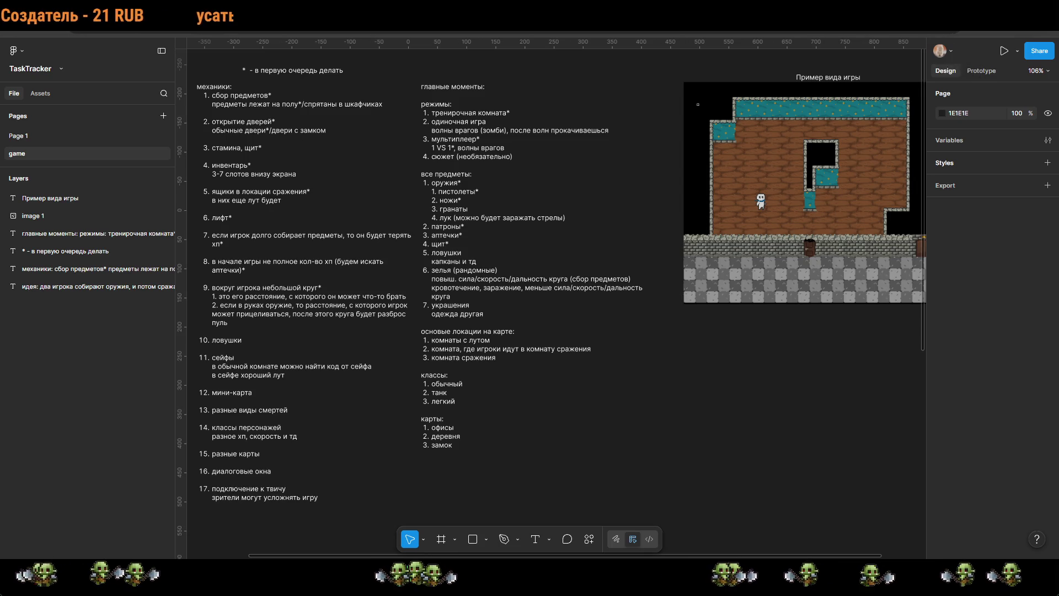
mouse_move(586, 431)
left_mouse_down()
mouse_move(870, 438)
mouse_move(331, 395)
left_mouse_up()
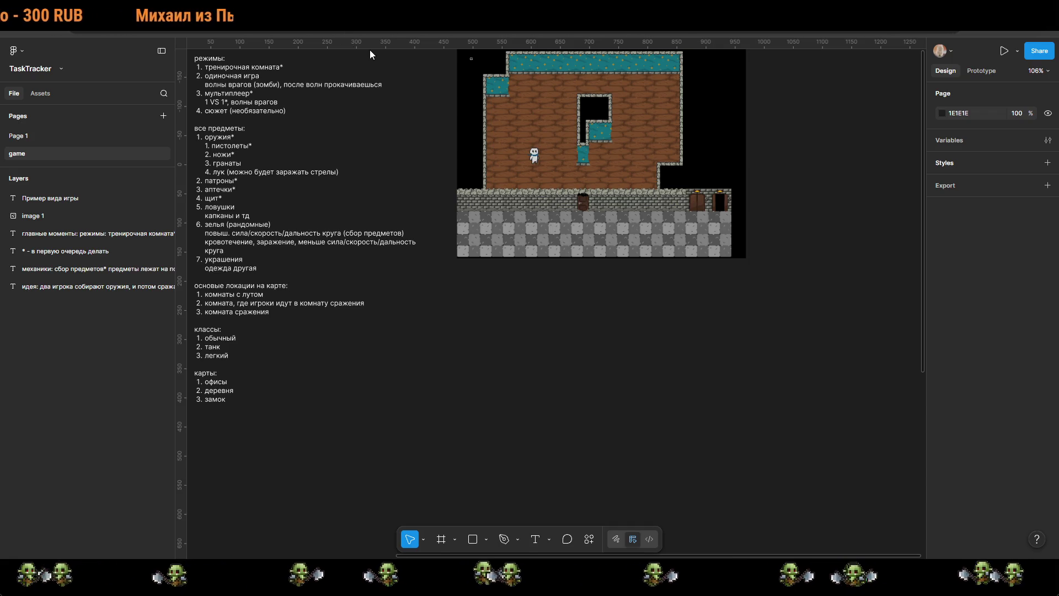
Step: Paste the pixel-art character image and resize it to about 304×294 beside the game screenshot
key("ctrl+v")
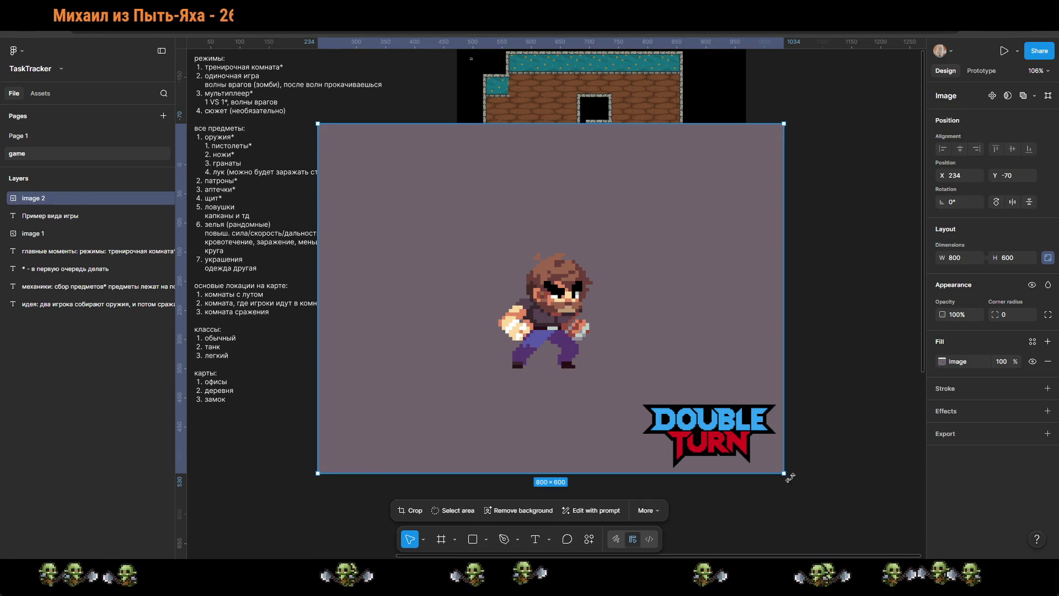
left_click_drag(784, 474, 673, 390)
left_click_drag(585, 331, 729, 423)
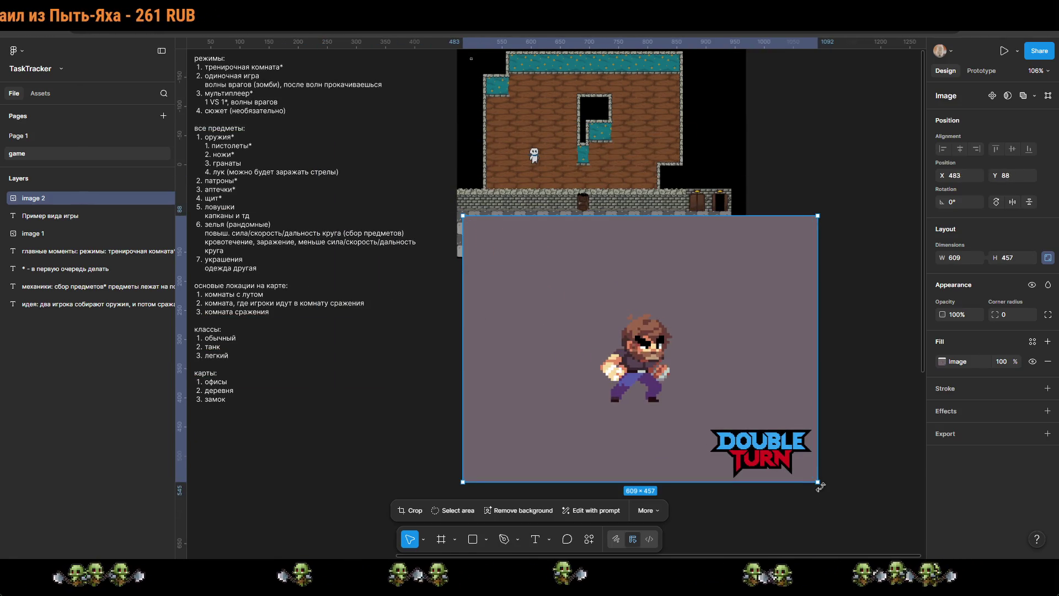
mouse_move(818, 484)
left_mouse_down()
mouse_move(695, 380)
mouse_move(568, 359)
left_mouse_up()
key("ctrl+z")
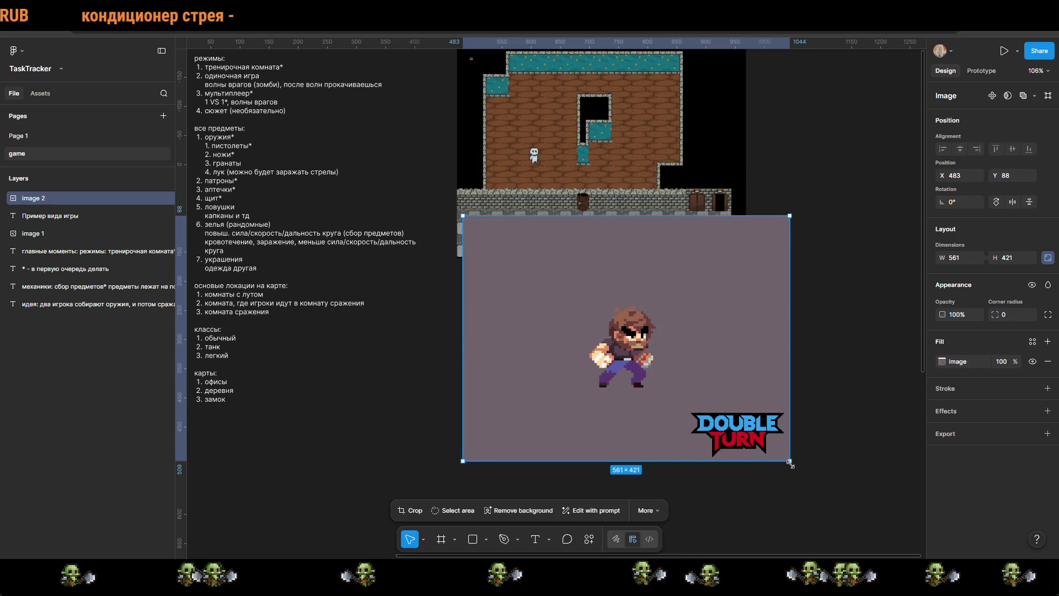
left_click_drag(790, 462, 661, 375)
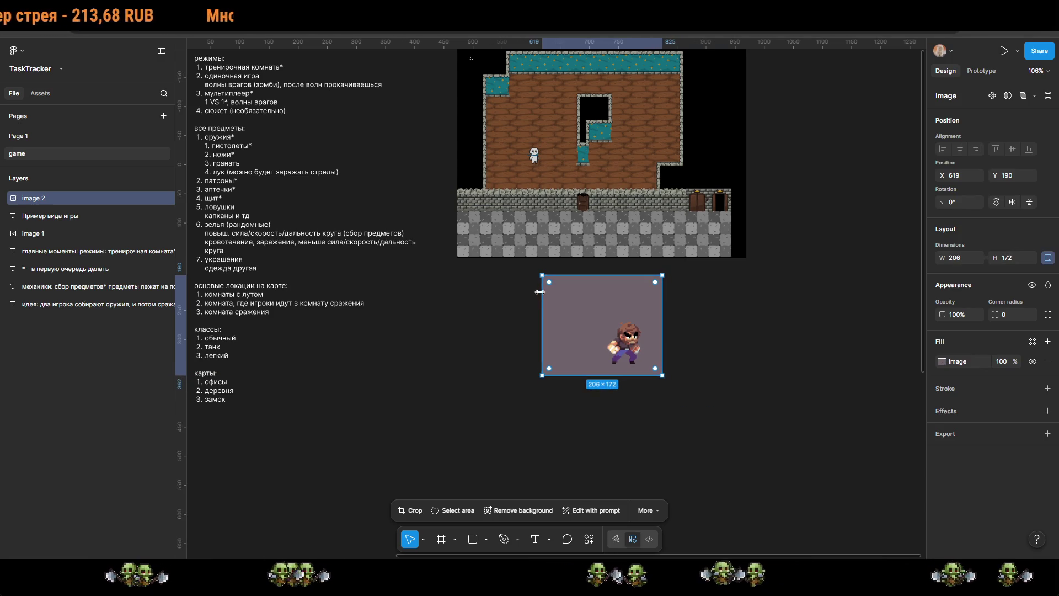
left_click_drag(542, 274, 592, 309)
left_click_drag(663, 371, 770, 481)
mouse_move(715, 425)
left_mouse_down()
mouse_move(649, 390)
mouse_move(726, 423)
mouse_move(807, 260)
mouse_move(800, 249)
left_mouse_up()
scroll(726, 423, "down", 5)
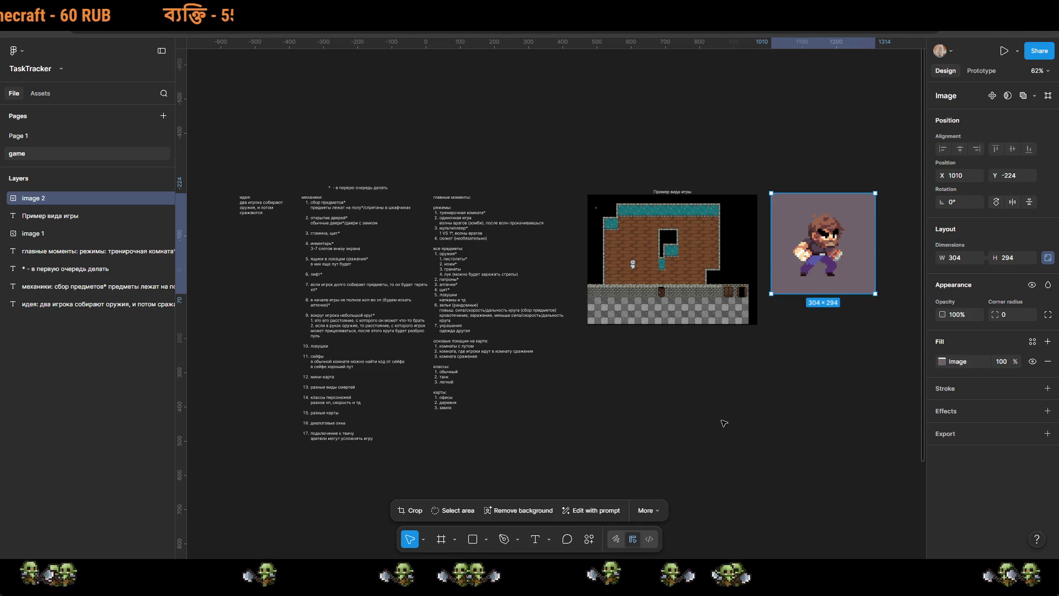
Step: Drop the Brawler GIF onto the page and preview its animation in the fill options
left_click_drag(723, 421, 723, 421)
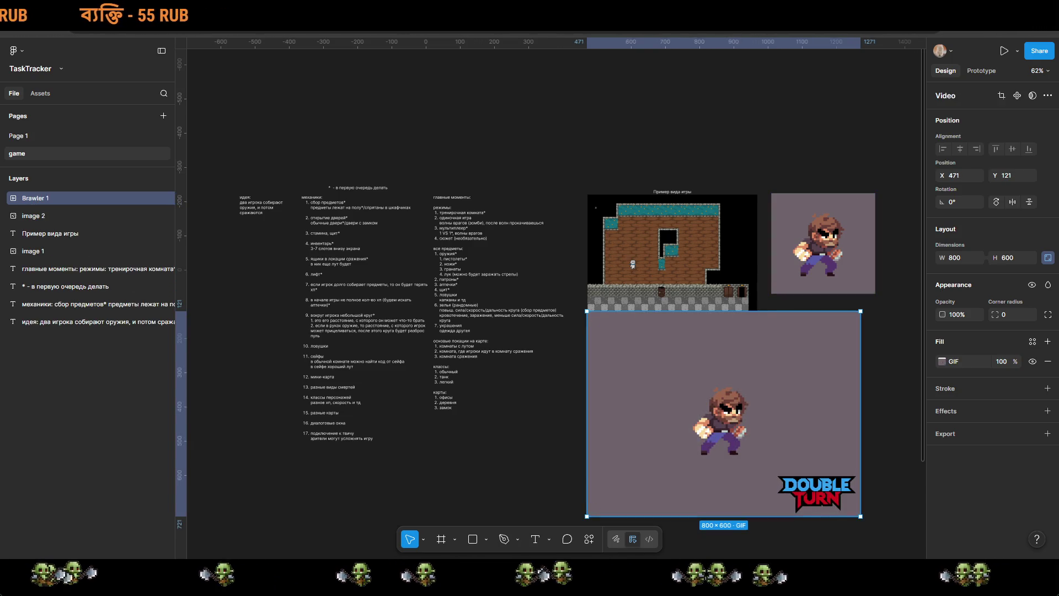
double_click(741, 411)
left_click(810, 466)
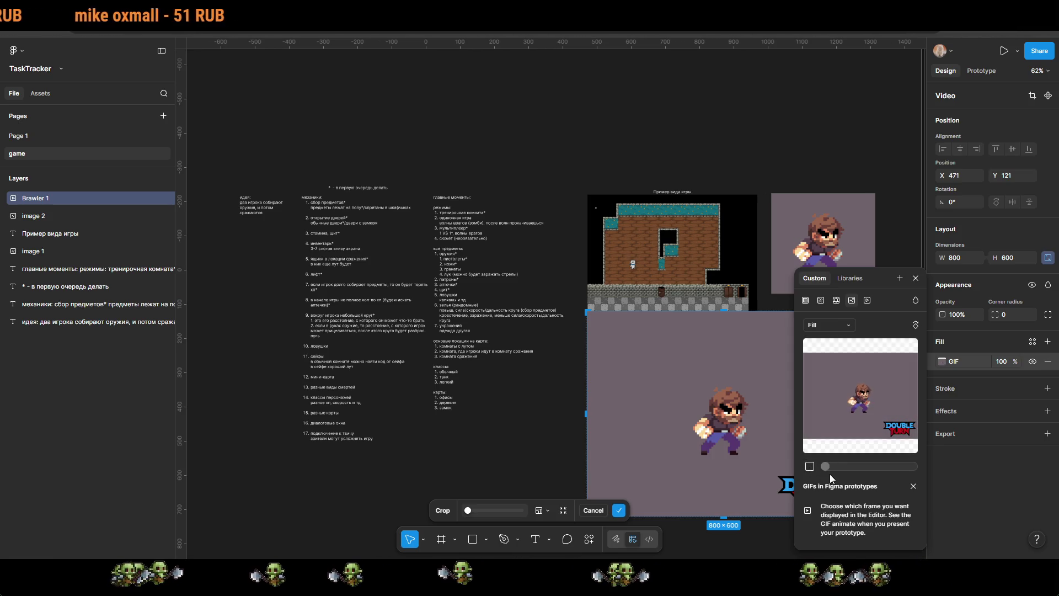
left_click(913, 486)
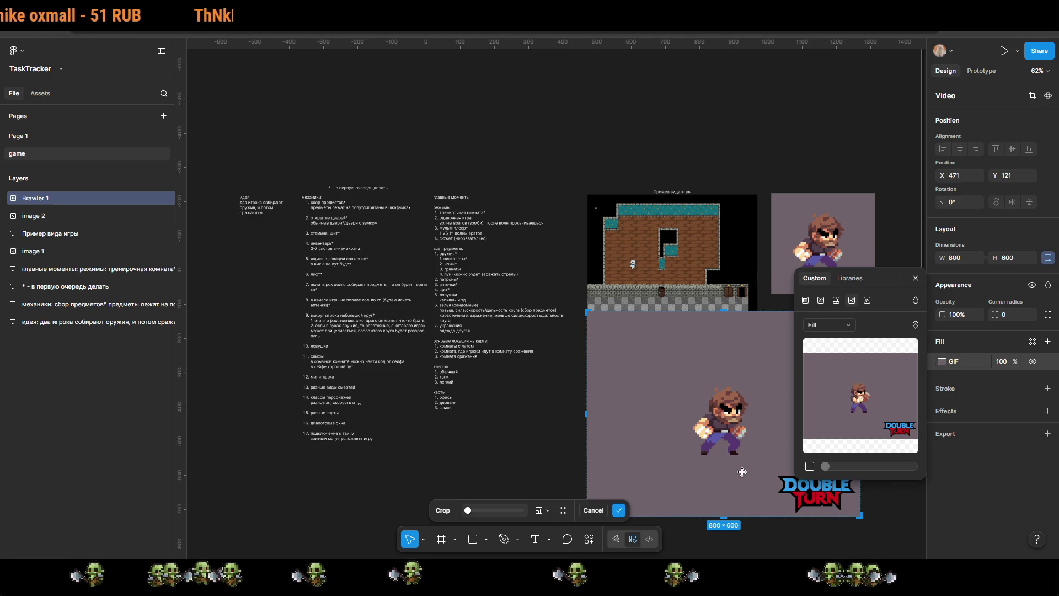
scroll(743, 472, "down", 5)
scroll(743, 471, "right", 5)
mouse_move(881, 411)
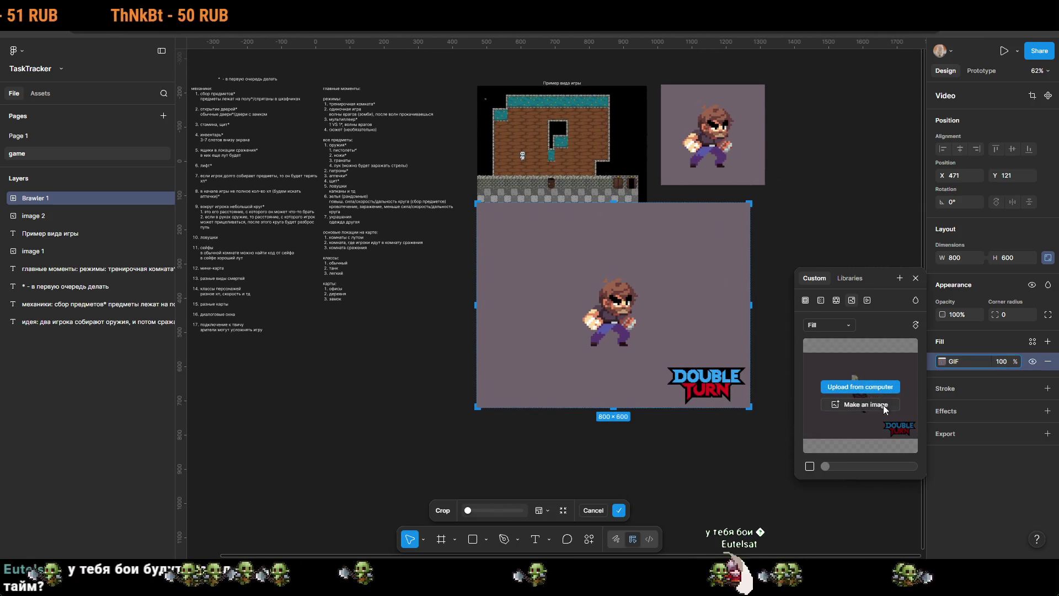
key("Escape")
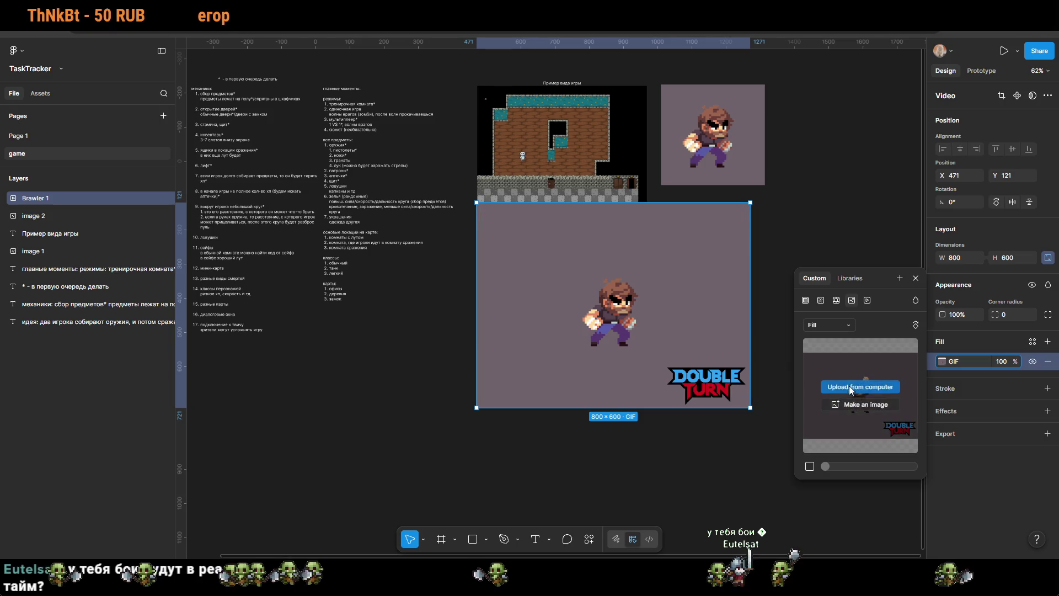
left_click(641, 438)
Step: Crop the Brawler GIF to the character, removing the DOUBLE TURN logo, and delete the static image
left_click(720, 390)
left_click_drag(750, 408, 676, 366)
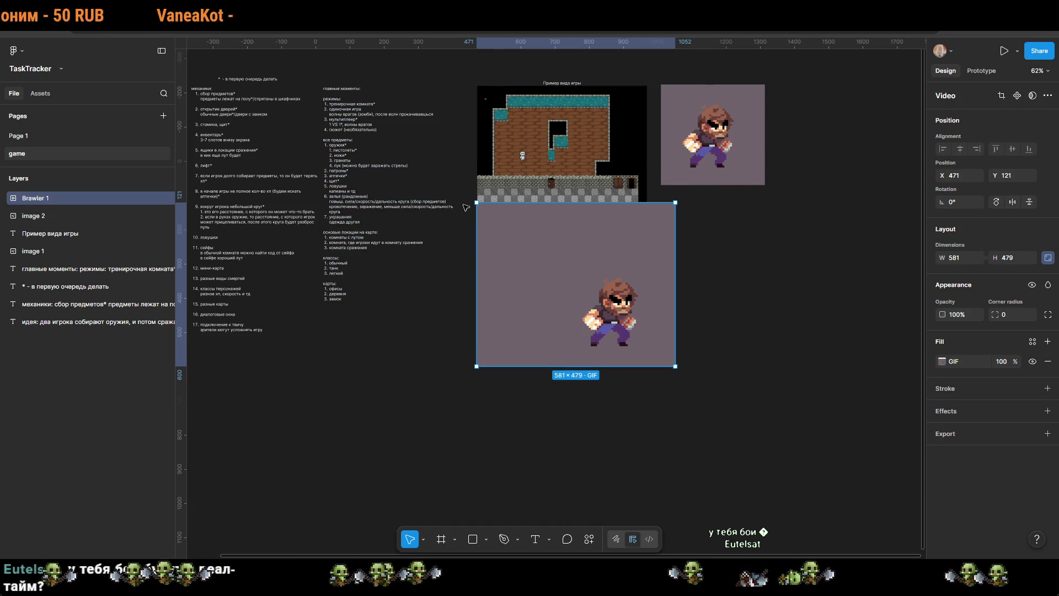
mouse_move(476, 203)
left_mouse_down()
mouse_move(501, 232)
mouse_move(556, 258)
left_mouse_up()
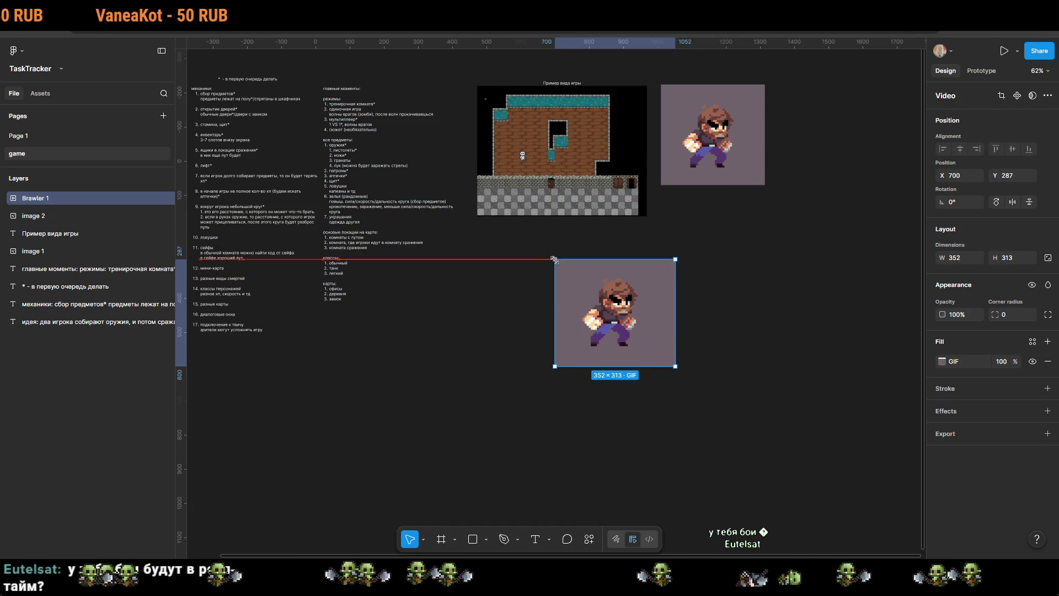
double_click(629, 347)
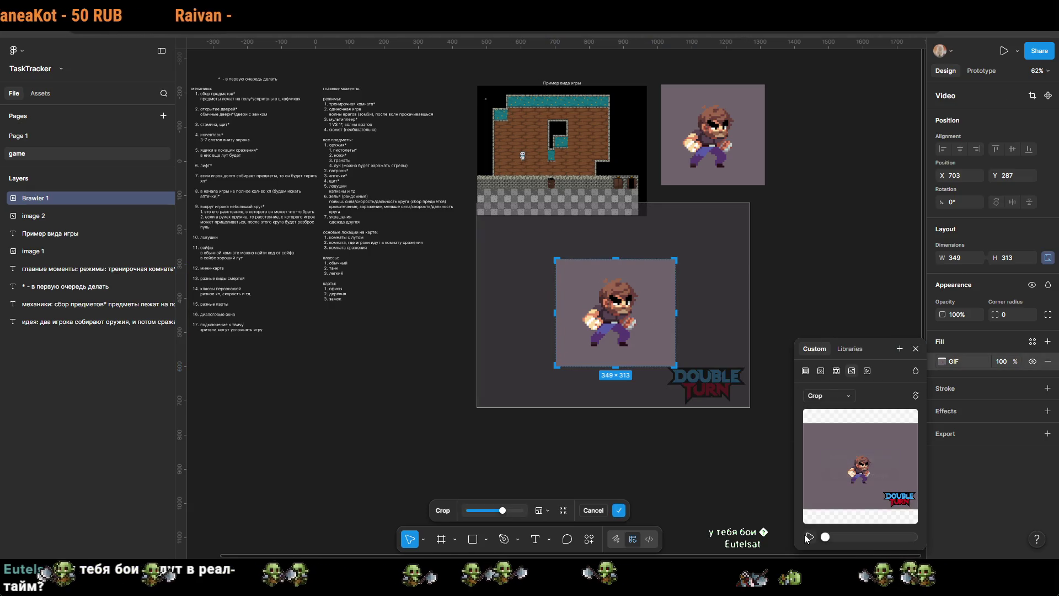
left_click(875, 477)
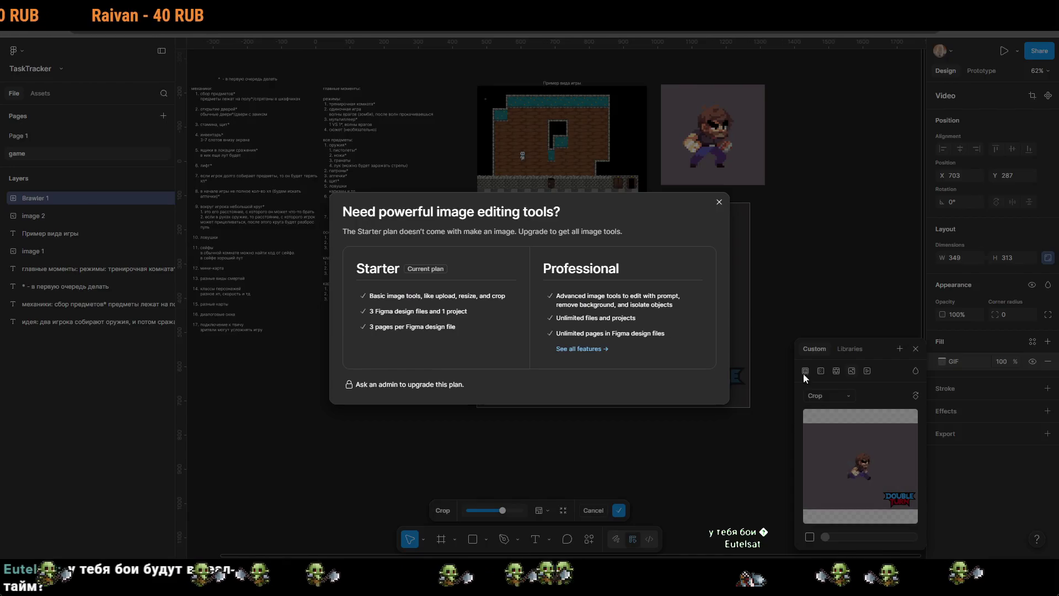
left_click(720, 203)
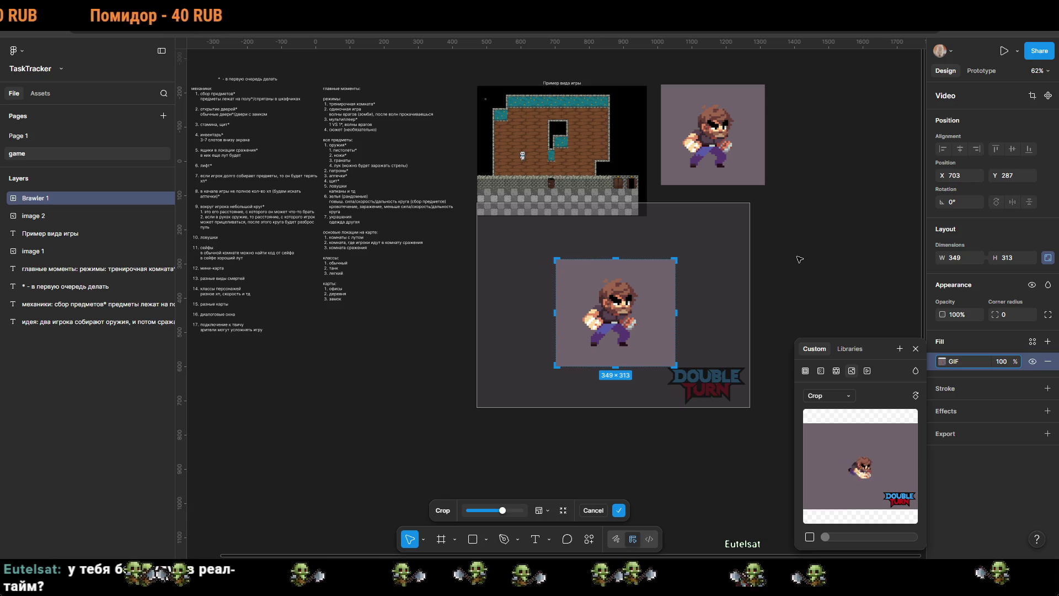
left_click(800, 259)
left_click(727, 156)
key("Delete")
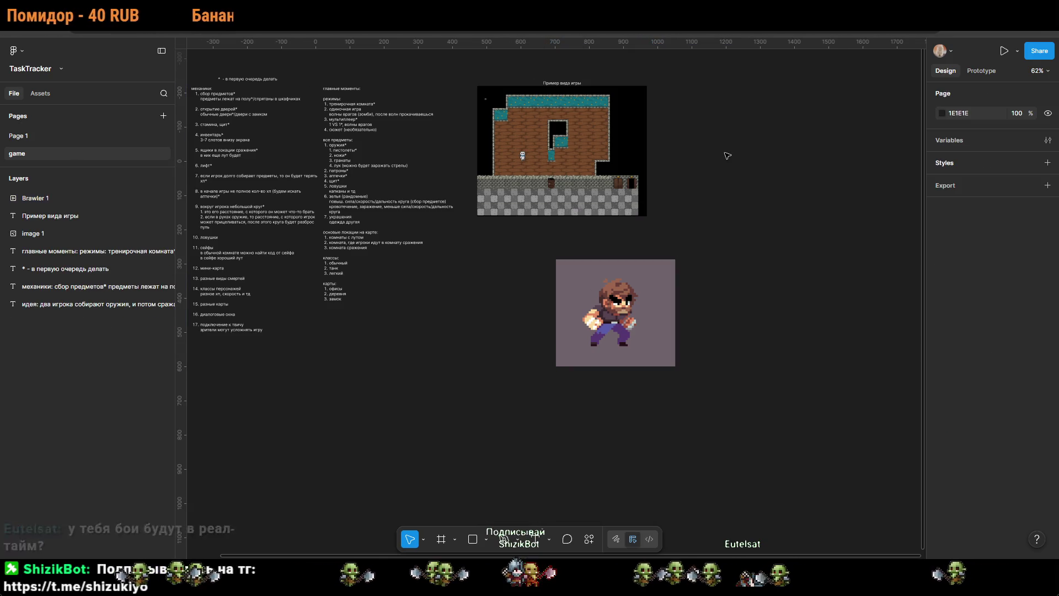
Step: Snap the Brawler 1 GIF beside the game screenshot at matching height, then paste the Planetarium GIF
mouse_move(627, 336)
left_mouse_down()
mouse_move(716, 243)
mouse_move(739, 155)
mouse_move(731, 153)
left_mouse_up()
left_click(729, 367)
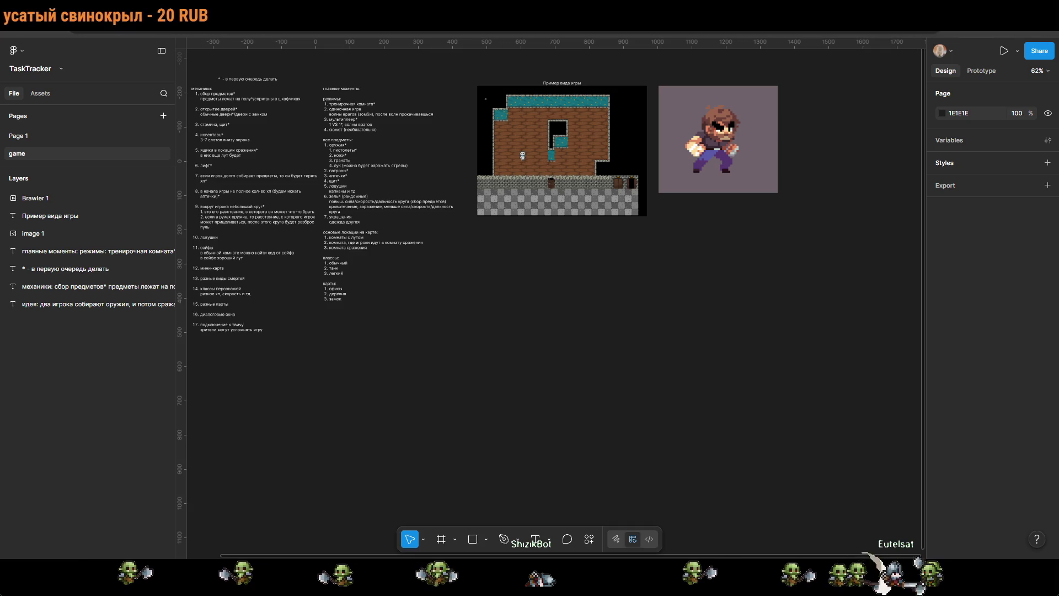
key("ctrl+v")
Step: Position the Planetarium GIF right of Brawler 1 and preview its animation
scroll(554, 303, "right", 5)
scroll(554, 303, "up", 2)
mouse_move(519, 362)
left_mouse_down()
mouse_move(719, 259)
mouse_move(707, 216)
left_mouse_up()
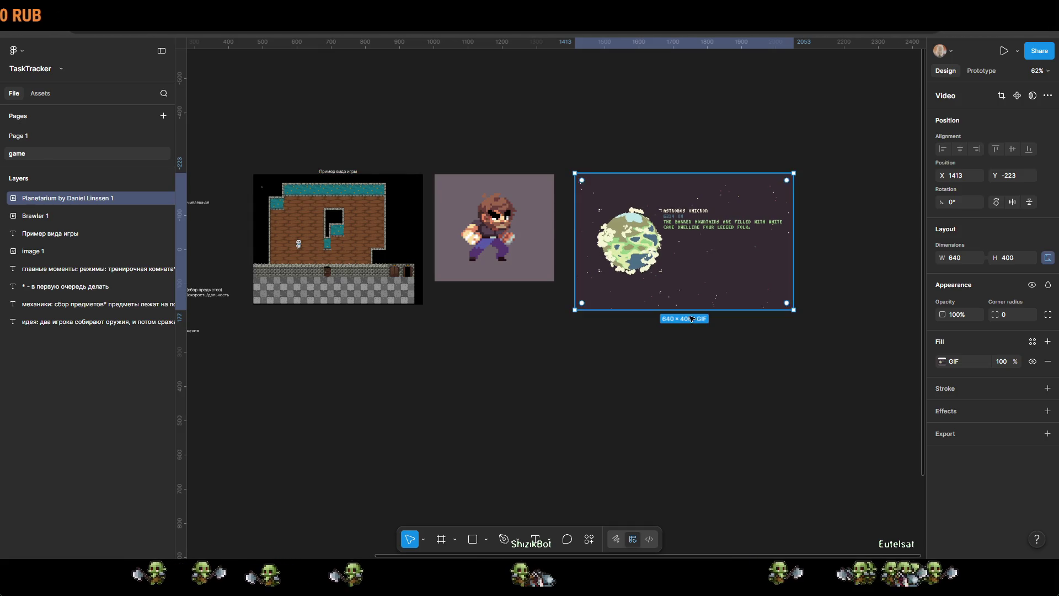
key("Escape")
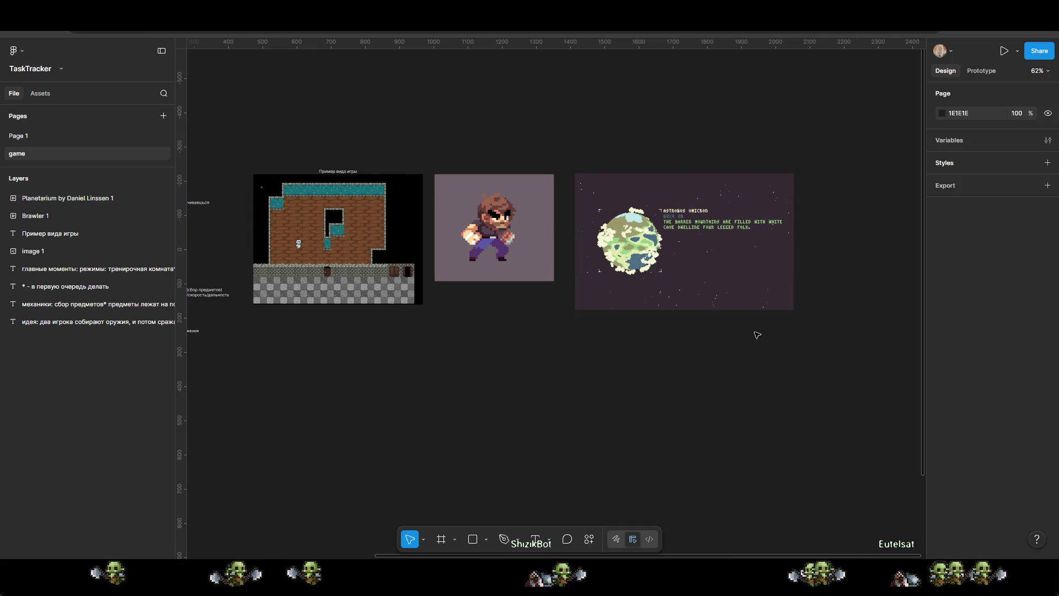
left_click(758, 305)
left_click(954, 363)
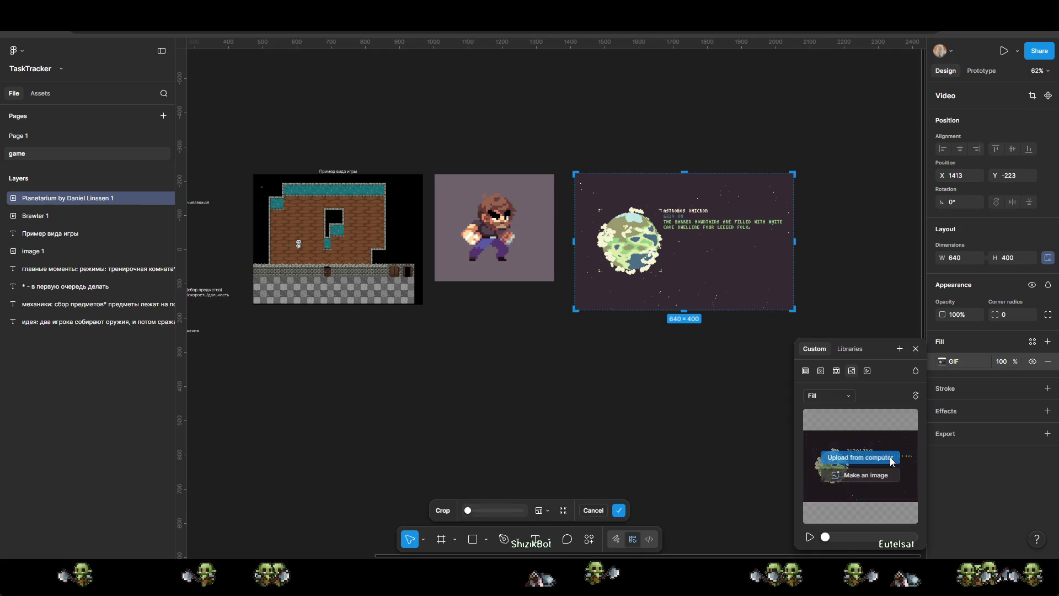
left_click(809, 537)
key("Escape")
key("Escape")
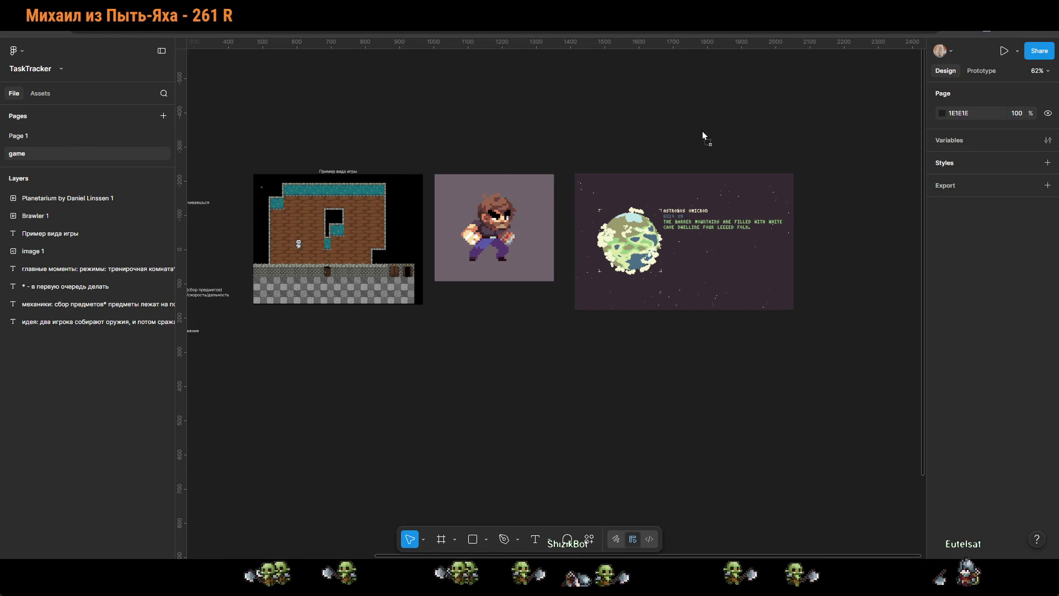
Step: Paste the Fervir GIF below the Planetarium GIF, enlarge it, and trim it to 640 wide
key("ctrl+v")
mouse_move(701, 139)
left_mouse_down()
mouse_move(694, 428)
mouse_move(611, 418)
mouse_move(653, 381)
left_mouse_up()
left_click_drag(748, 412, 795, 438)
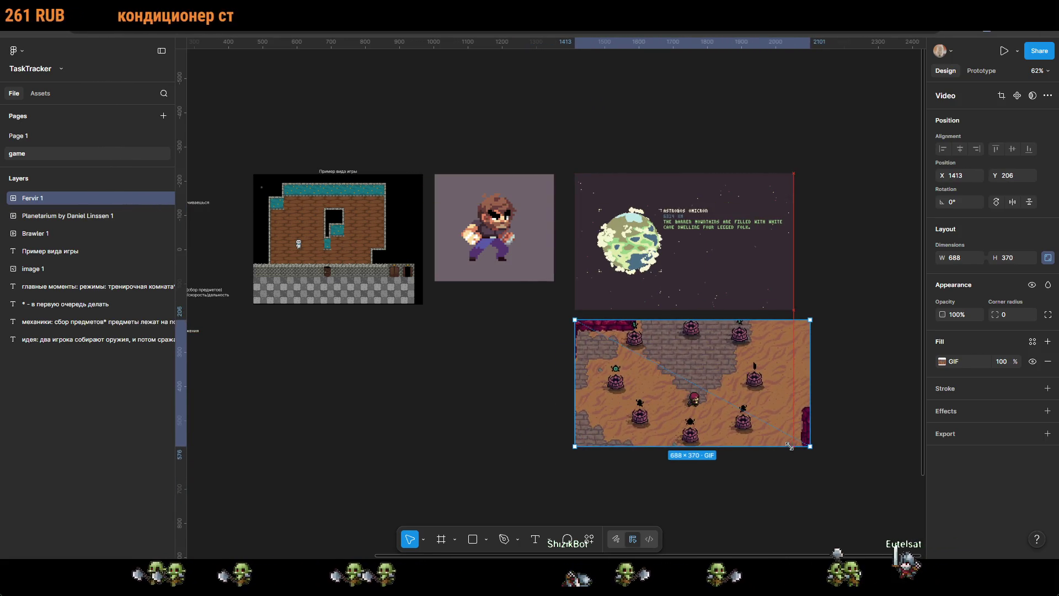
left_click(958, 362)
left_click(810, 539)
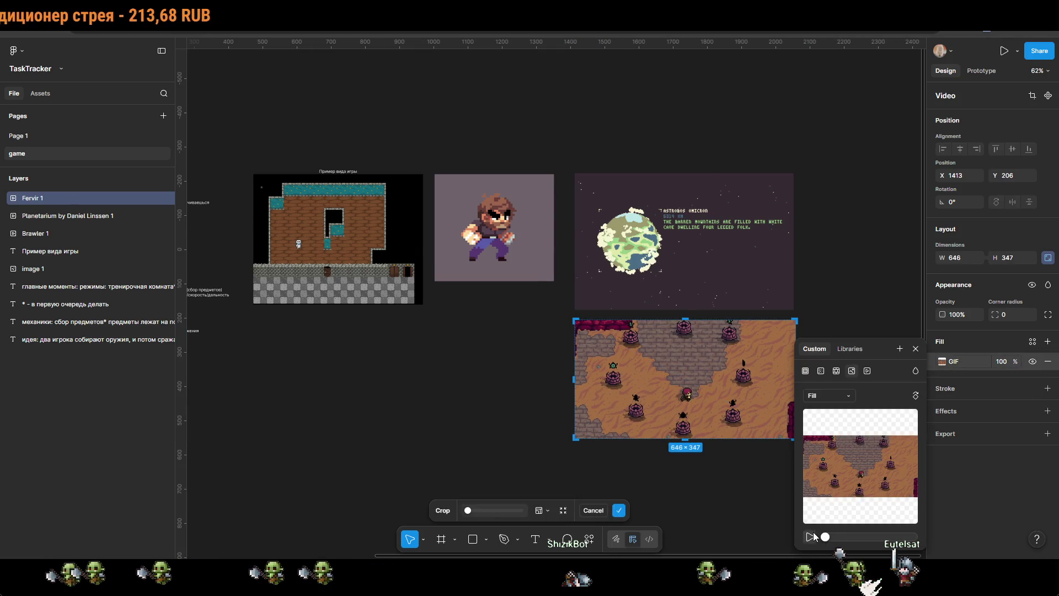
mouse_move(794, 348)
left_mouse_down()
mouse_move(764, 350)
mouse_move(792, 351)
left_mouse_up()
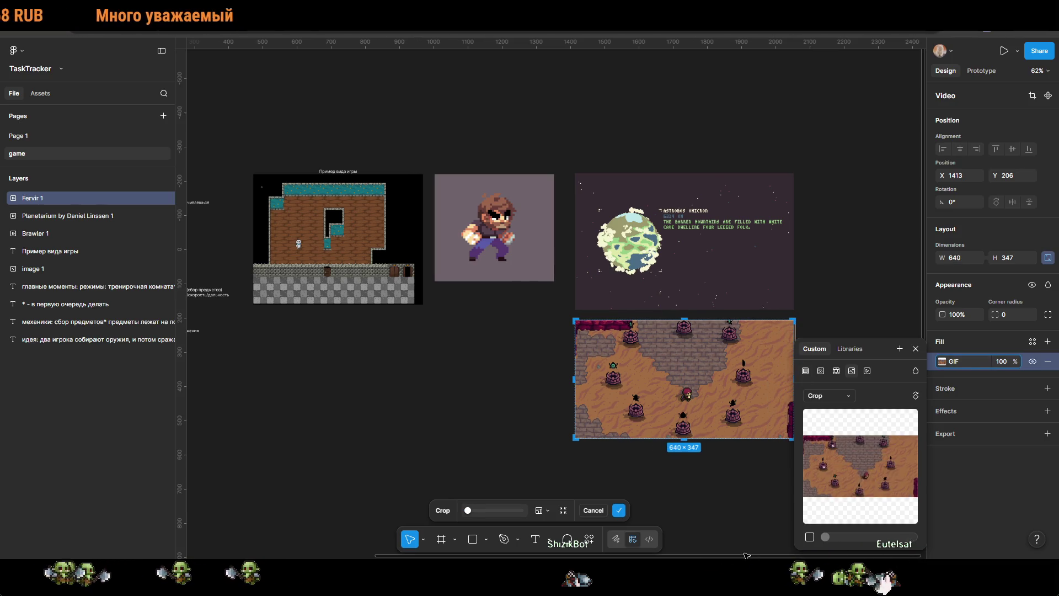
key("Return")
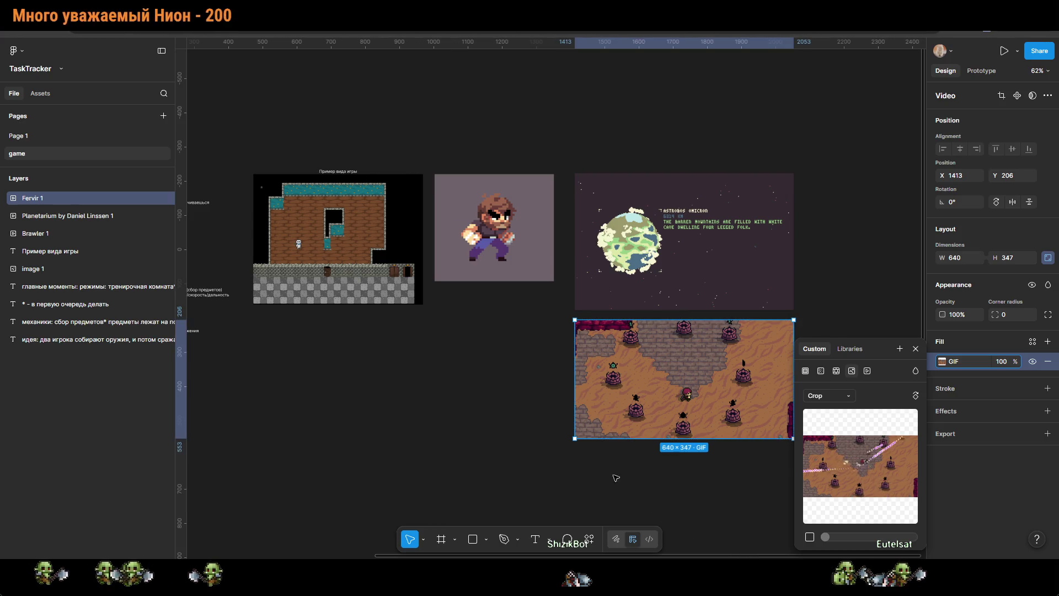
key("Escape")
Step: Select the caption and all example images and scale them down together
scroll(684, 364, "left", 5)
scroll(700, 380, "right", 4)
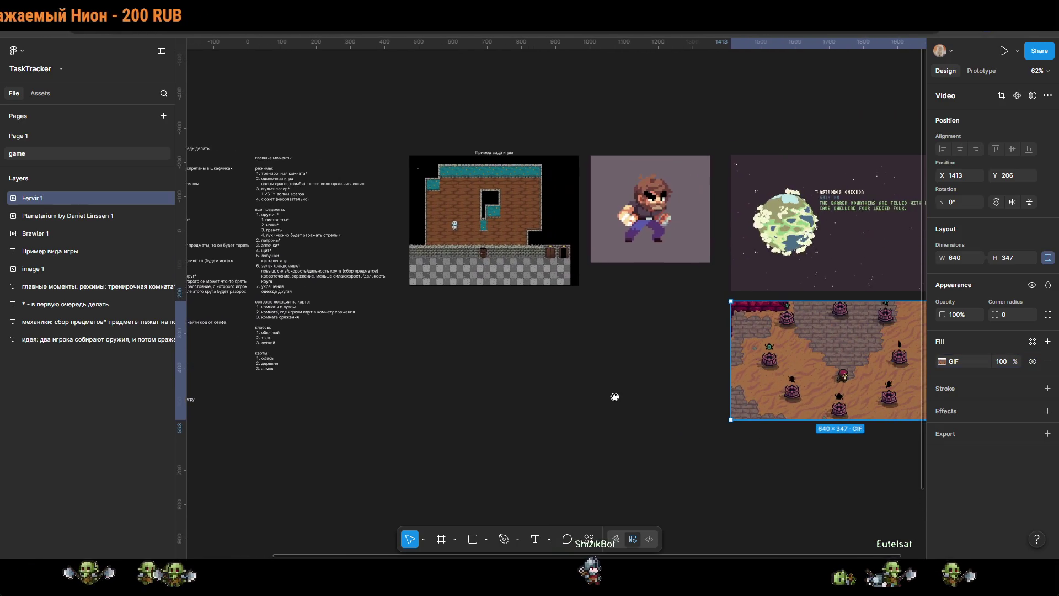
left_click(551, 265)
key("ctrl+a")
scroll(746, 368, "right", 2)
mouse_move(910, 425)
left_mouse_down()
mouse_move(846, 373)
mouse_move(663, 293)
left_mouse_up()
left_click(539, 357)
scroll(551, 331, "up", 6)
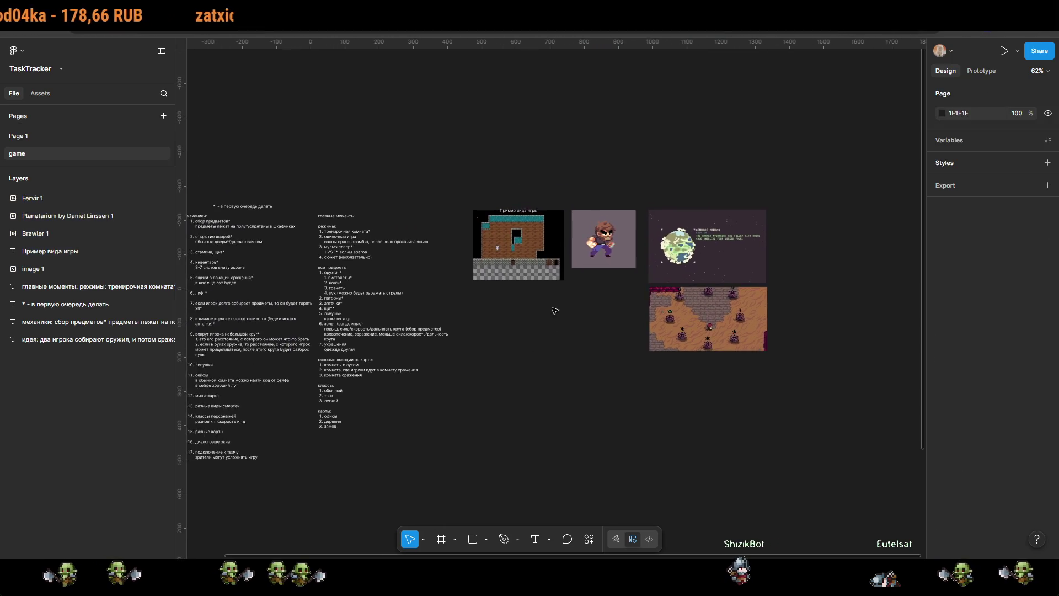
Step: Move the 'Пример вида игры' caption just above the game-view screenshot and group them
left_click(676, 243)
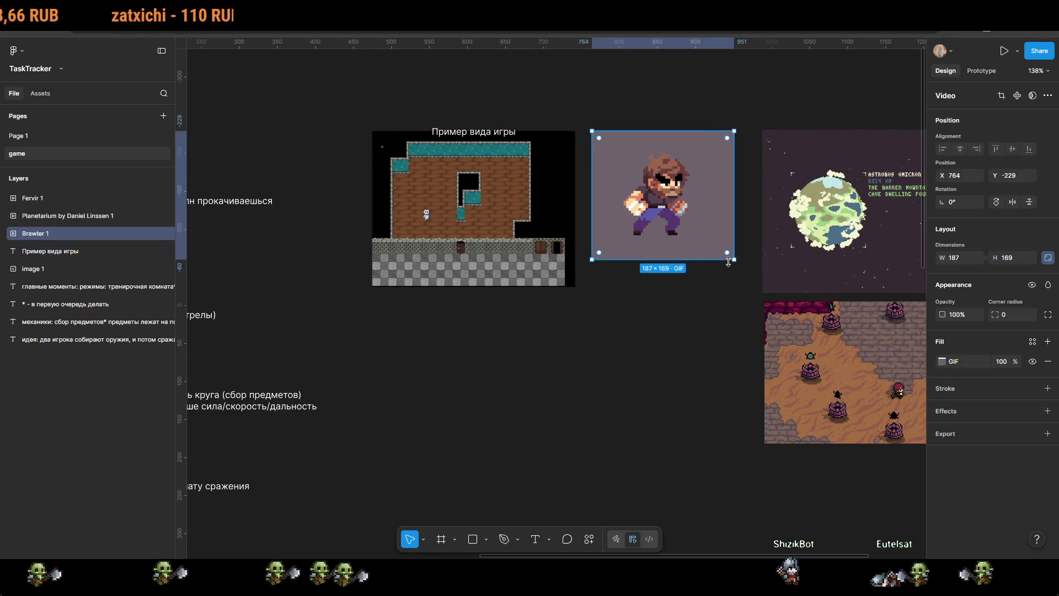
left_click(461, 135)
double_click(461, 135)
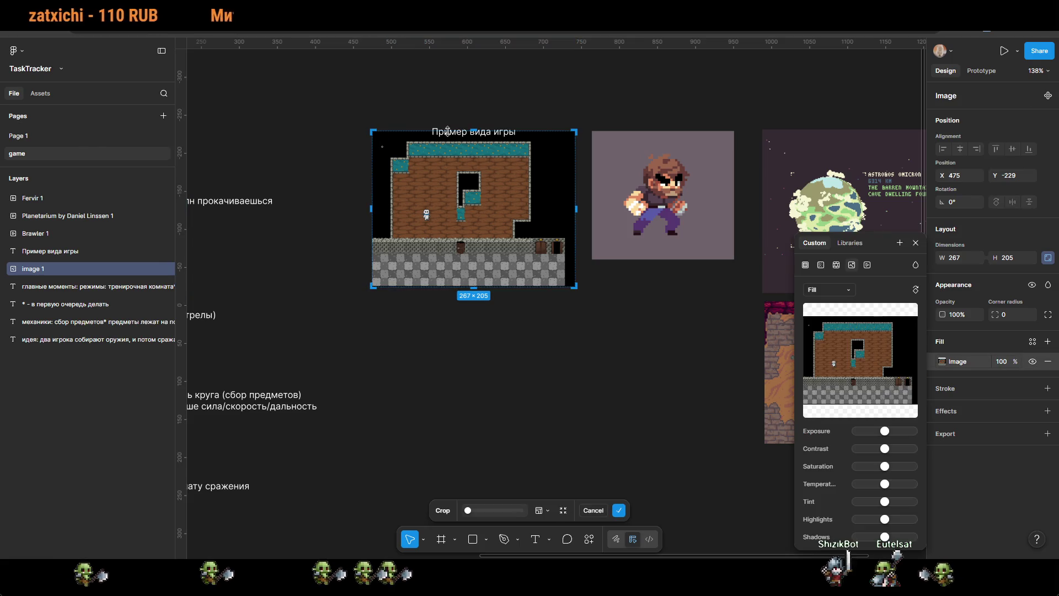
left_click(41, 255)
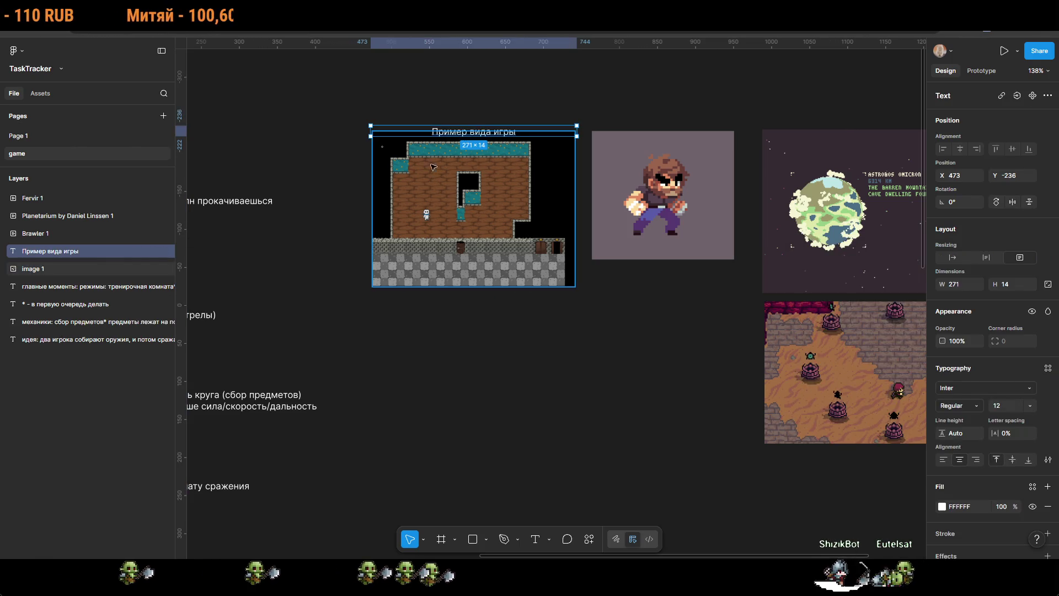
left_click_drag(425, 131, 425, 125)
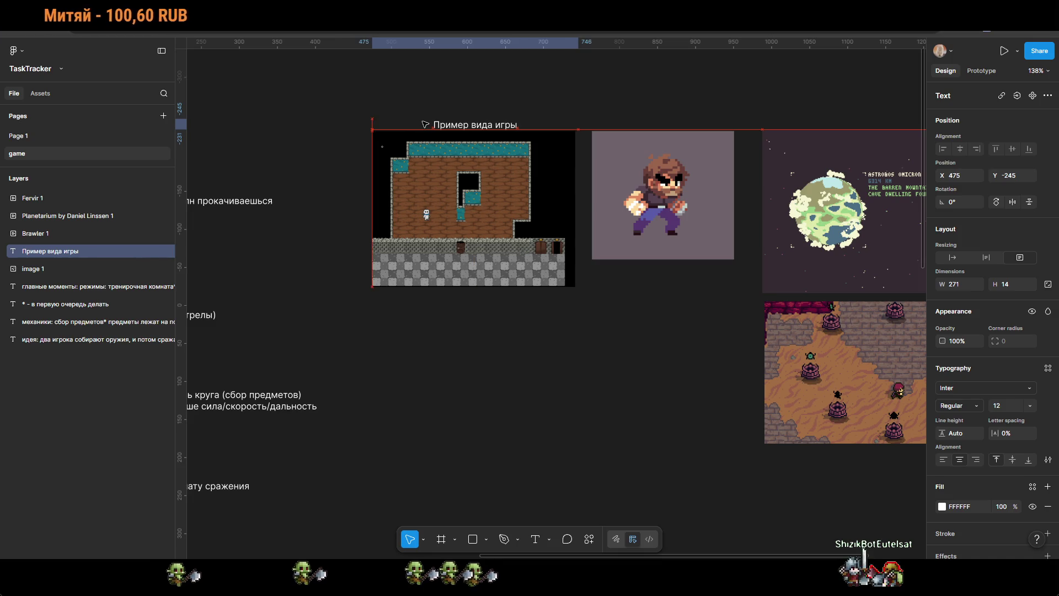
left_click(52, 265)
left_click(49, 251, "shift")
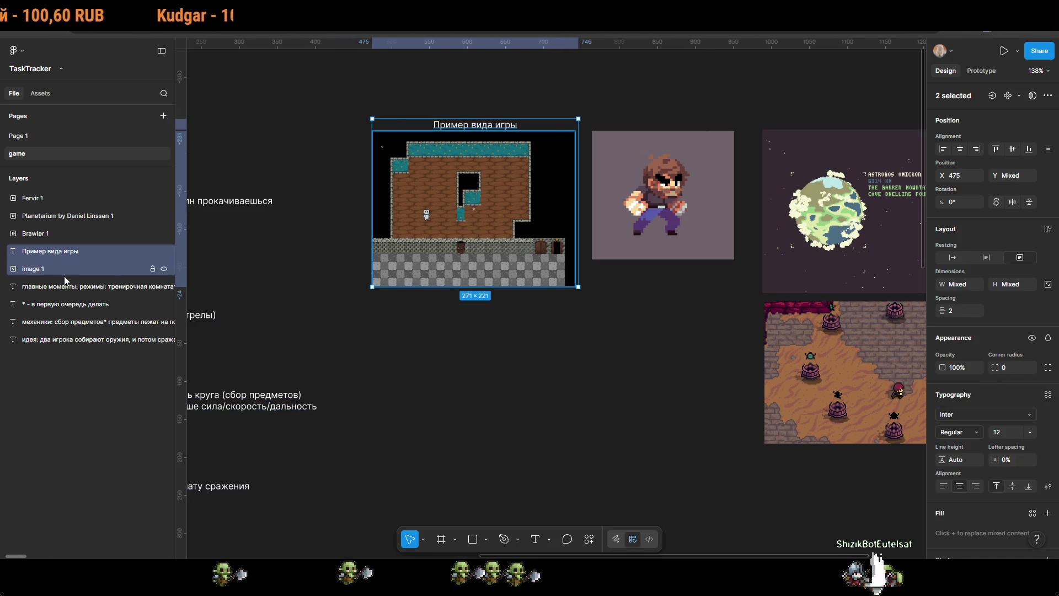
right_click(72, 264)
left_click(102, 271)
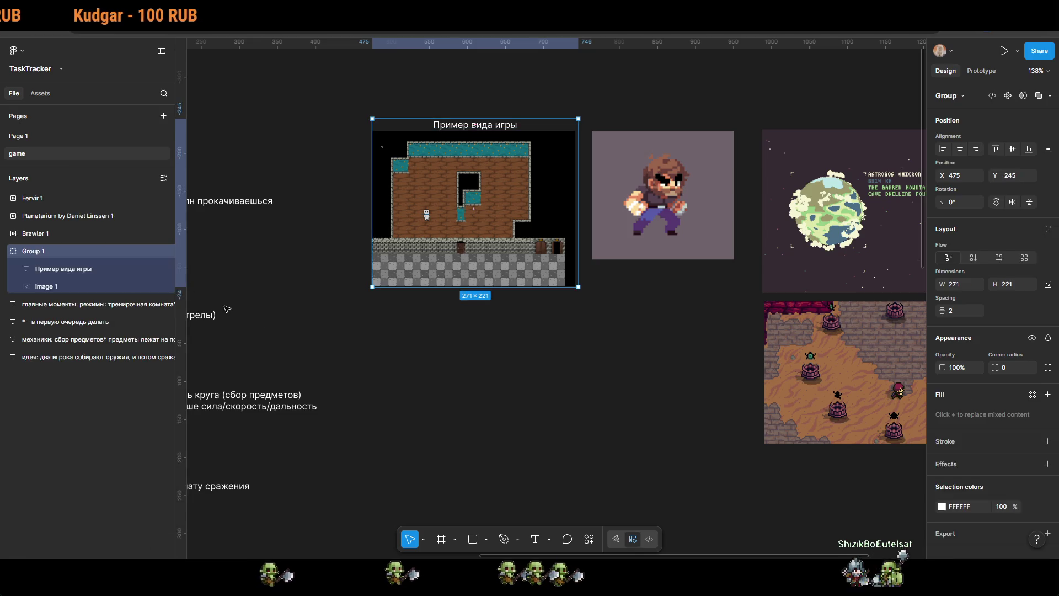
Step: Add a widened 'пример персонажа' caption above the character GIF and group them
scroll(415, 208, "right", 4)
scroll(415, 208, "up", 1)
left_click(415, 208)
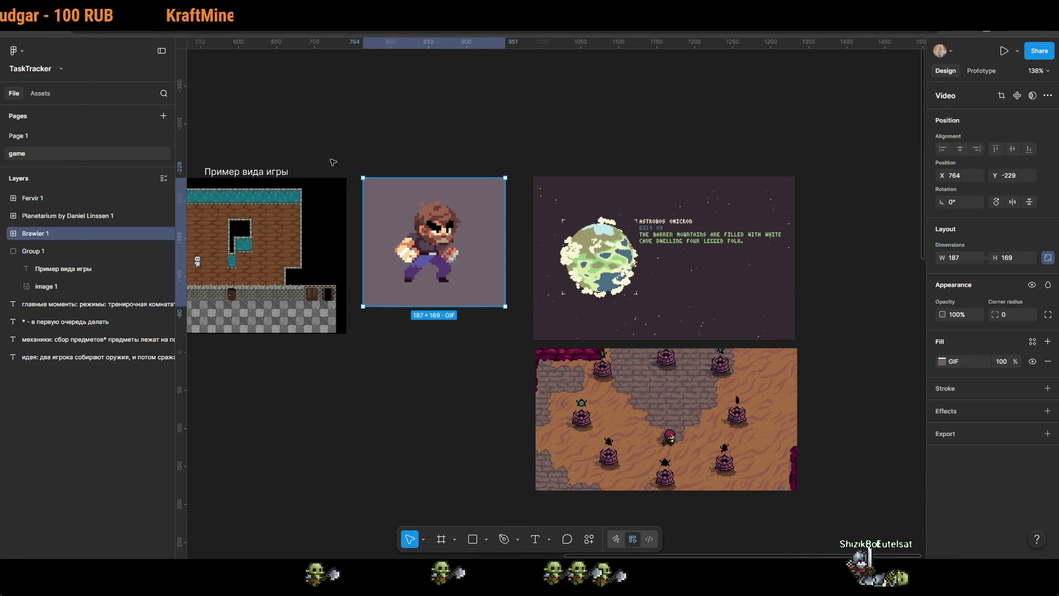
key("t")
left_click_drag(400, 151, 505, 186)
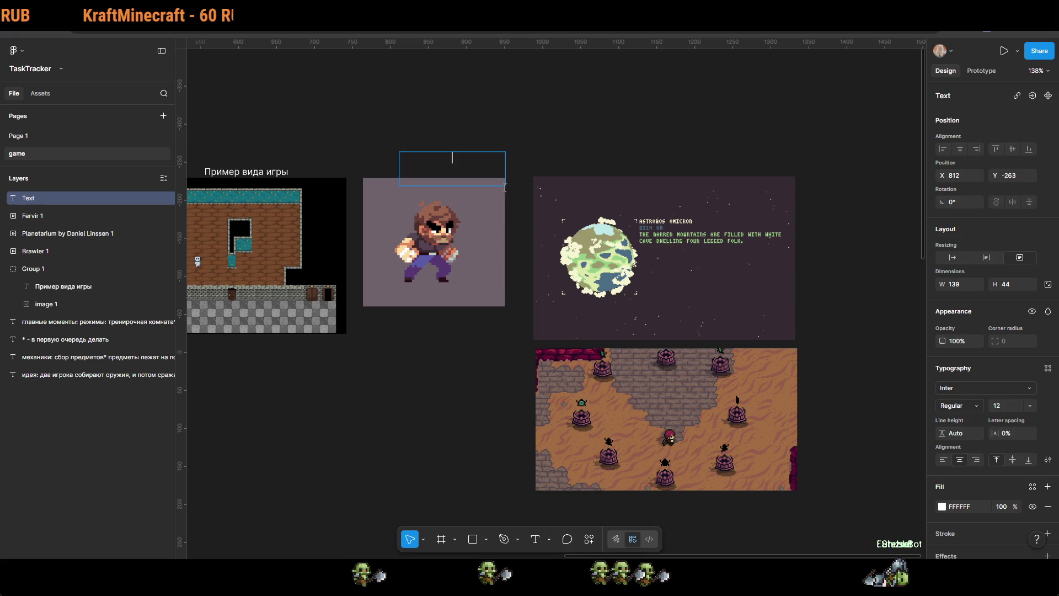
type("пример персонажа")
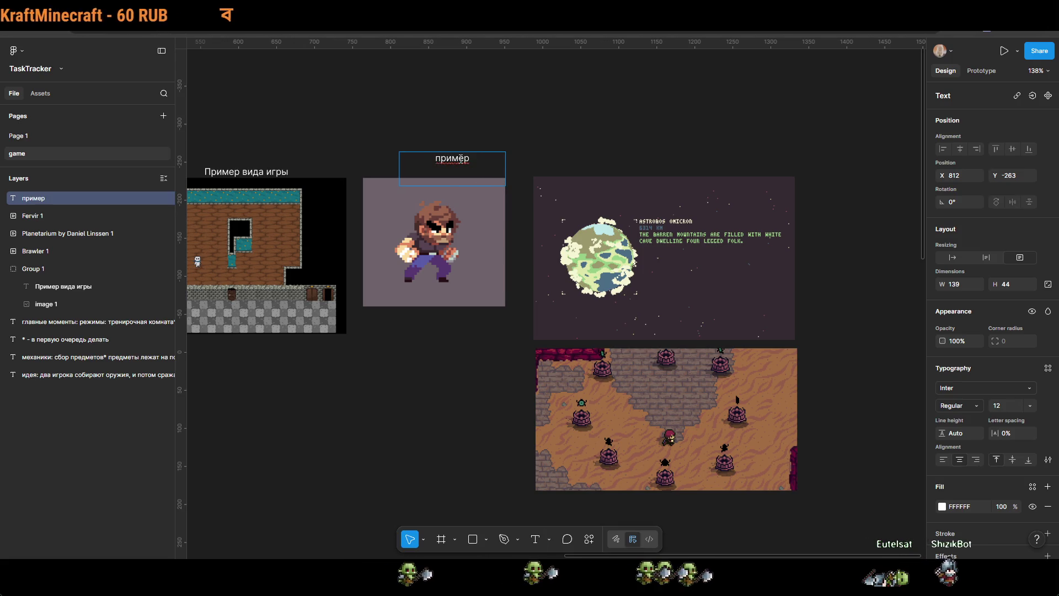
key("Escape")
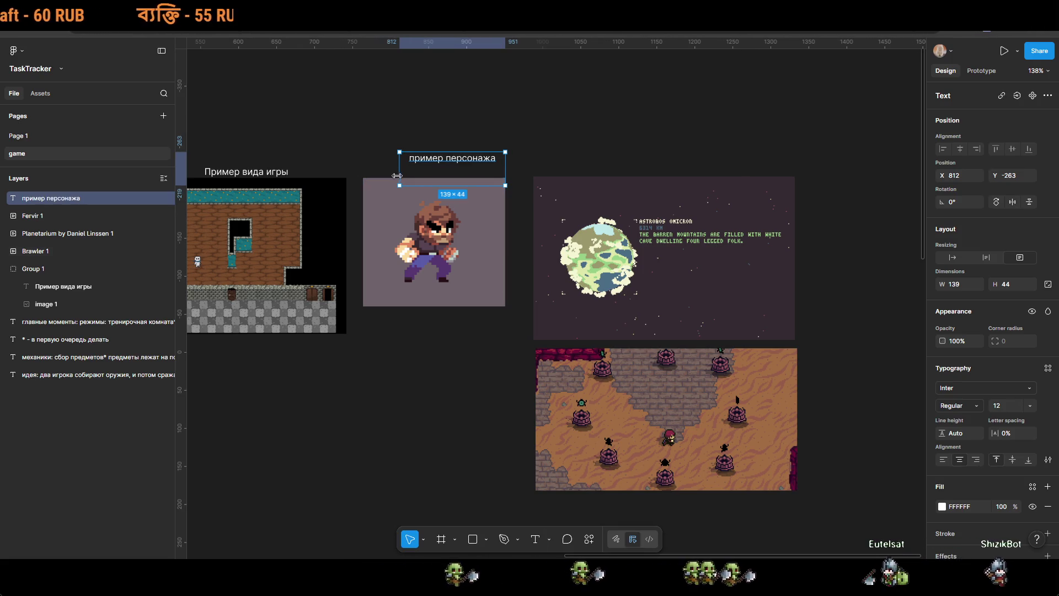
left_click_drag(399, 165, 361, 165)
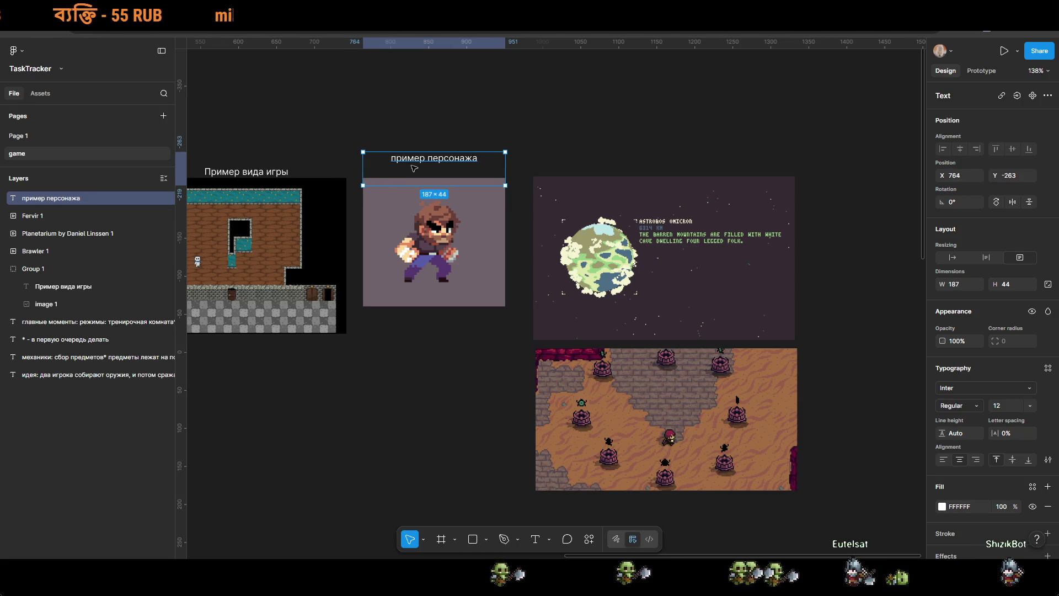
left_click(397, 236, "shift")
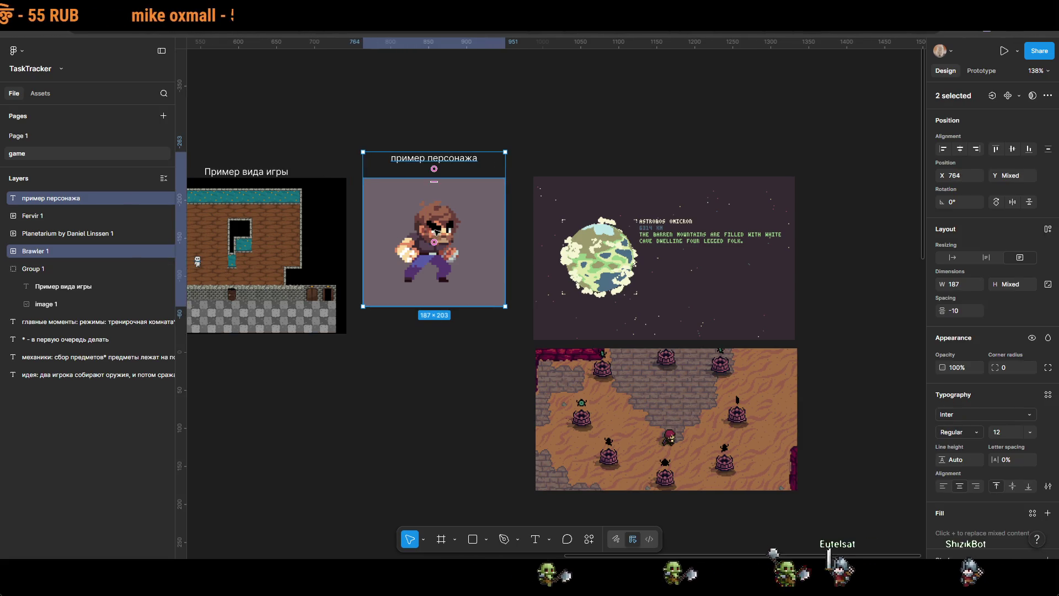
right_click(436, 164)
left_click(474, 284)
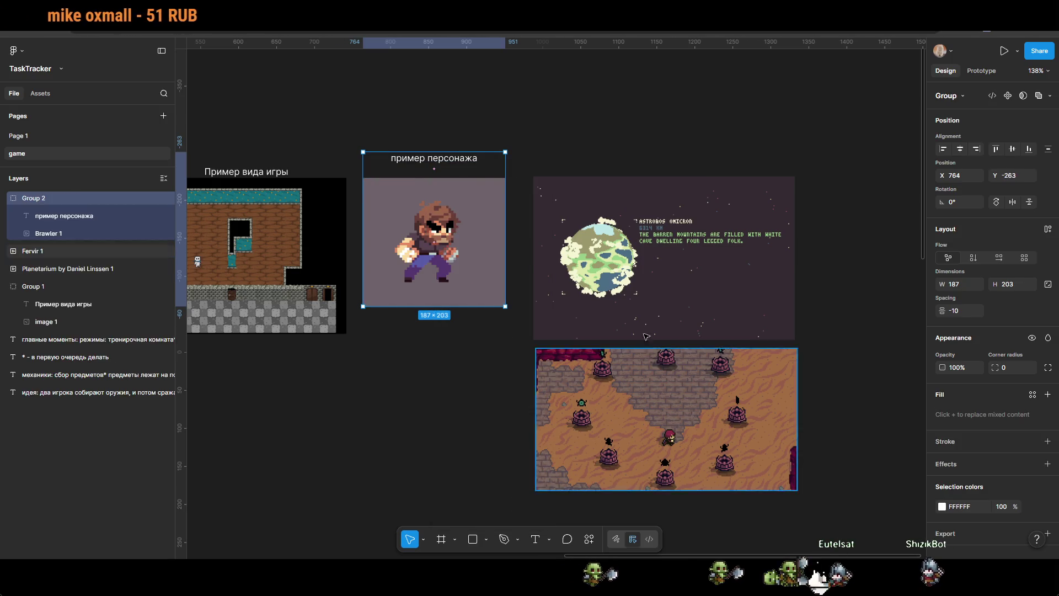
Step: Caption the map-selection GIF 'пример выбора карты', widen and position it, then group them
left_click(580, 298)
key("t")
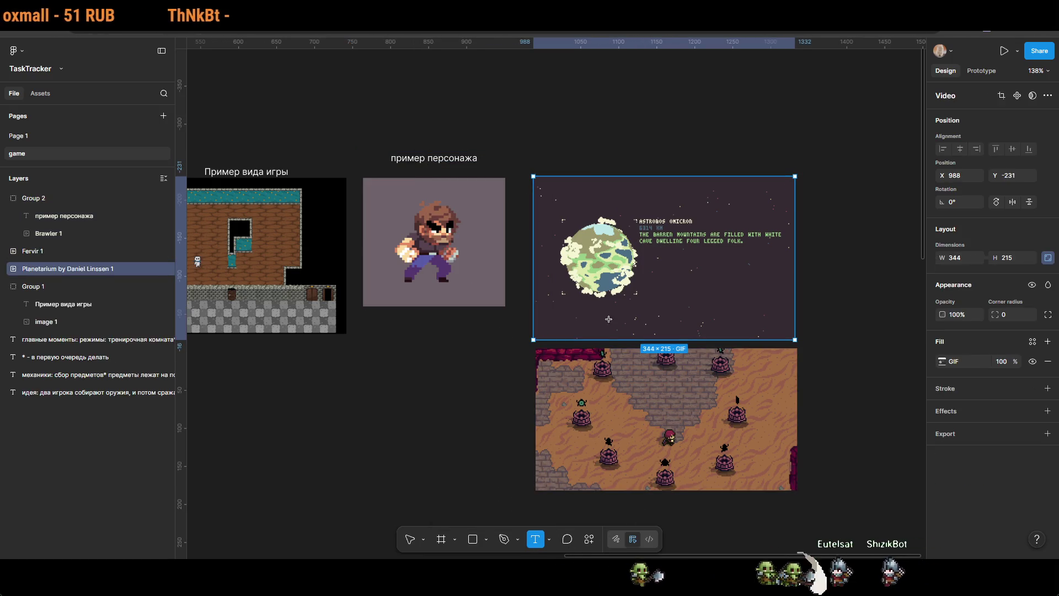
left_click_drag(543, 141, 729, 174)
type("пример выбора кар")
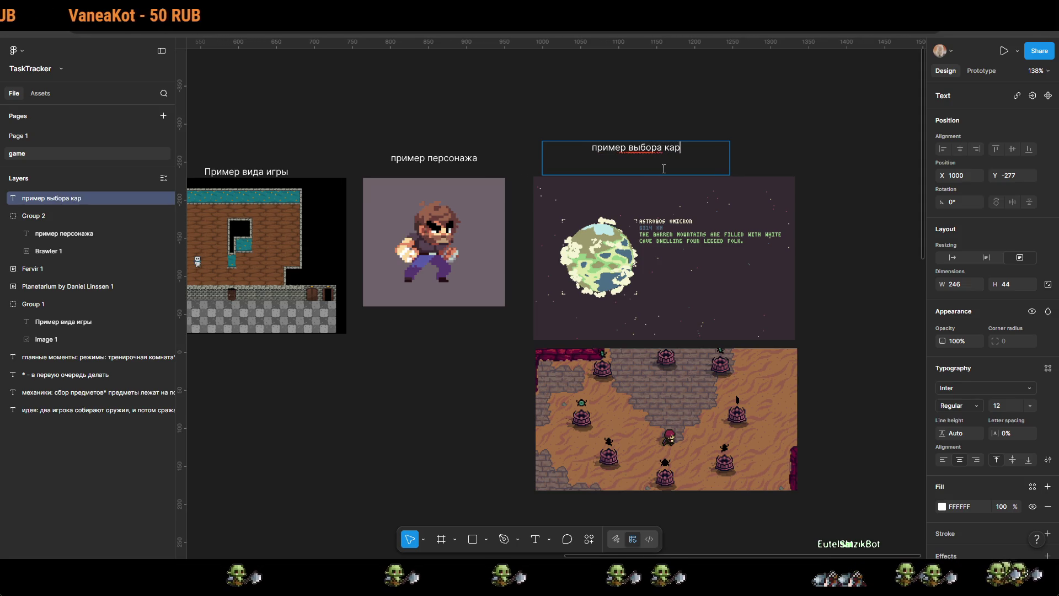
key("BackSpace")
key("BackSpace")
type("арты")
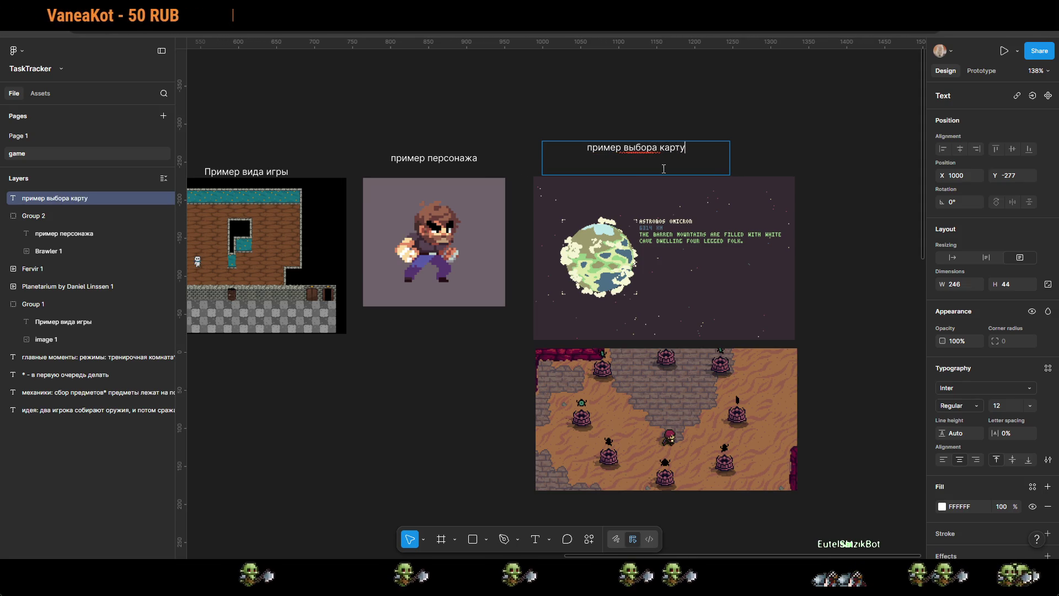
key("Escape")
left_click(749, 154)
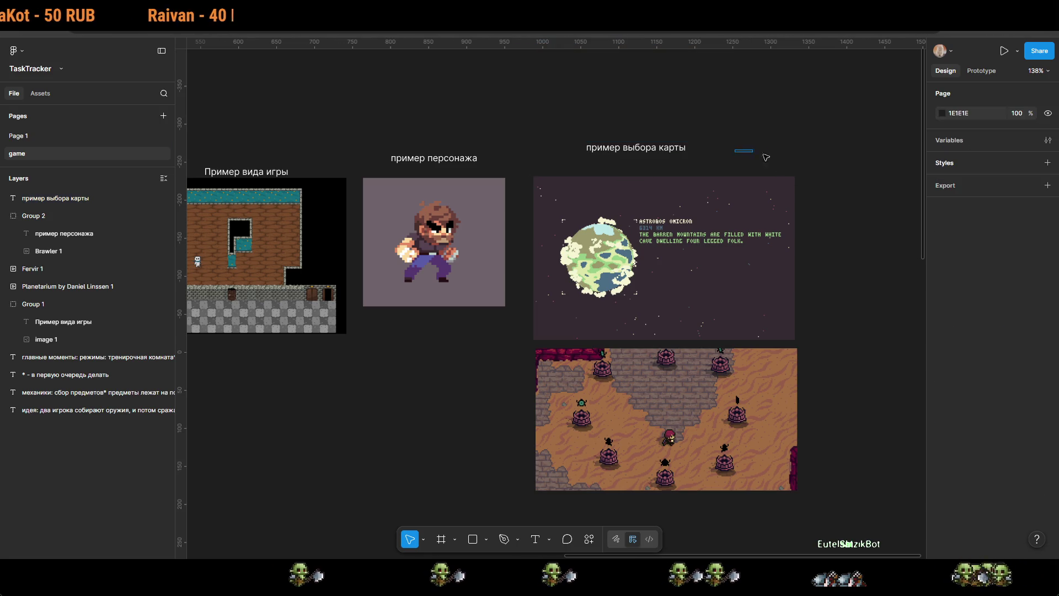
left_click(667, 153)
left_click_drag(740, 150, 805, 150)
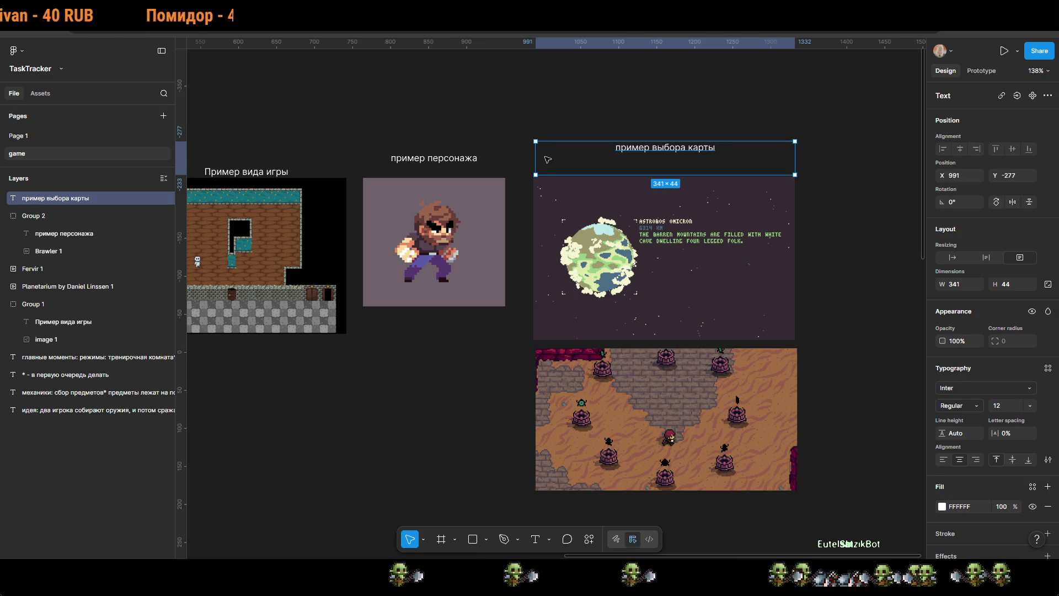
left_click_drag(548, 162, 556, 165)
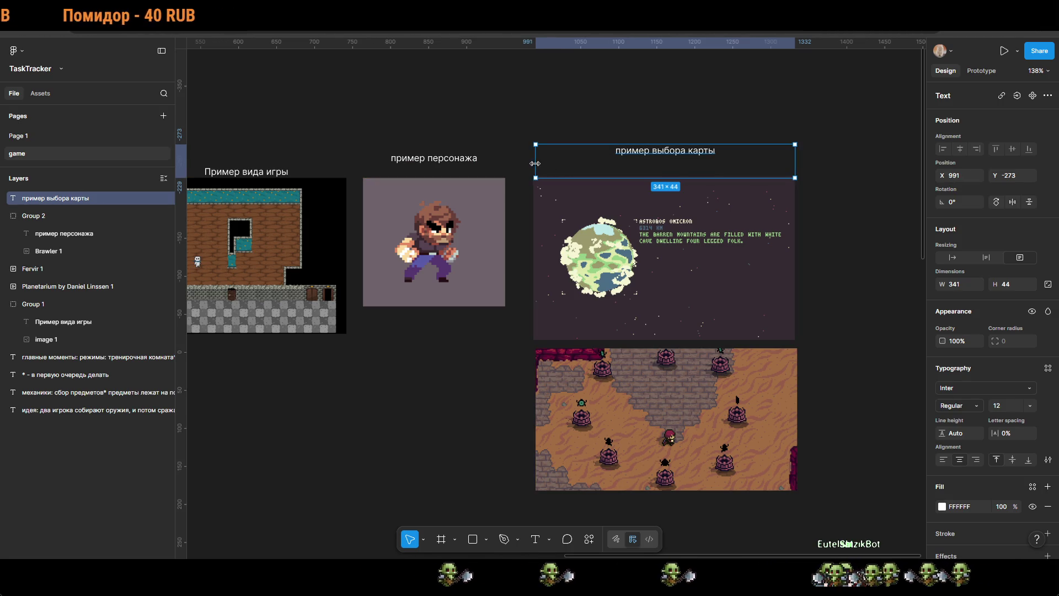
left_click(622, 217, "shift")
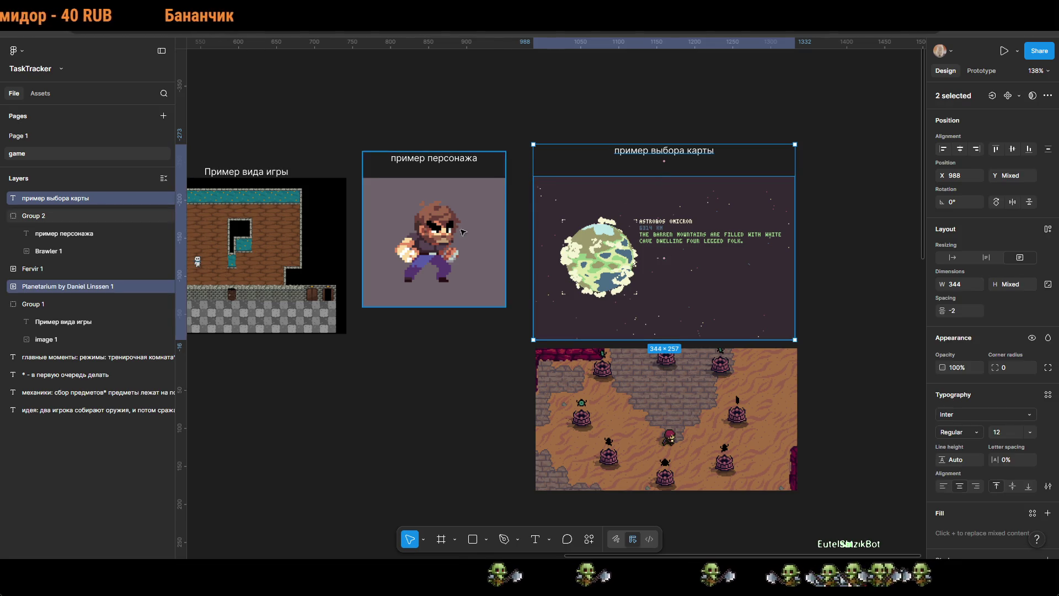
right_click(597, 165)
left_click(645, 283)
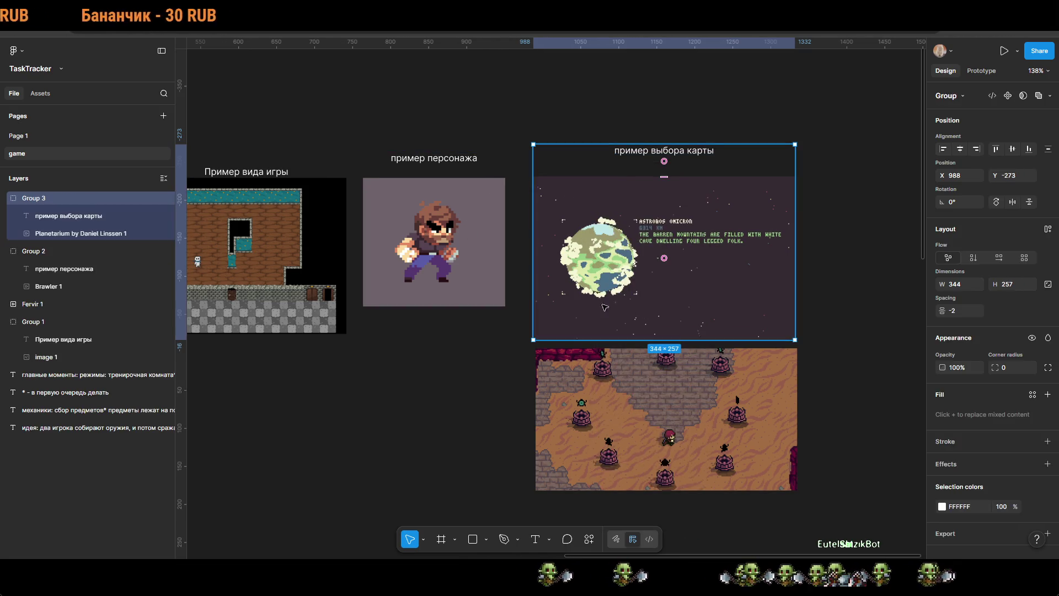
scroll(445, 451, "down", 3)
left_click(812, 360)
Step: Move the Fervir training GIF below the game-view example and caption it 'пример тренировок' at full width
mouse_move(812, 360)
left_mouse_down()
mouse_move(591, 395)
mouse_move(566, 424)
left_mouse_up()
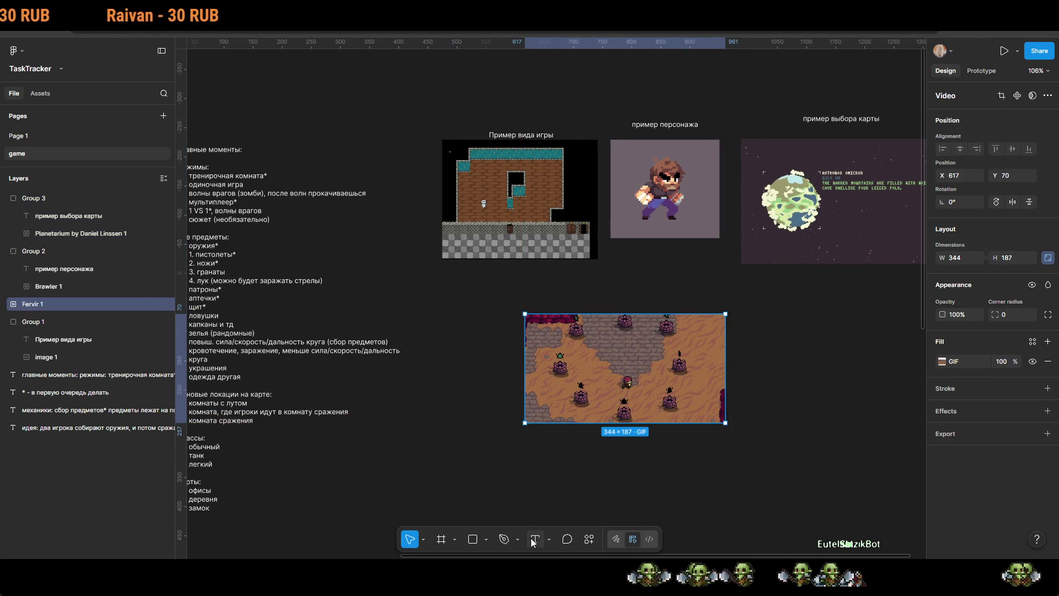
left_click(612, 303)
type("пример тренировок")
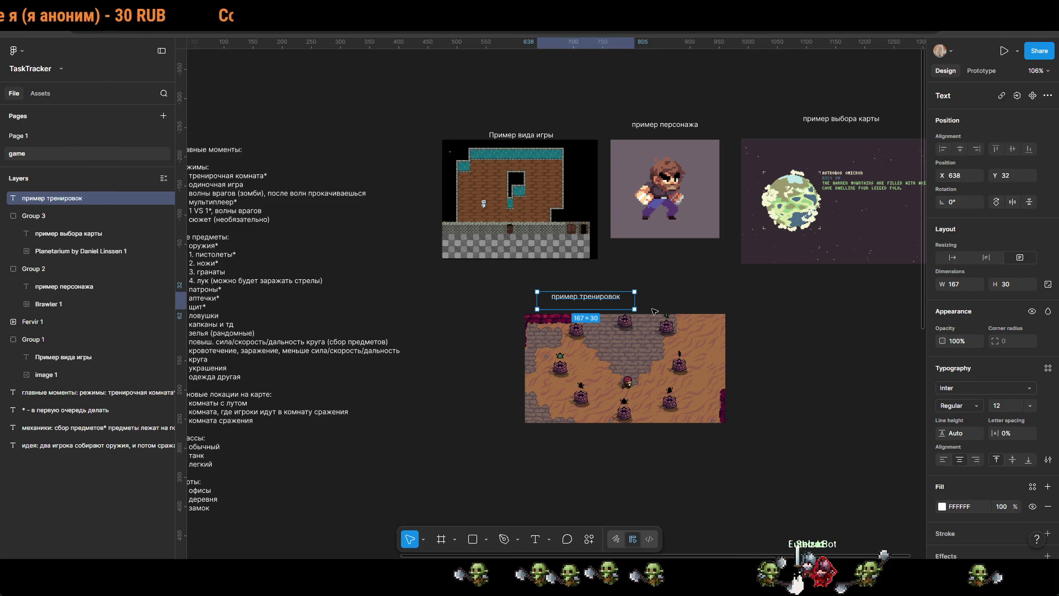
scroll(654, 312, "up", 5)
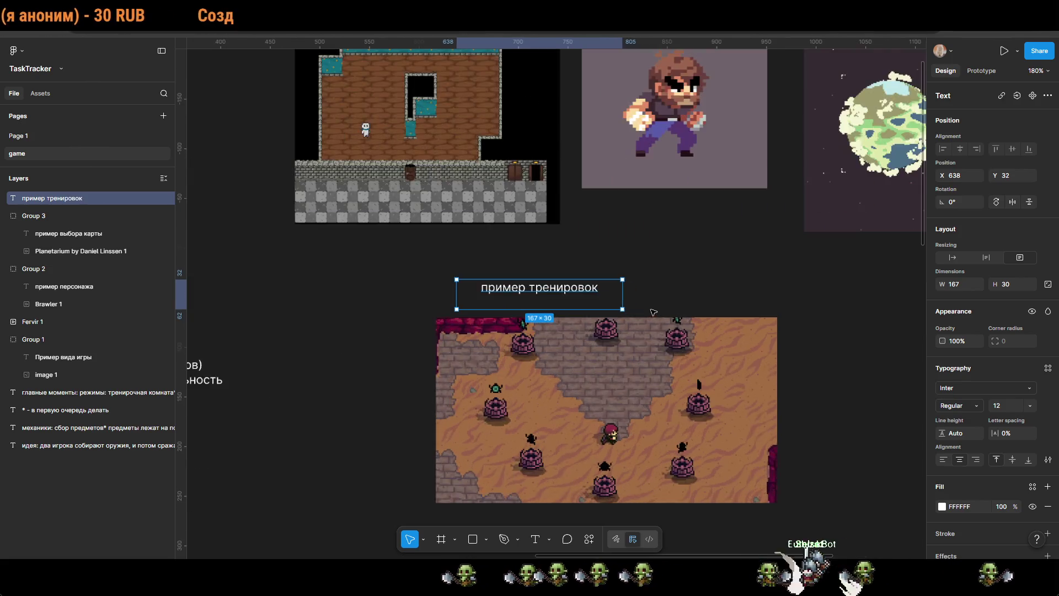
left_click_drag(630, 302, 776, 304)
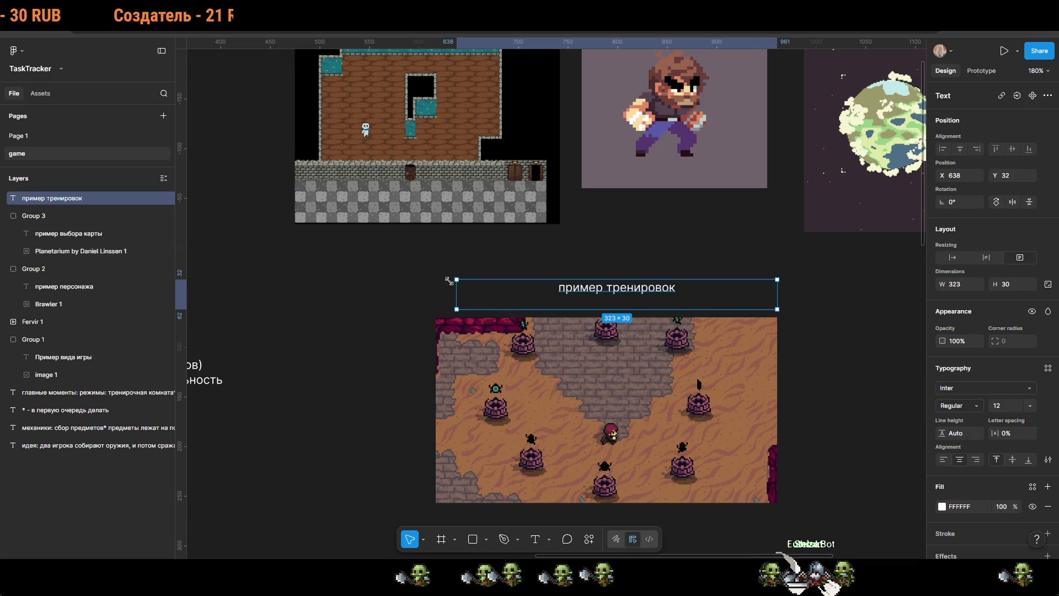